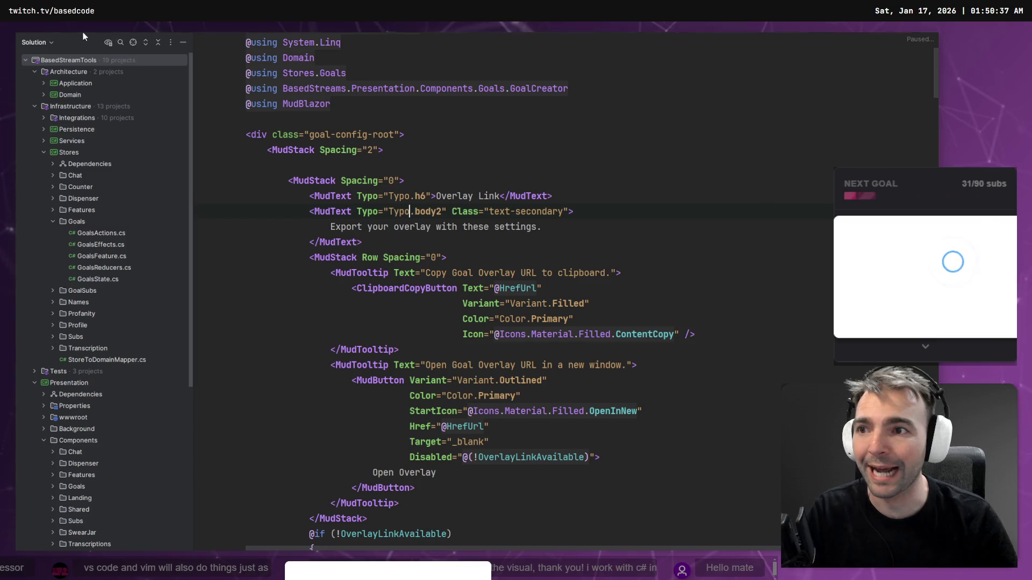
# Step: Exit distraction-free mode from the View > Appearance menu
pyautogui.click(60, 37)
pyautogui.moveTo(161, 52)
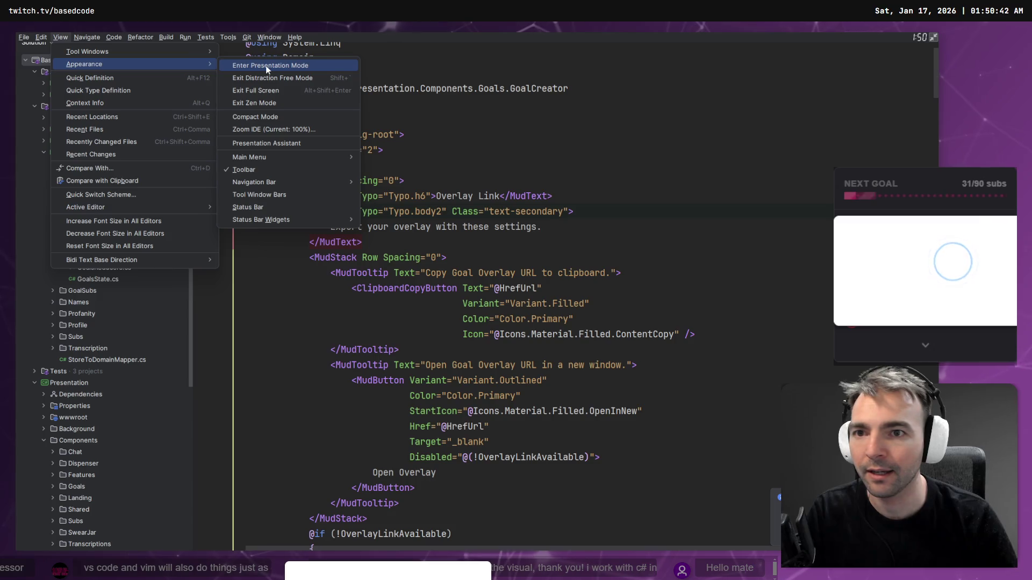
pyautogui.click(294, 76)
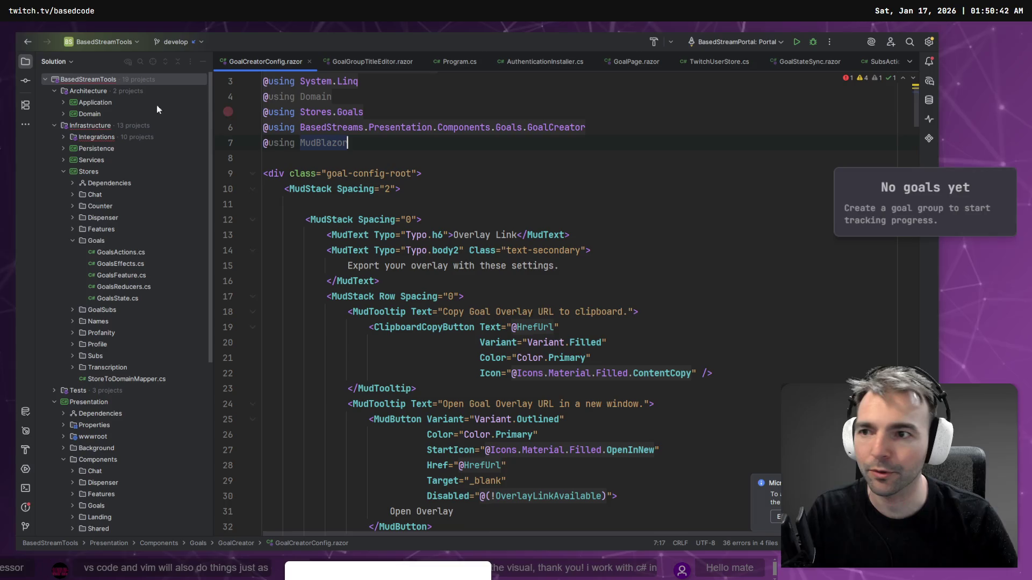
# Step: Toggle the solution file tree off and back on, and open the IDE terminal
pyautogui.click(26, 62)
pyautogui.click(26, 61)
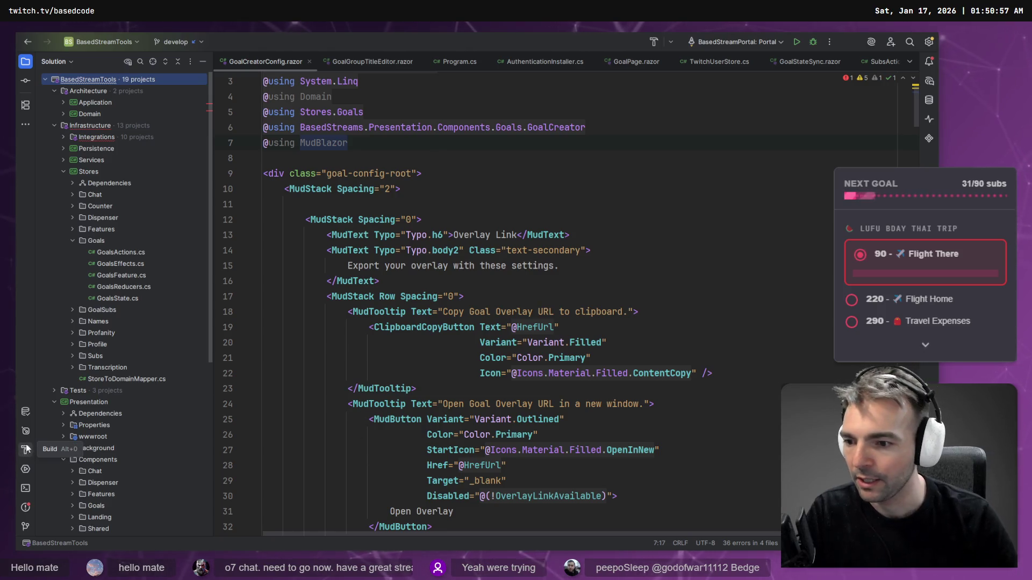
pyautogui.click(25, 488)
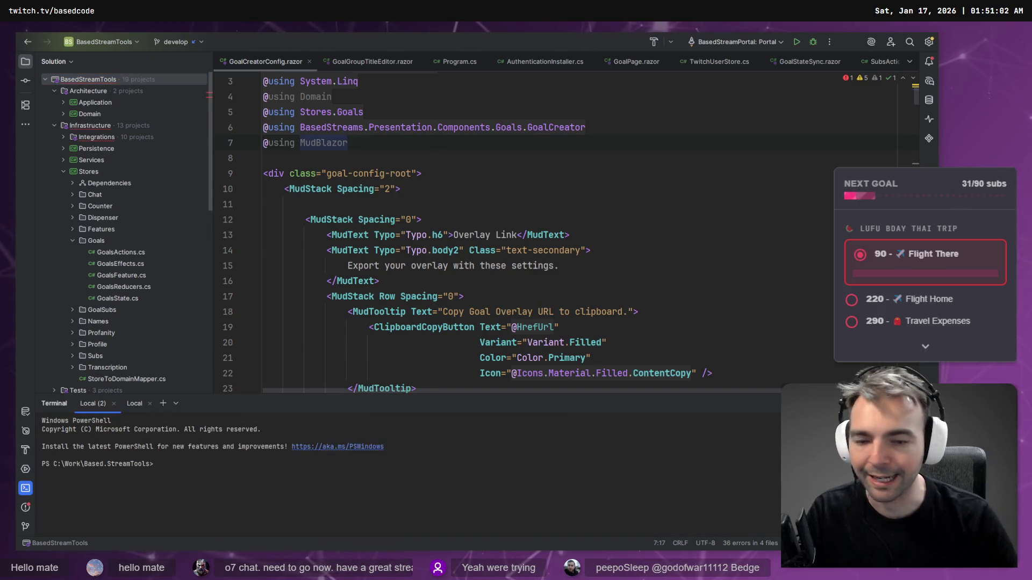
# Step: Close the extra terminal session, hide the terminal panel, and quit Rider with Ctrl+Q
pyautogui.click(114, 404)
pyautogui.click(103, 404)
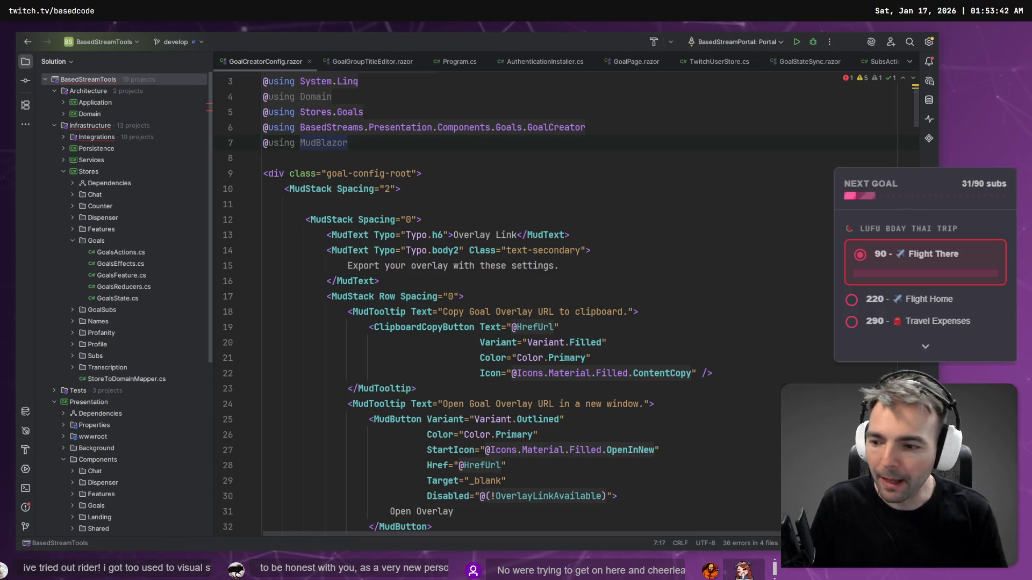
pyautogui.click(427, 281)
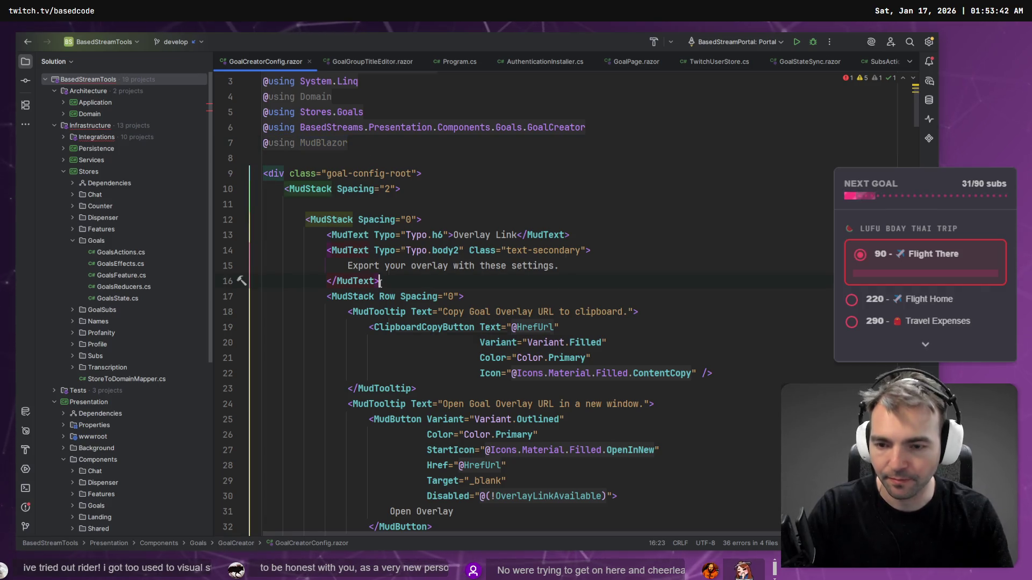
pyautogui.hotkey('ctrl', 'q')
pyautogui.click(497, 317)
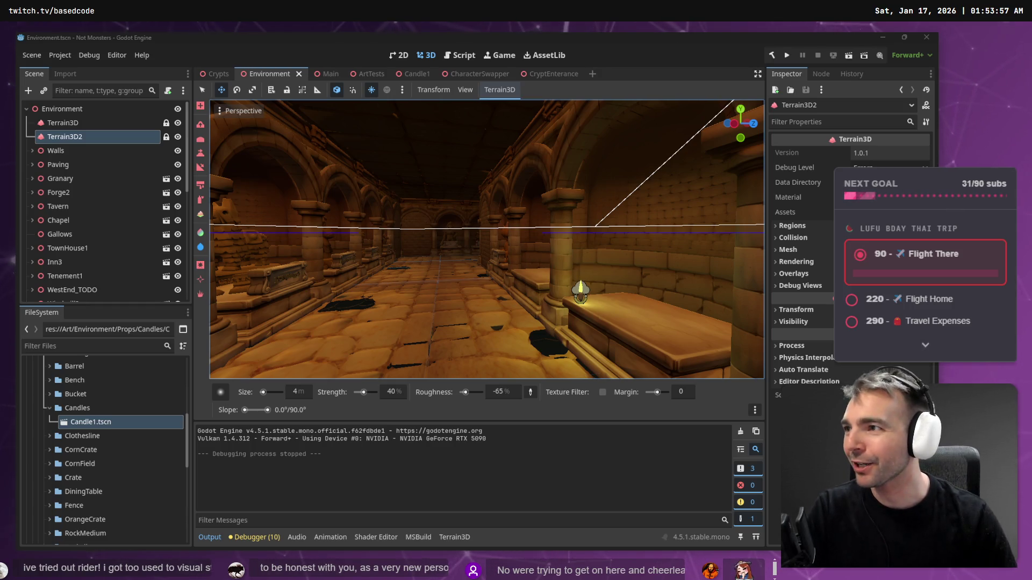
# Step: Fly the camera along the crypt corridor past the candle tomb, then switch to Crypts
pyautogui.moveTo(537, 233)
pyautogui.mouseDown()
pyautogui.moveTo(473, 231)
pyautogui.moveTo(559, 233)
pyautogui.moveTo(519, 236)
pyautogui.mouseUp()
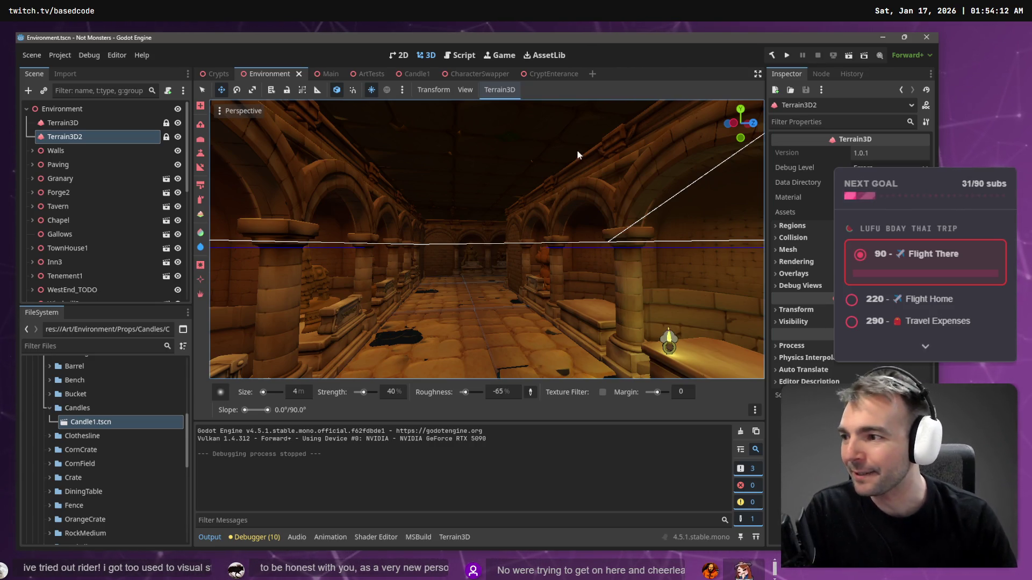
pyautogui.press('w')
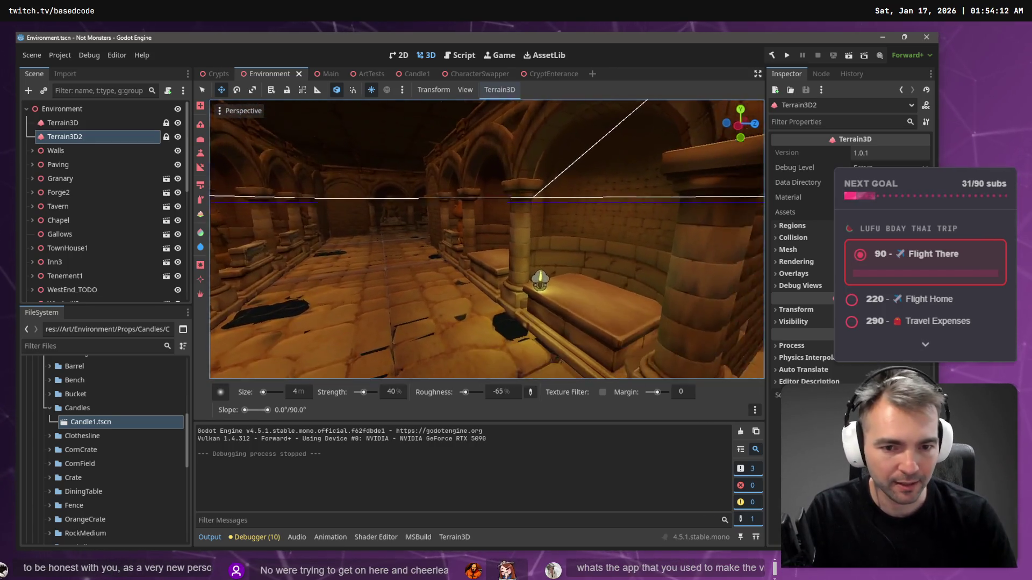
pyautogui.press('s')
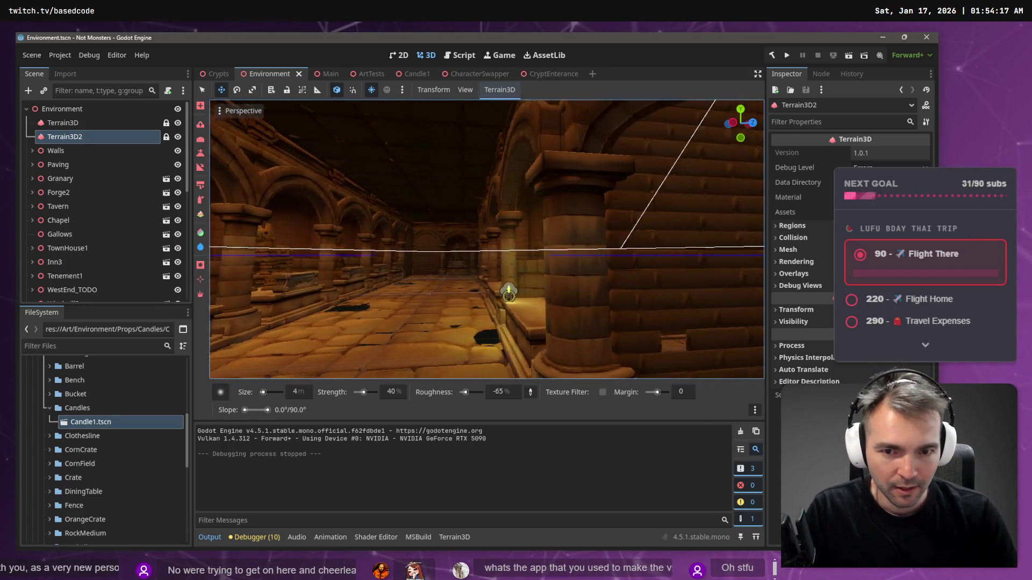
pyautogui.press('w')
pyautogui.press('s')
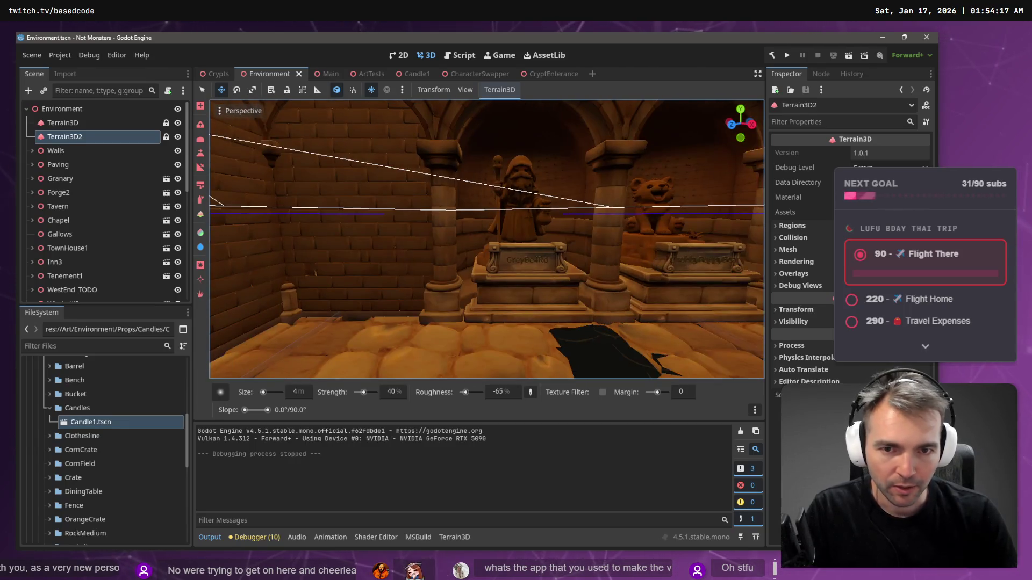
pyautogui.press('d')
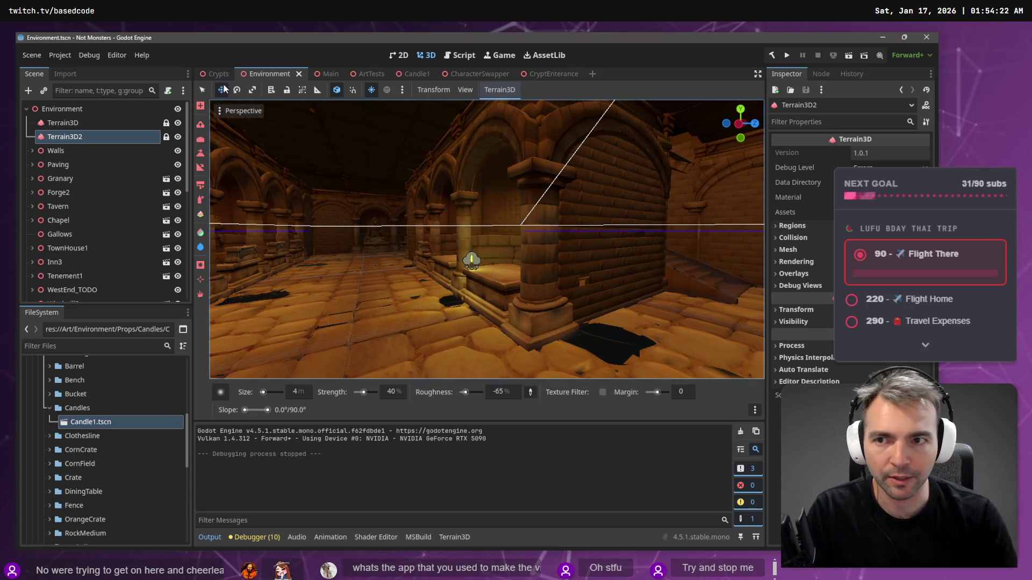
pyautogui.hotkey('ctrl', 'shift', 'Tab')
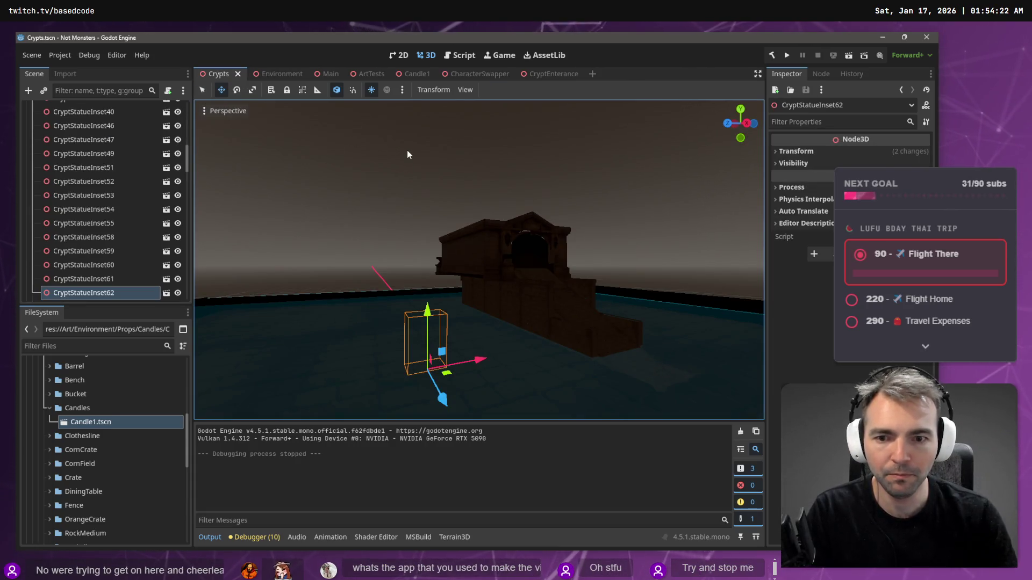
# Step: Run the game with F5, walk the wolf toward the castle into the crypt, then stop with F8
pyautogui.press('F5')
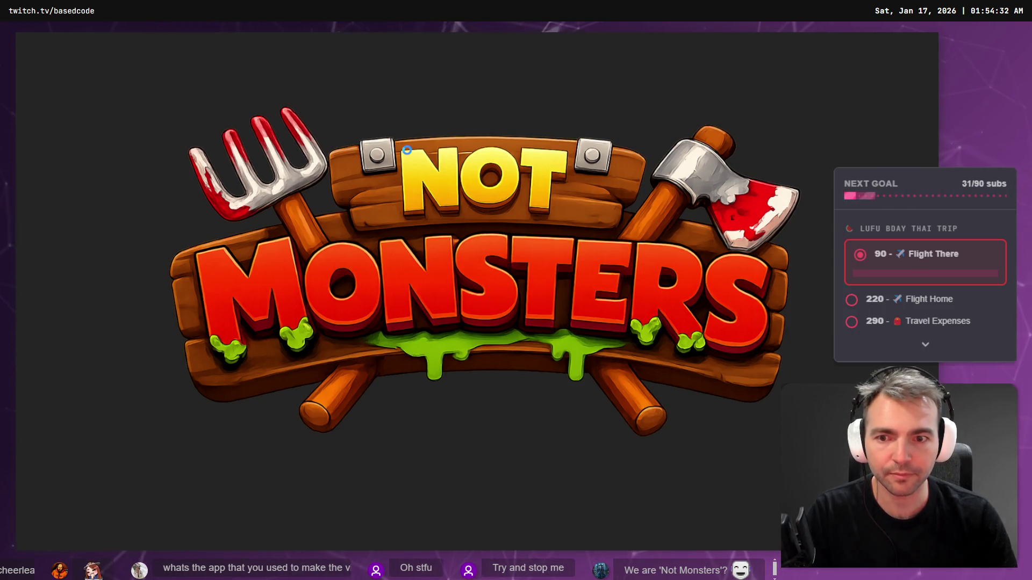
pyautogui.press('w')
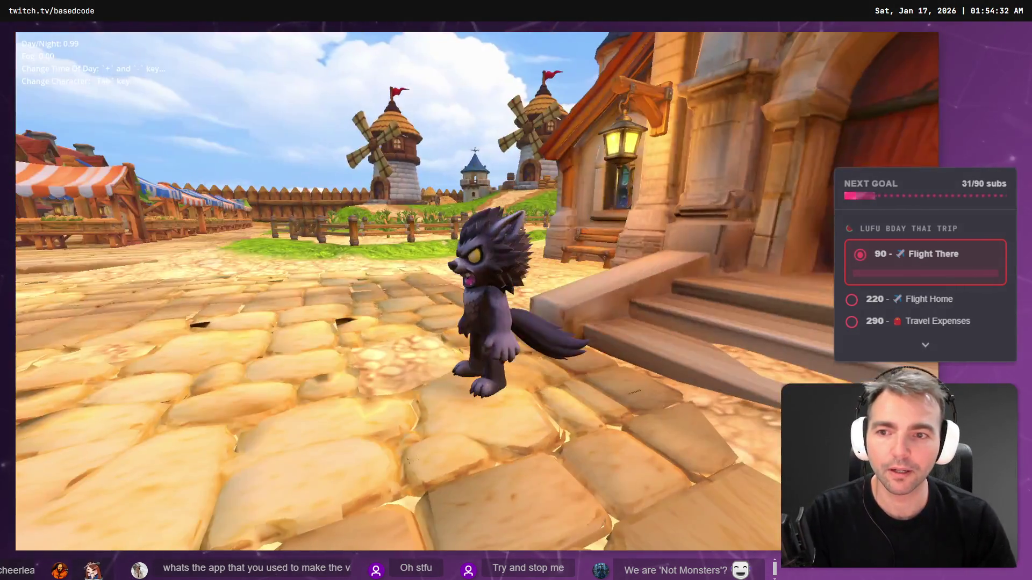
pyautogui.press('w')
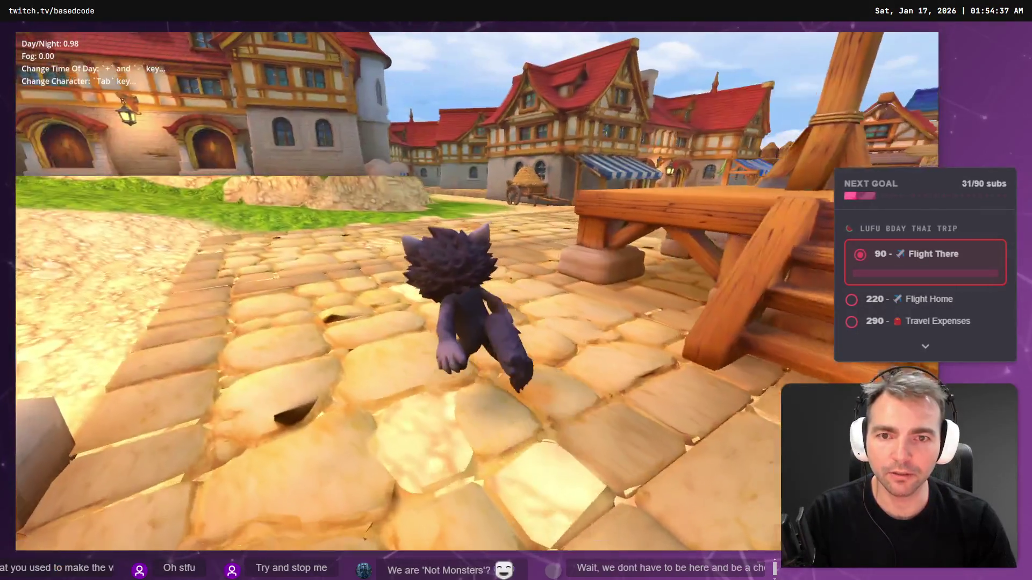
pyautogui.press('w')
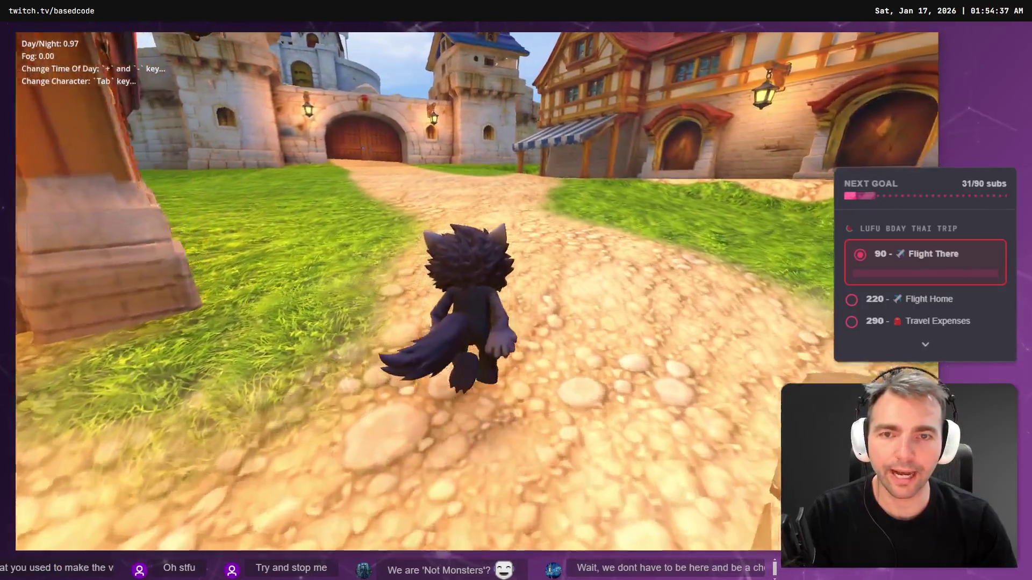
pyautogui.press('w')
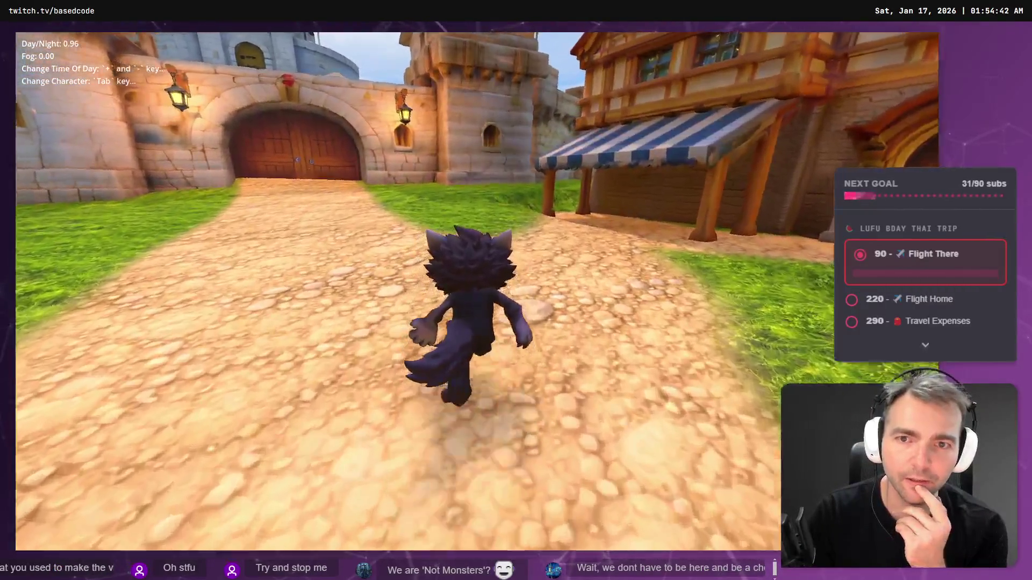
pyautogui.press('w')
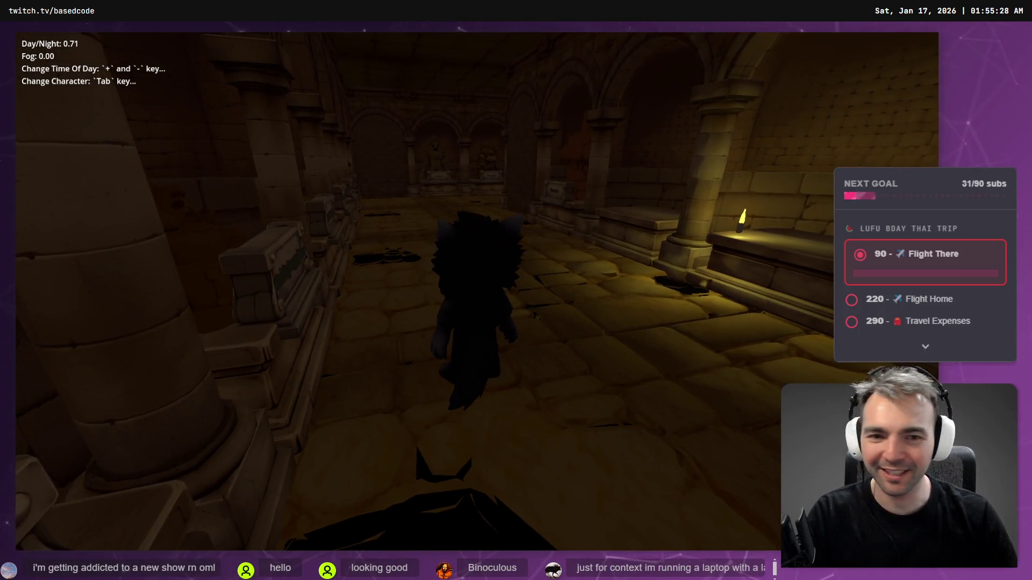
pyautogui.press('F8')
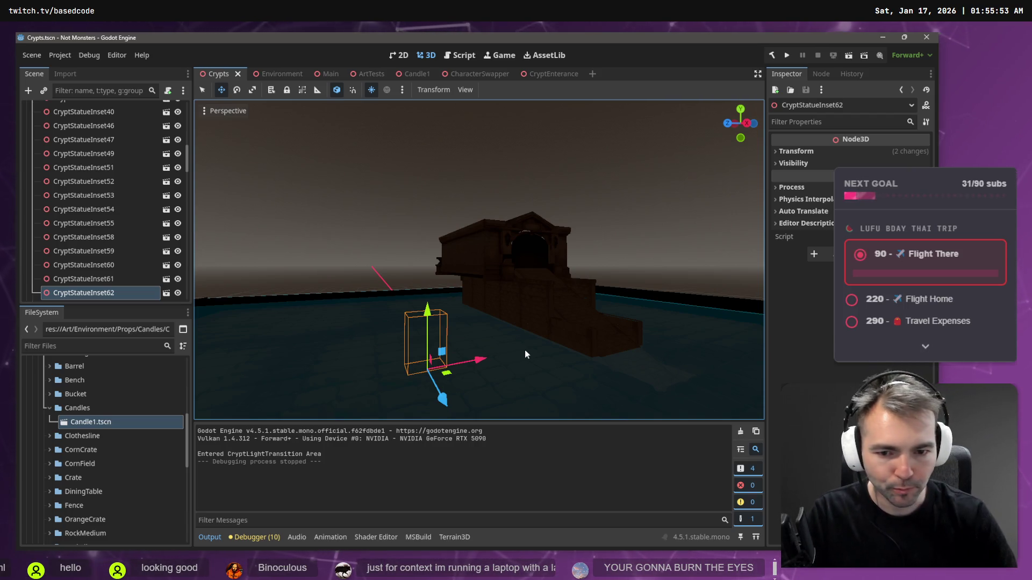
# Step: Fly the Crypts viewport camera into the lit candle room
pyautogui.rightClick(524, 349)
pyautogui.press('w')
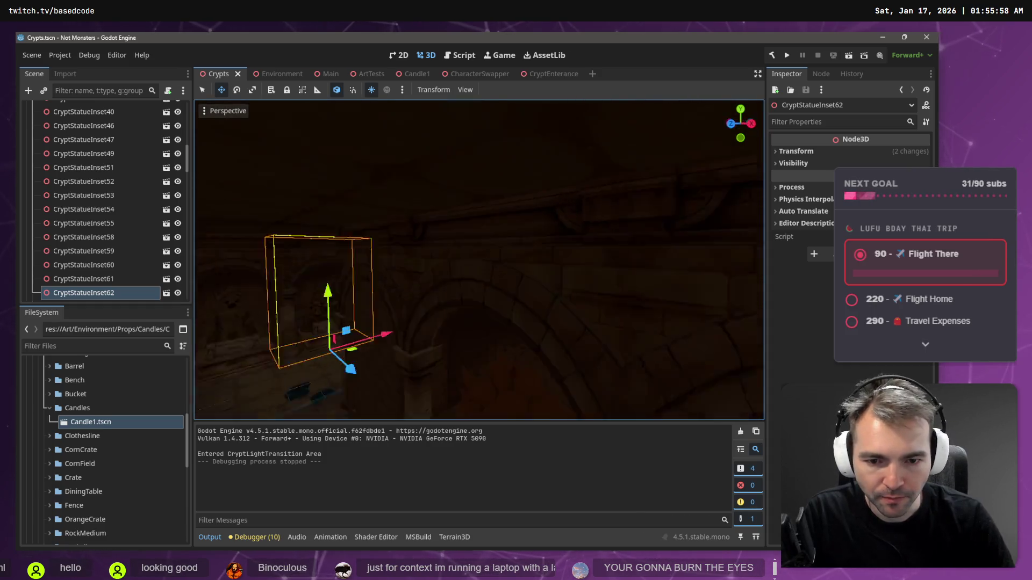
pyautogui.press('w')
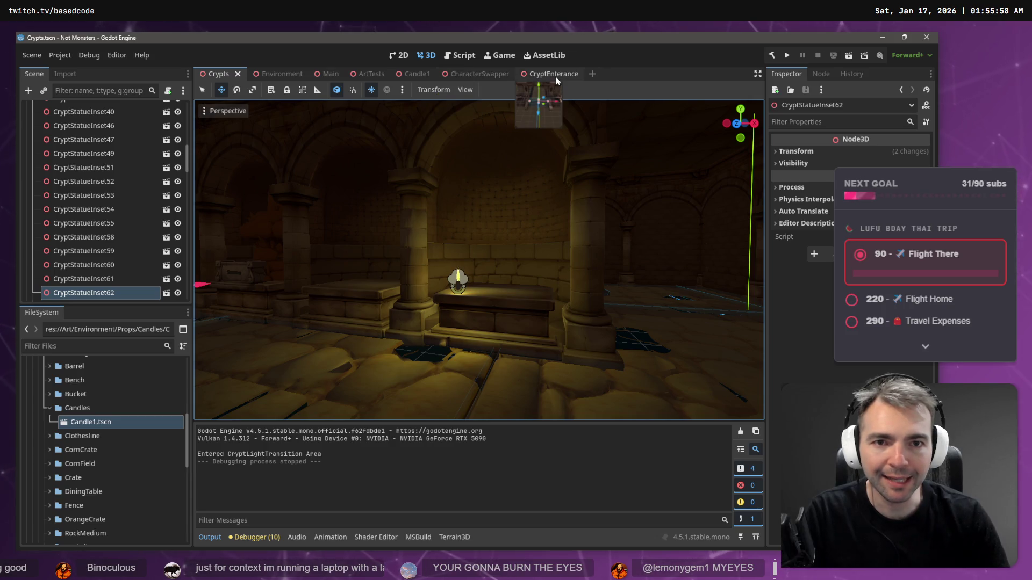
# Step: Open the Candle1 scene, expand the Candles folder, and drag Candle1.obj into the scene
pyautogui.click(409, 75)
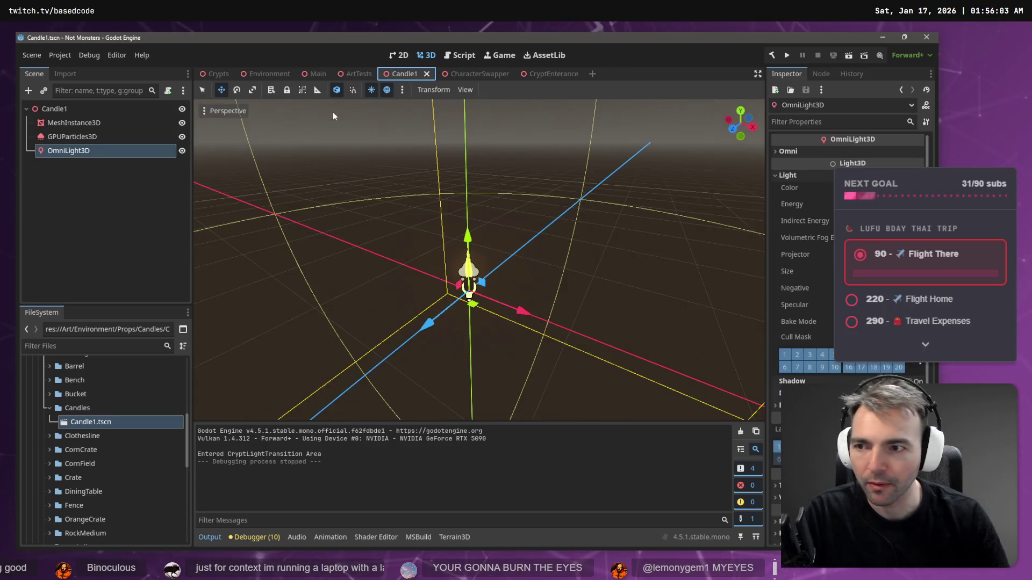
pyautogui.click(119, 177)
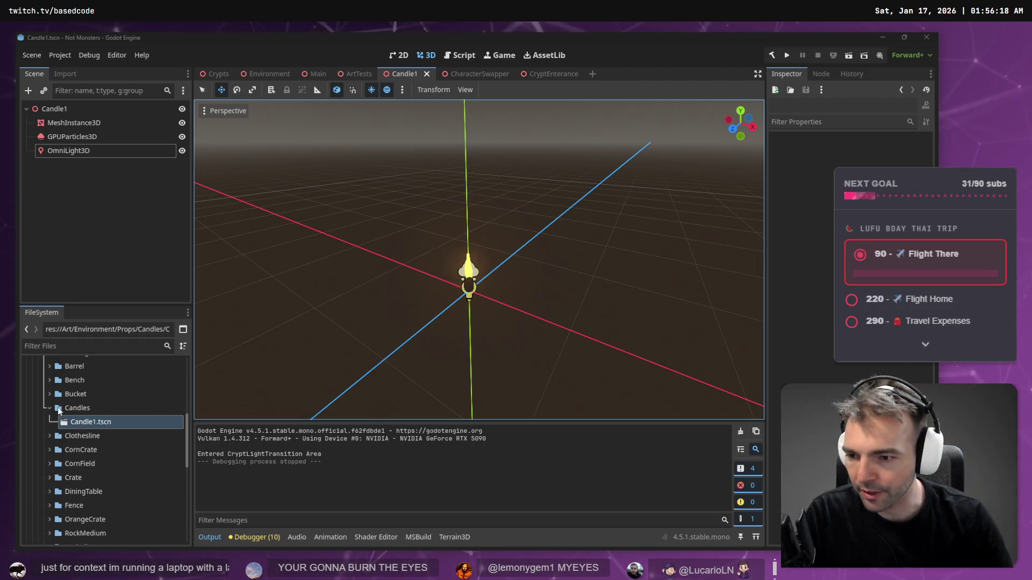
pyautogui.click(176, 467)
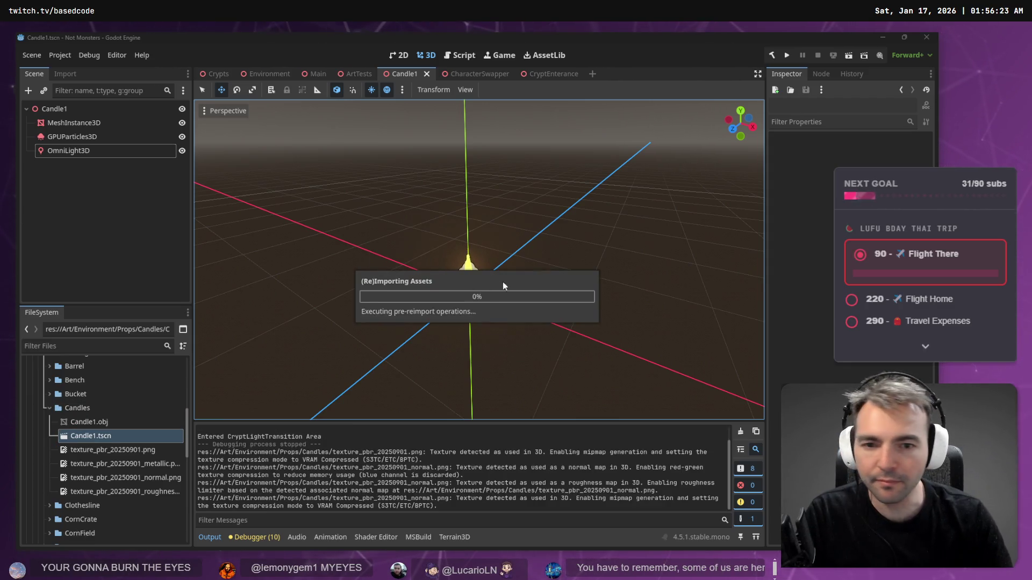
pyautogui.moveTo(88, 422)
pyautogui.mouseDown()
pyautogui.moveTo(467, 317)
pyautogui.moveTo(460, 302)
pyautogui.moveTo(469, 297)
pyautogui.mouseUp()
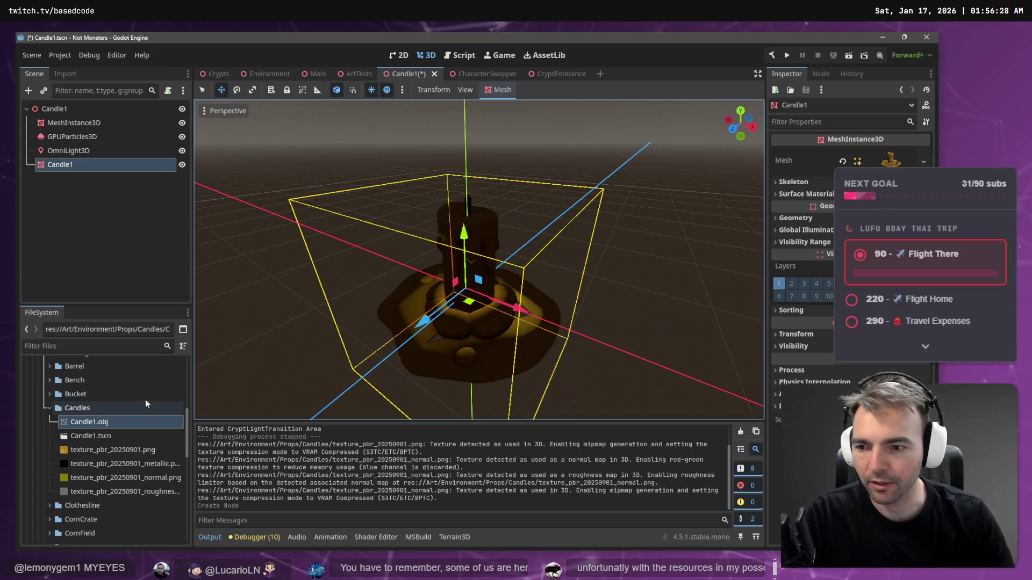
# Step: Set Candle1.obj's Scale Mesh x, y, z to 0.1, reimport, and orbit to inspect the candle
pyautogui.click(65, 75)
pyautogui.click(62, 216)
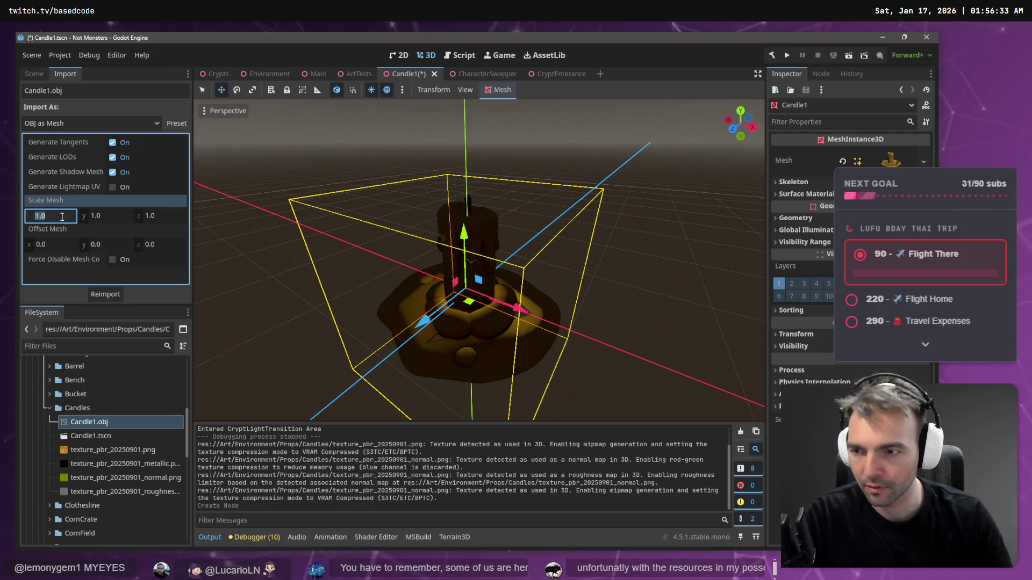
pyautogui.press('Tab')
pyautogui.write('.1')
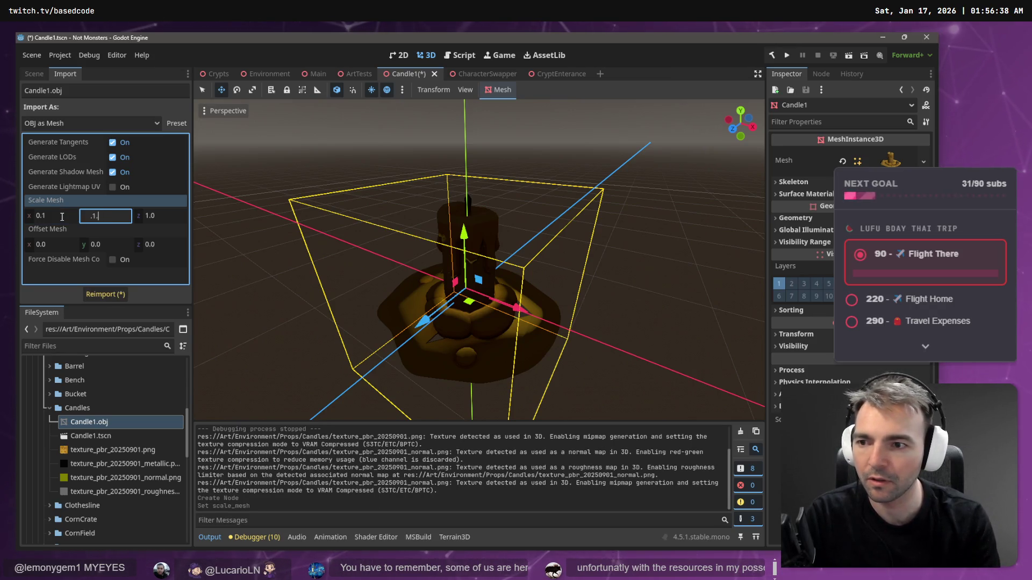
pyautogui.press('Tab')
pyautogui.write('.1')
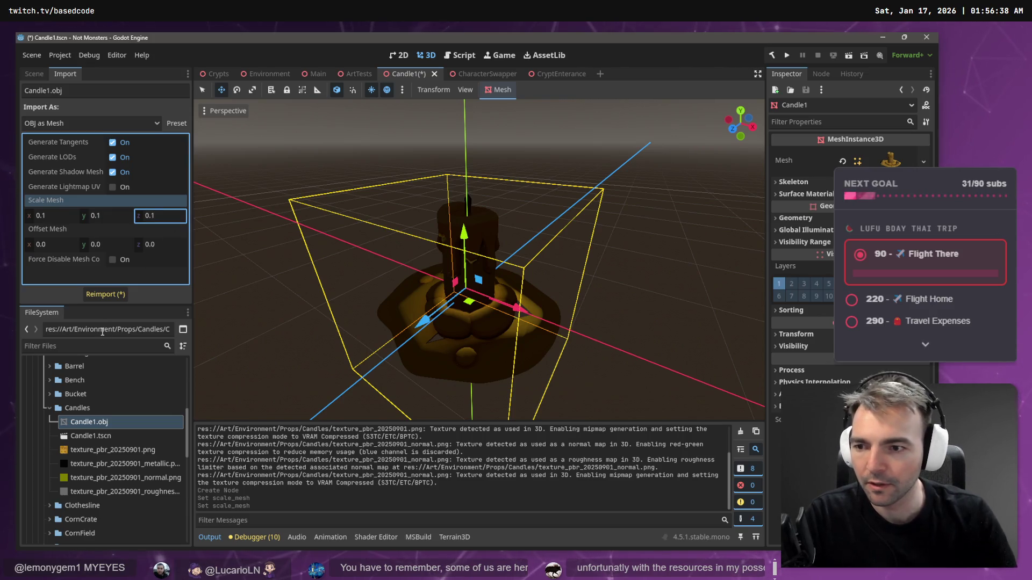
pyautogui.click(108, 296)
pyautogui.moveTo(422, 279); pyautogui.dragTo(430, 268)
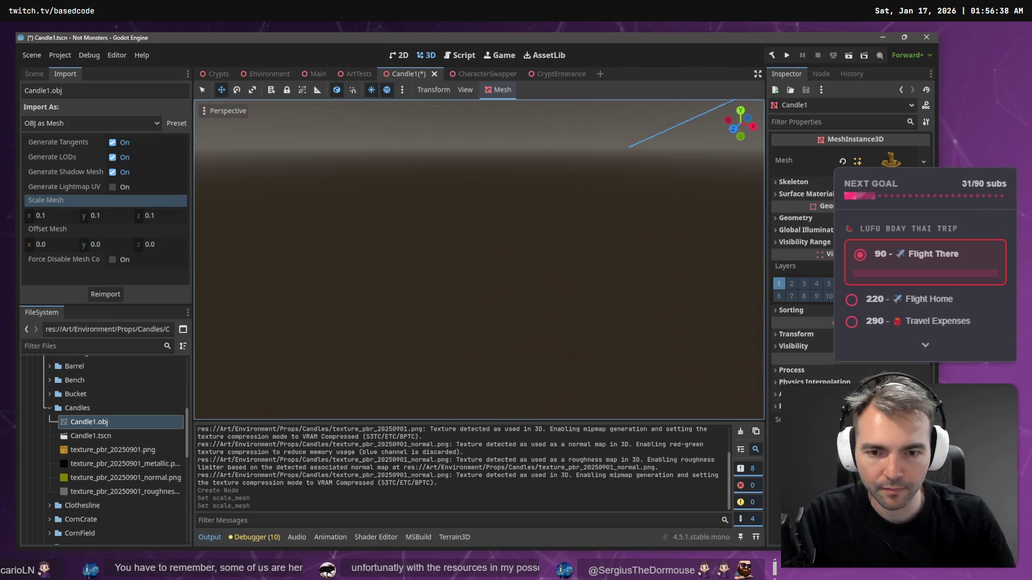
pyautogui.scroll(4, 478, 257)
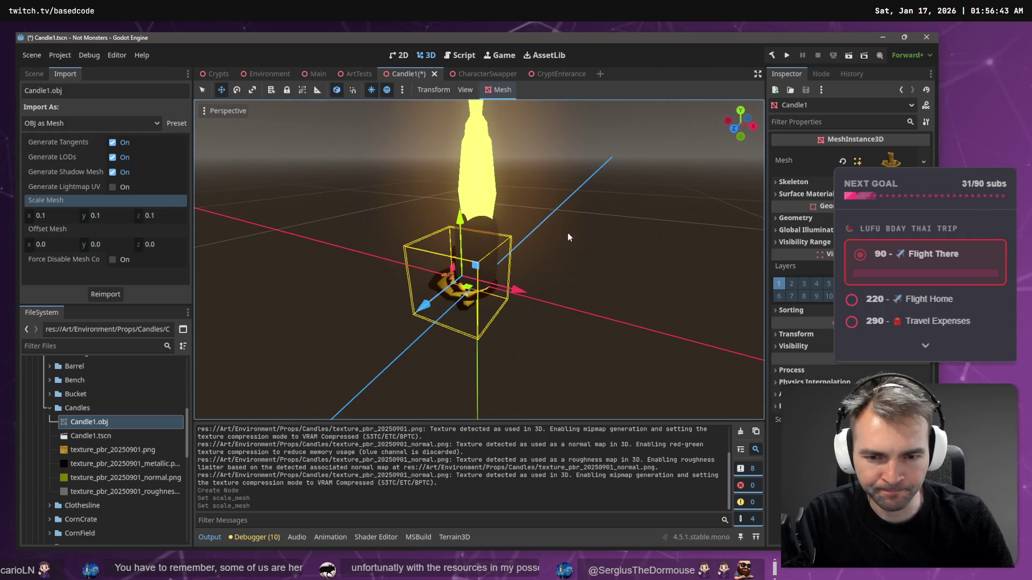
pyautogui.click(568, 233)
pyautogui.moveTo(567, 233)
pyautogui.mouseDown()
pyautogui.moveTo(505, 247)
pyautogui.moveTo(484, 268)
pyautogui.moveTo(481, 253)
pyautogui.mouseUp()
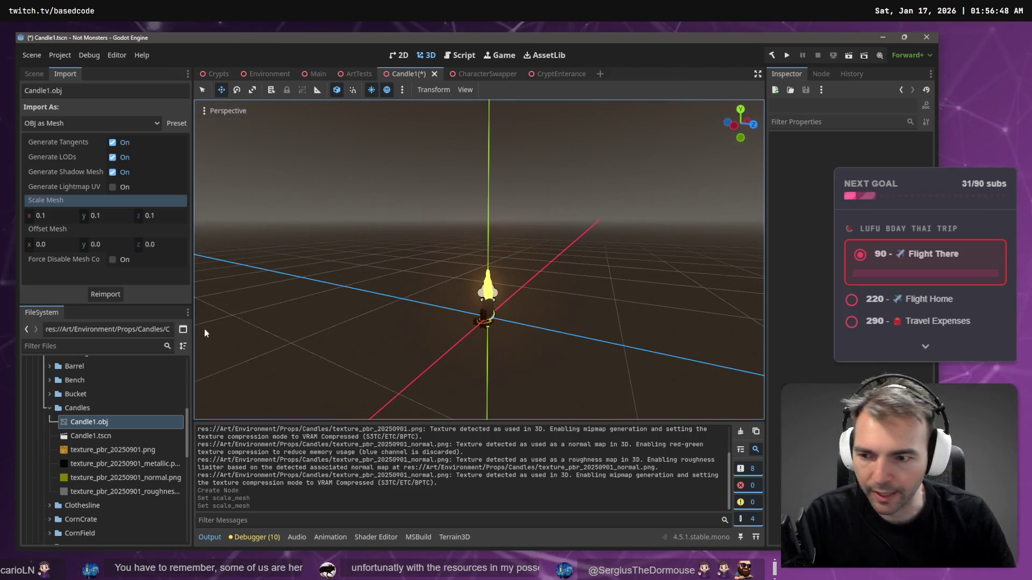
# Step: Reimport Candle1.obj with Scale Mesh 0.2 on x, y and z
pyautogui.click(61, 216)
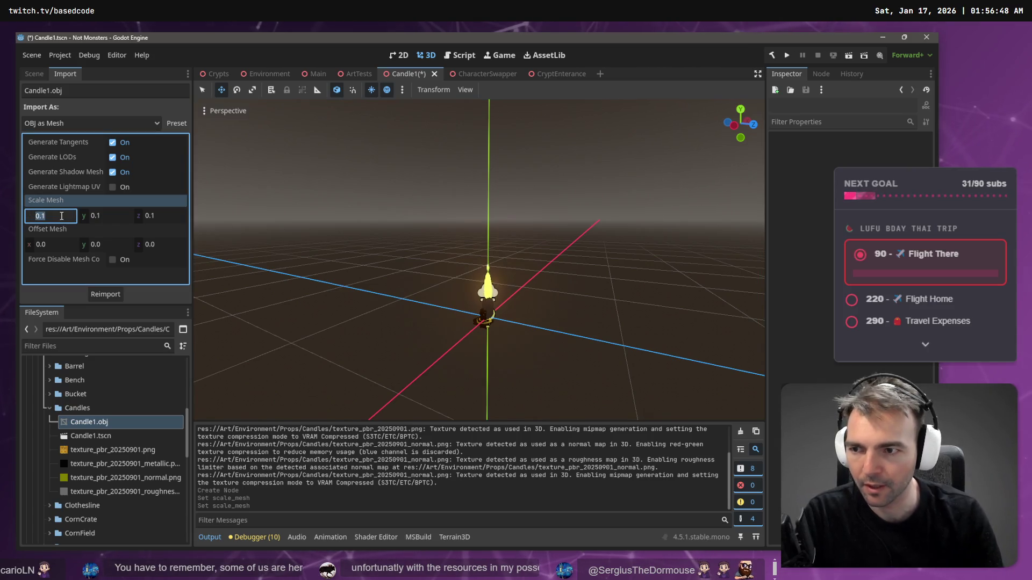
pyautogui.write('2')
pyautogui.press('Tab')
pyautogui.write('0.2')
pyautogui.press('Tab')
pyautogui.press('Tab')
pyautogui.press('Tab')
pyautogui.press('Tab')
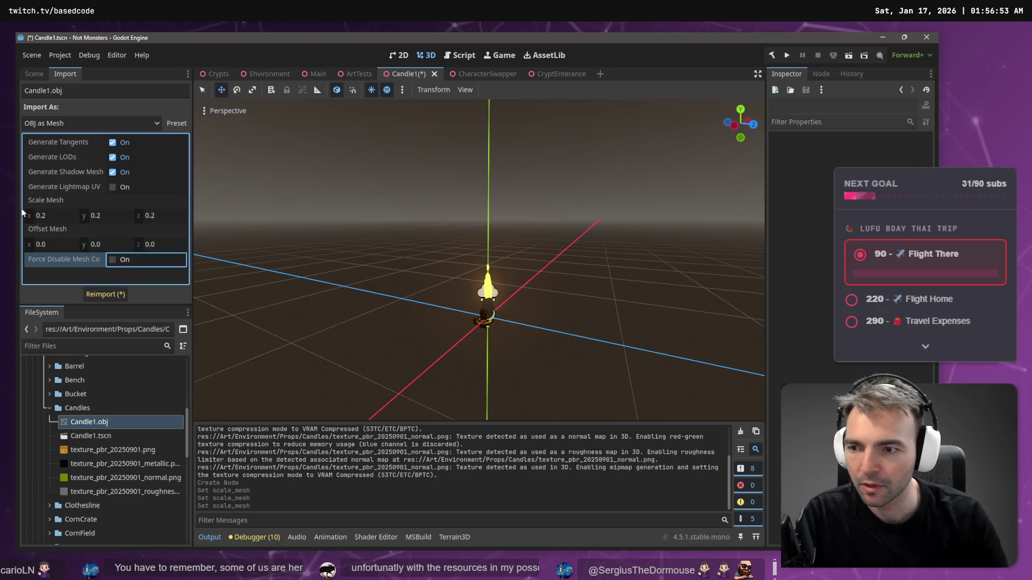
pyautogui.click(123, 298)
# Step: Orbit around the reimported candle and nudge it slightly along X
pyautogui.moveTo(421, 305)
pyautogui.mouseDown()
pyautogui.moveTo(511, 309)
pyautogui.moveTo(512, 296)
pyautogui.mouseUp()
pyautogui.click(452, 318)
pyautogui.hotkey('ctrl', 'z')
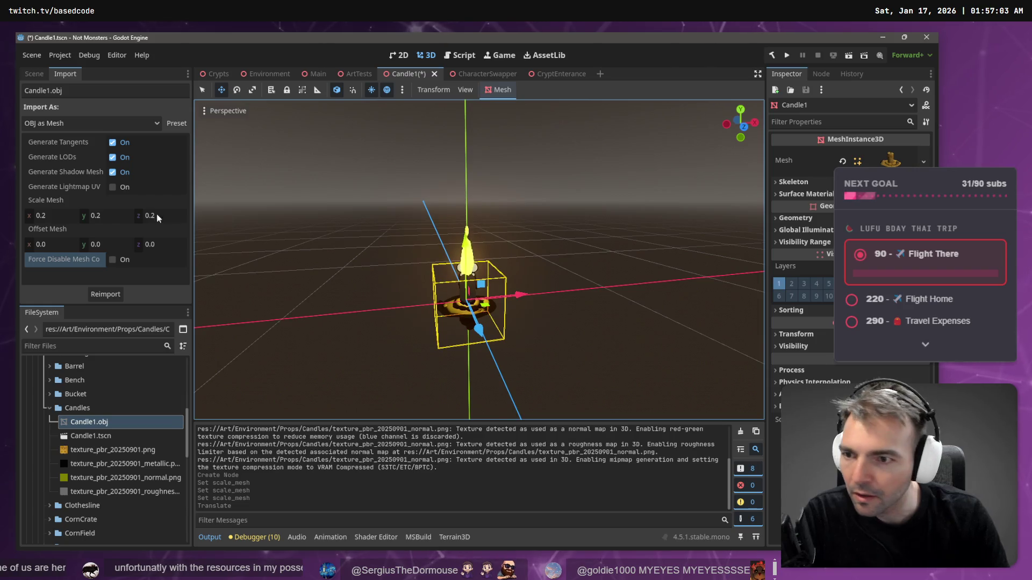
pyautogui.click(35, 76)
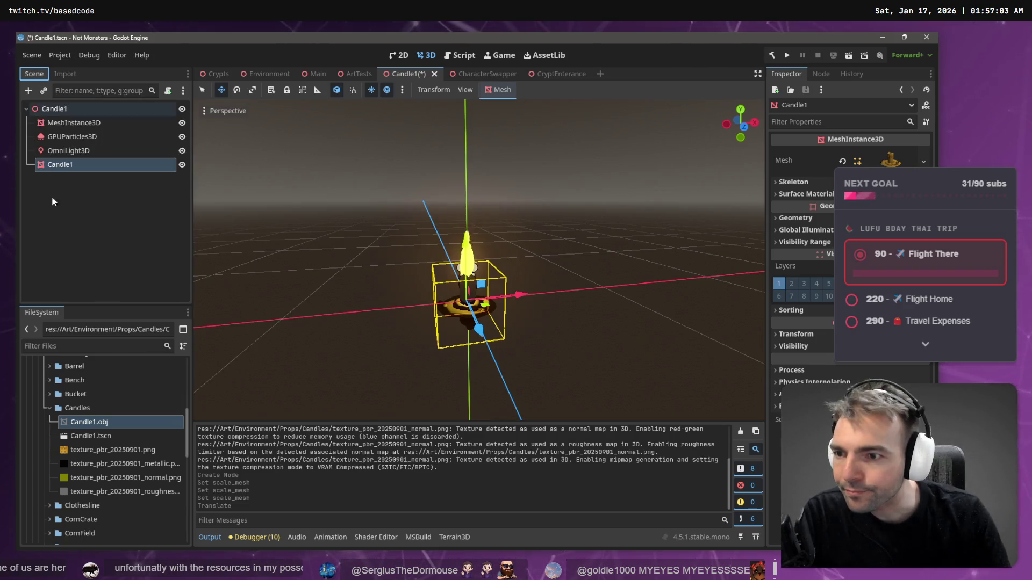
# Step: Reposition the Candle1 node vertically, undoing the first downward move
pyautogui.click(72, 123)
pyautogui.click(70, 161)
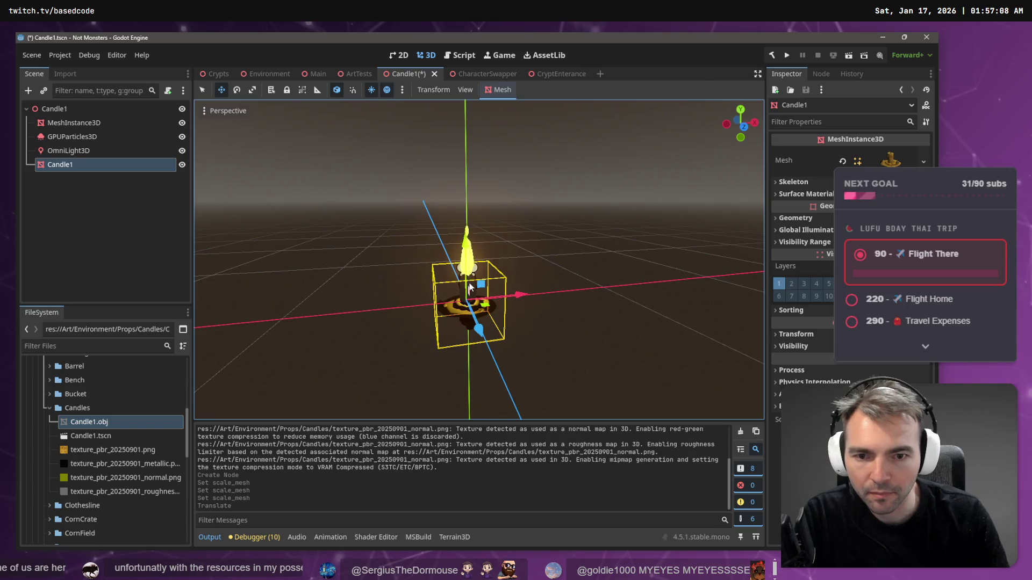
pyautogui.moveTo(467, 246)
pyautogui.mouseDown()
pyautogui.moveTo(469, 258)
pyautogui.moveTo(490, 226)
pyautogui.mouseUp()
pyautogui.hotkey('ctrl', 'z')
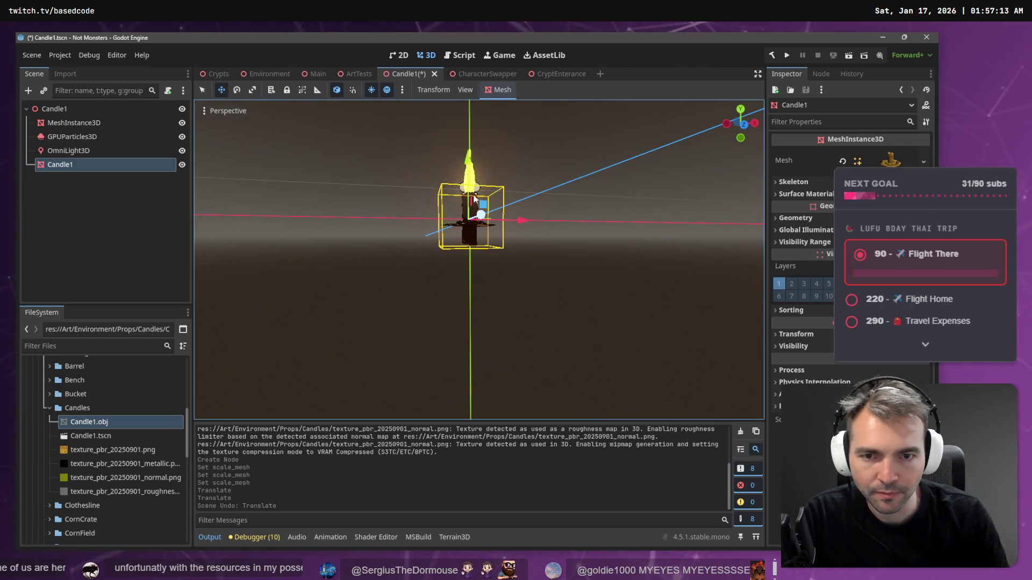
pyautogui.moveTo(468, 160); pyautogui.dragTo(468, 160)
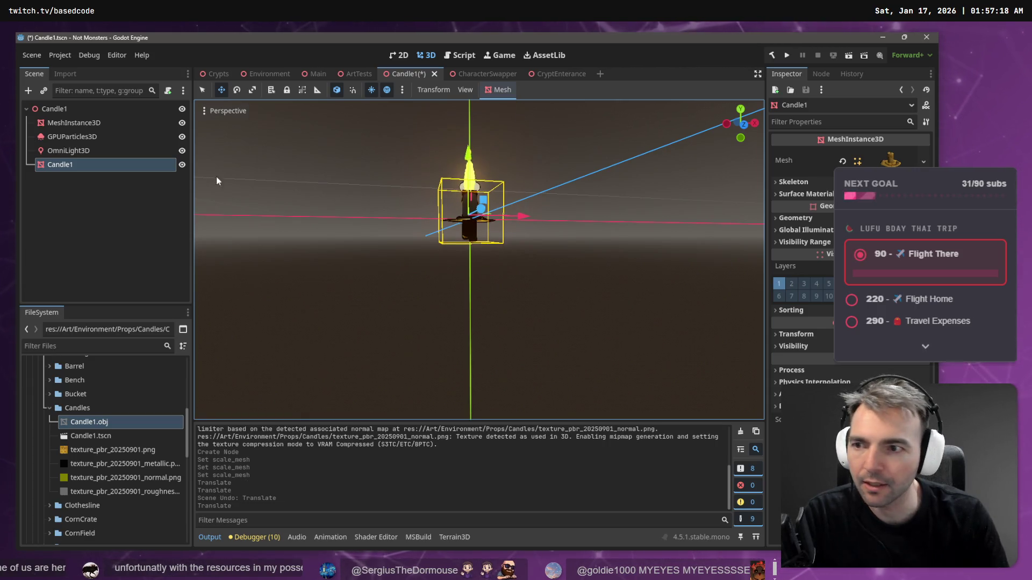
# Step: Delete the extra MeshInstance3D node from the Candle1 scene
pyautogui.click(59, 151)
pyautogui.press('F2')
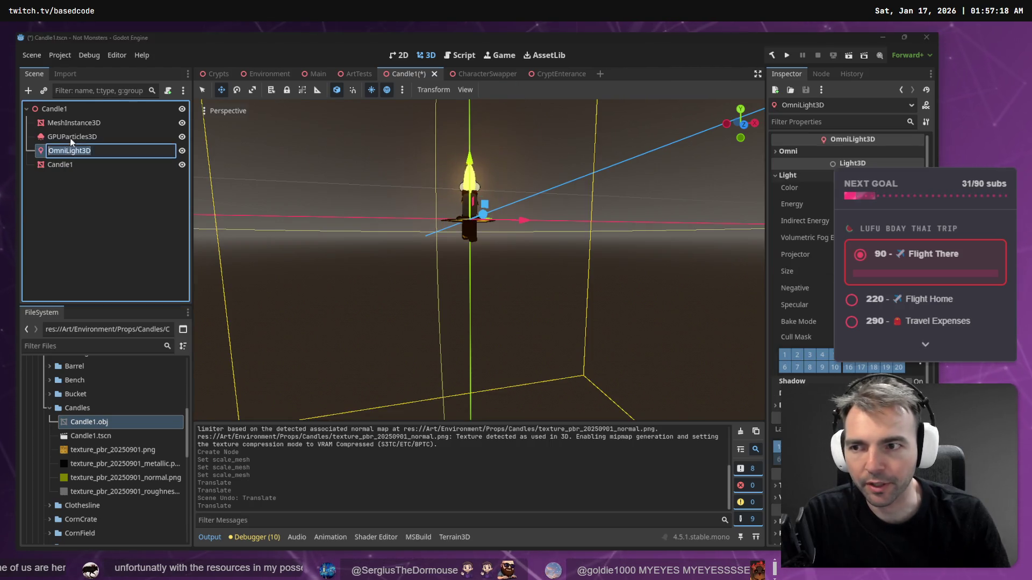
pyautogui.click(75, 137)
pyautogui.click(79, 124)
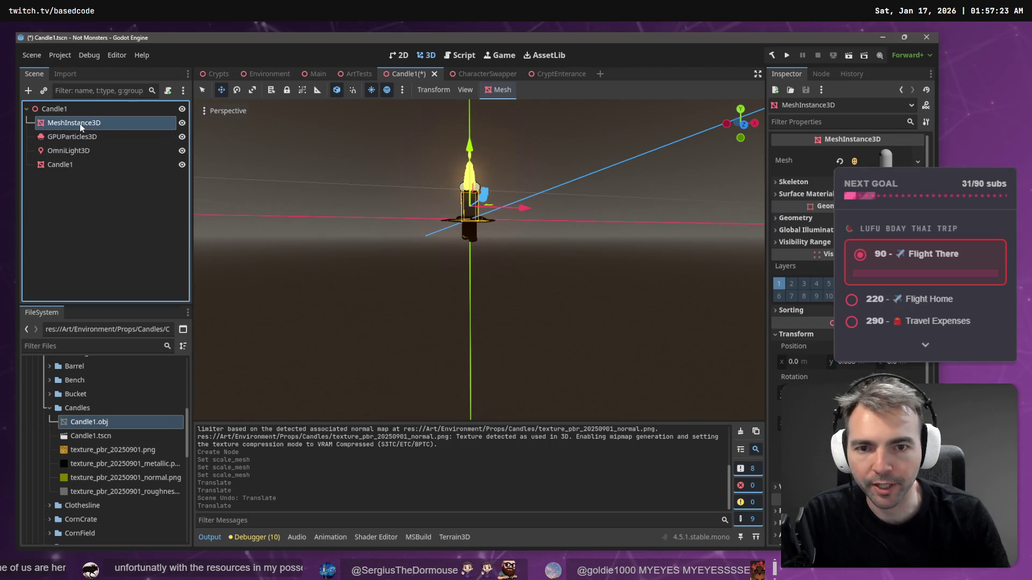
pyautogui.moveTo(471, 150); pyautogui.dragTo(469, 189)
pyautogui.press('Delete')
pyautogui.press('Return')
pyautogui.click(86, 124)
# Step: Raise the GPUParticles3D flame onto the candle top and save the scene
pyautogui.moveTo(470, 129); pyautogui.dragTo(472, 112)
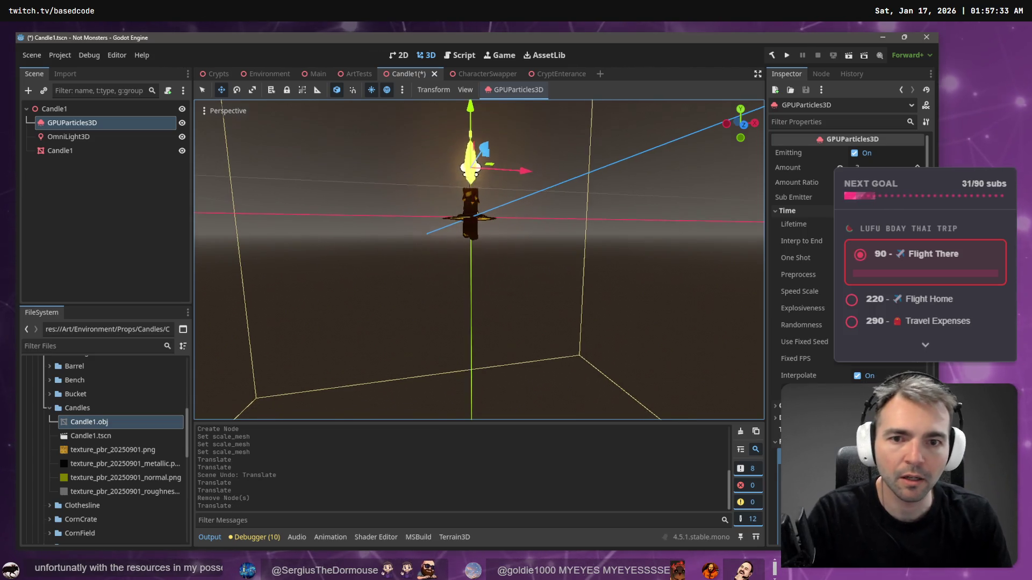
pyautogui.scroll(3, 472, 111)
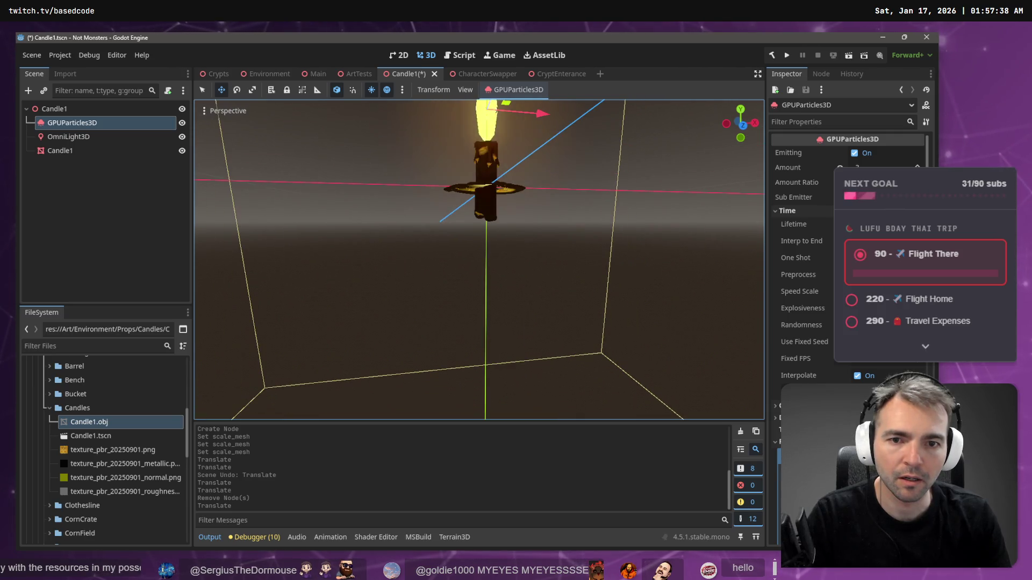
pyautogui.press('f')
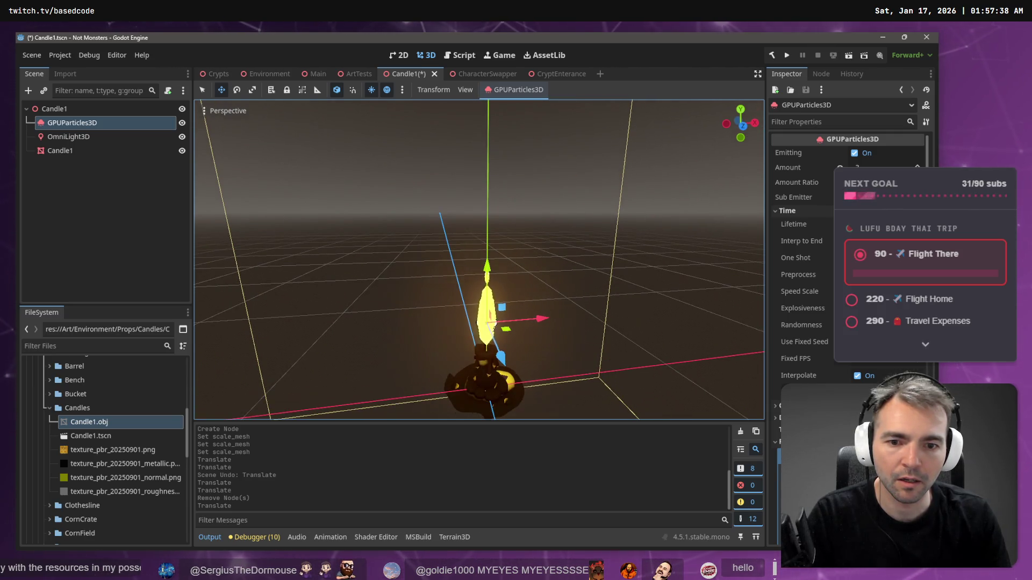
pyautogui.click(607, 186)
pyautogui.scroll(-5, 608, 186)
pyautogui.press('q')
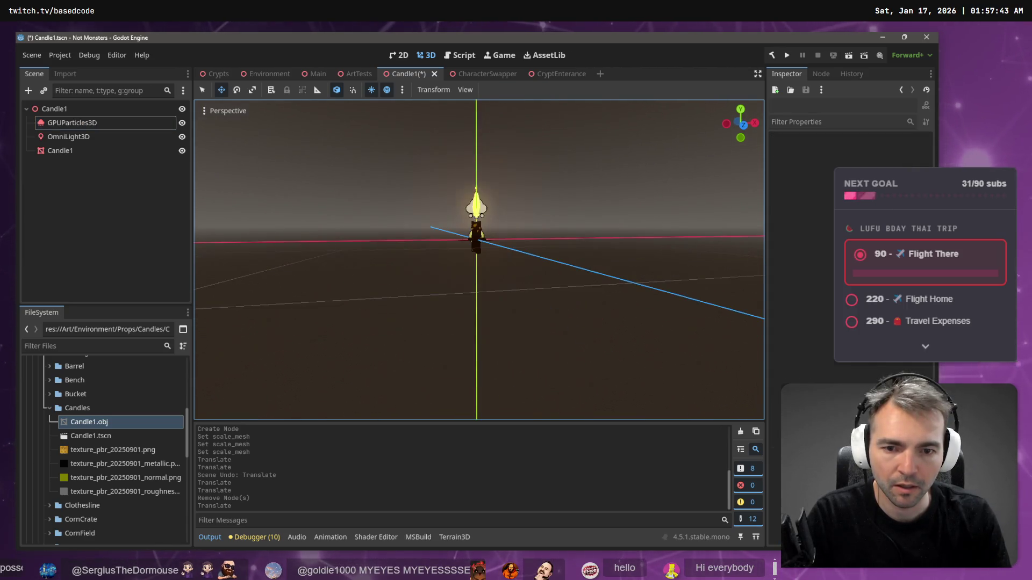
pyautogui.hotkey('ctrl', 's')
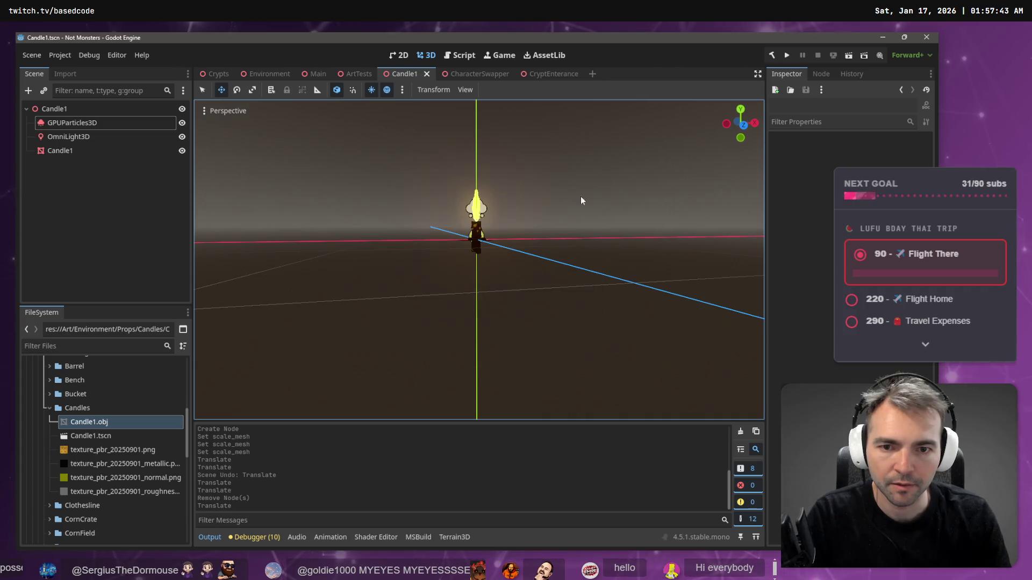
# Step: Raise the Candle1 mesh 0.009 along Y and save the scene again
pyautogui.click(472, 240)
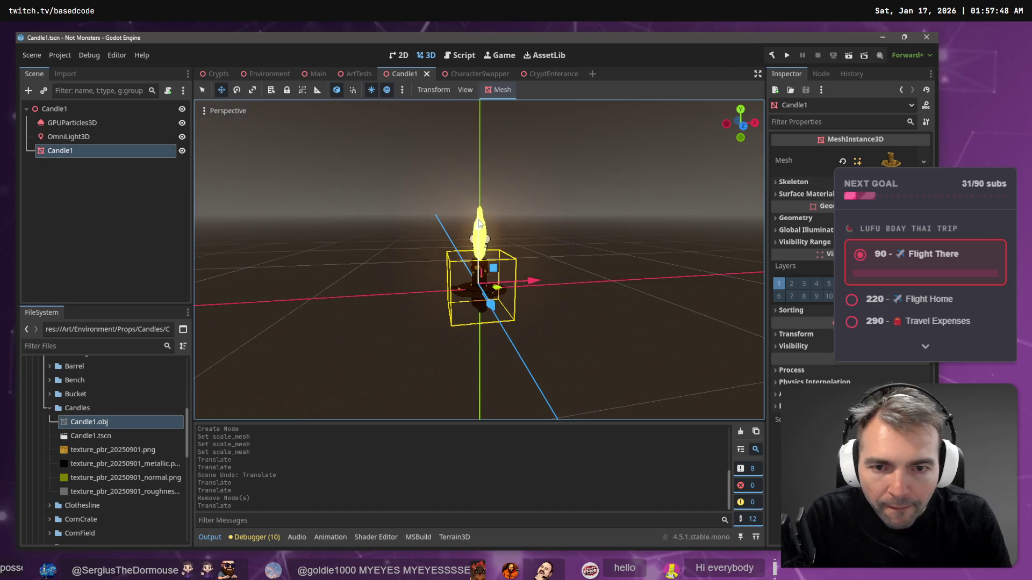
pyautogui.moveTo(480, 224); pyautogui.dragTo(479, 225)
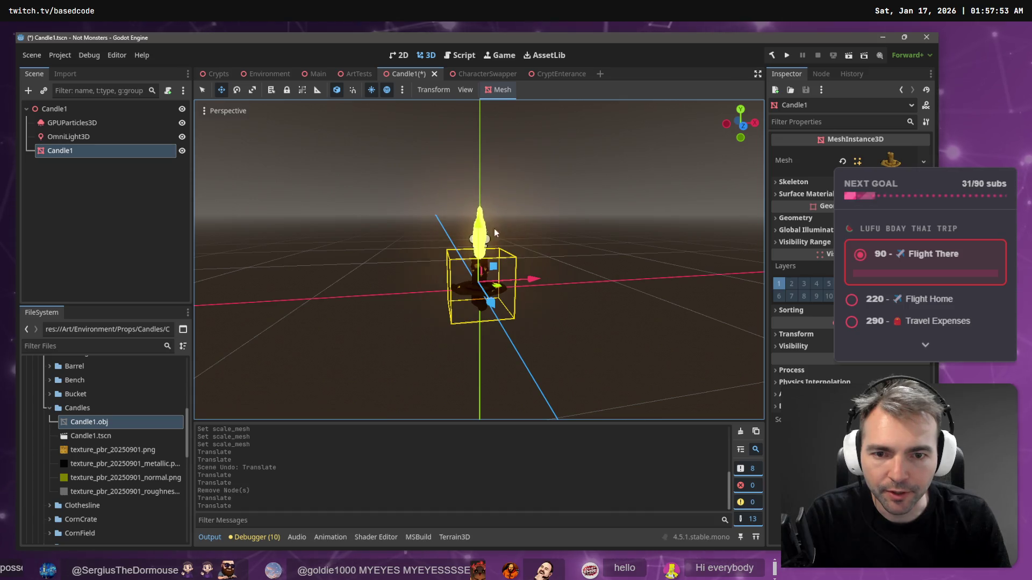
pyautogui.hotkey('ctrl', 's')
pyautogui.click(554, 218)
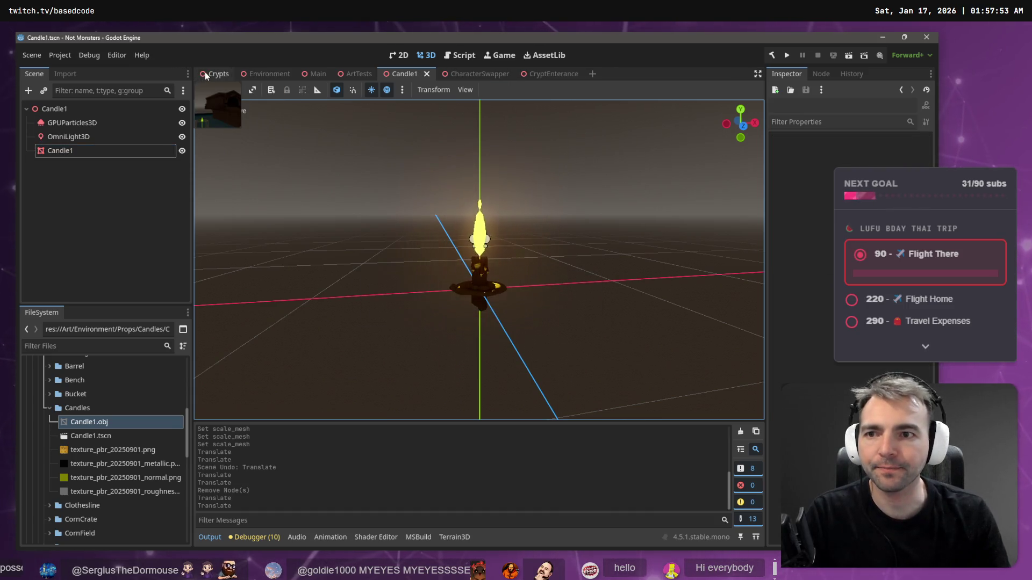
# Step: In the Crypts scene, lower the candle slightly onto the altar
pyautogui.click(216, 74)
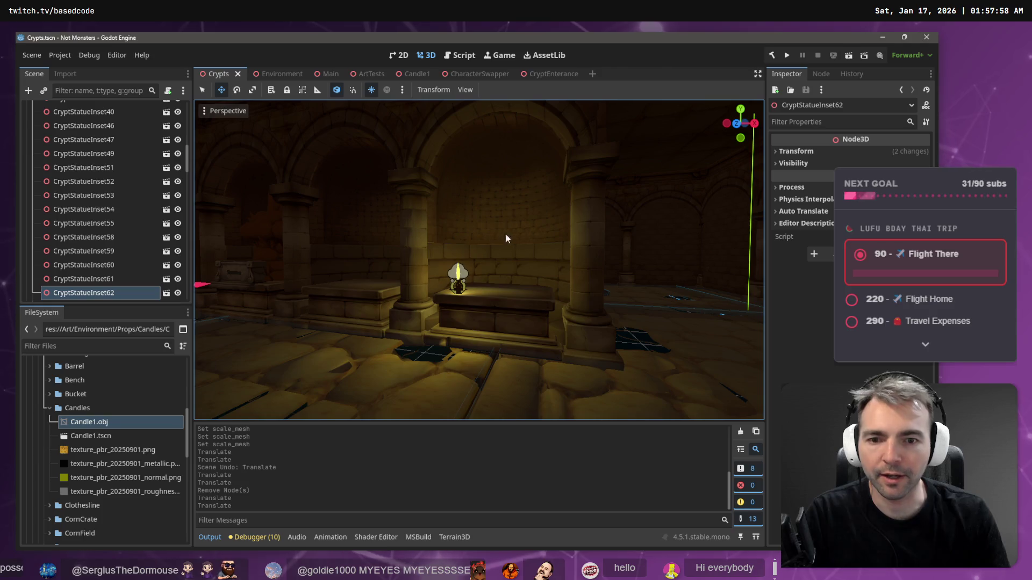
pyautogui.press('f')
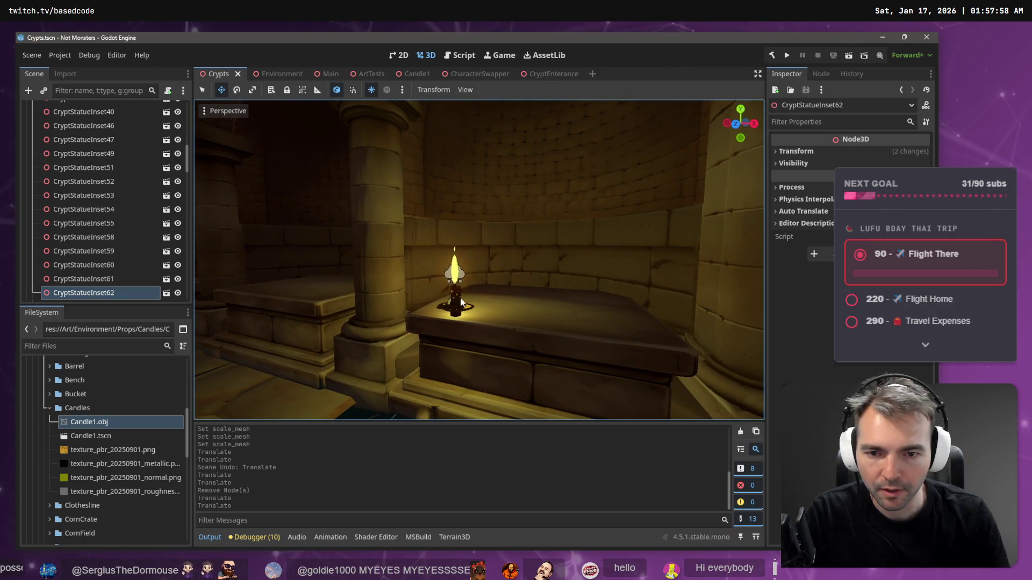
pyautogui.click(462, 299)
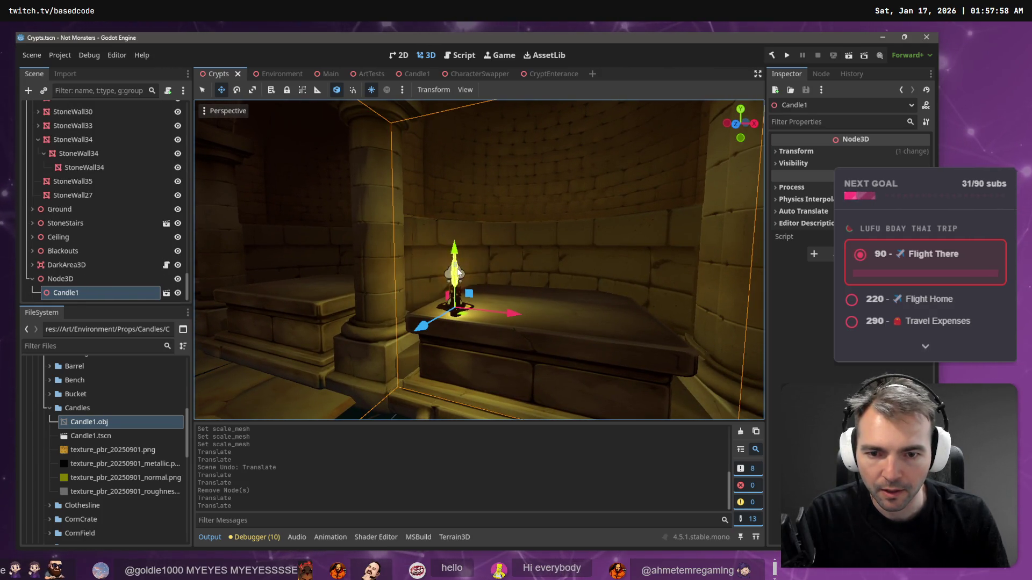
pyautogui.click(92, 275)
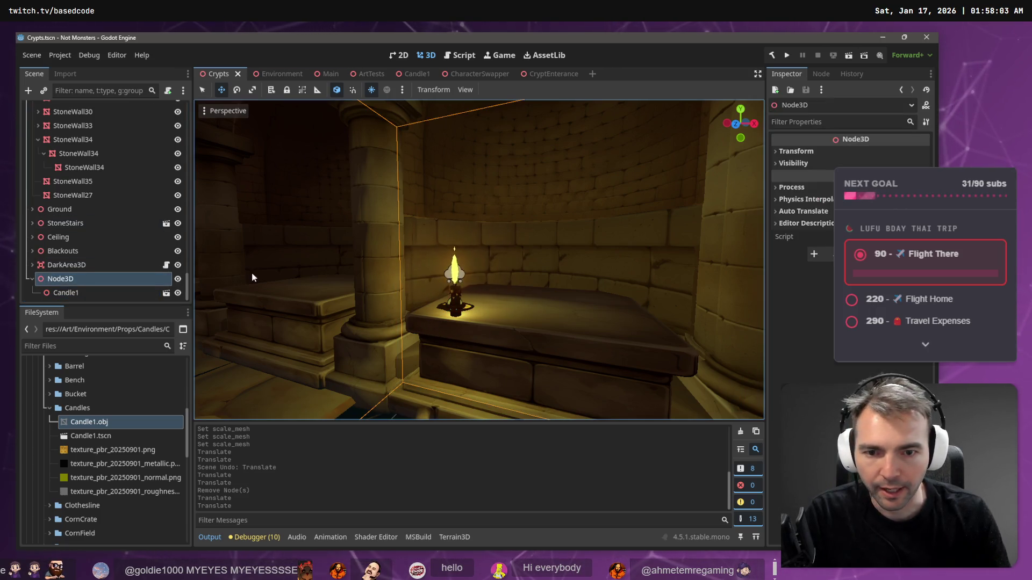
pyautogui.click(72, 292)
pyautogui.moveTo(455, 252); pyautogui.dragTo(456, 261)
pyautogui.click(80, 275)
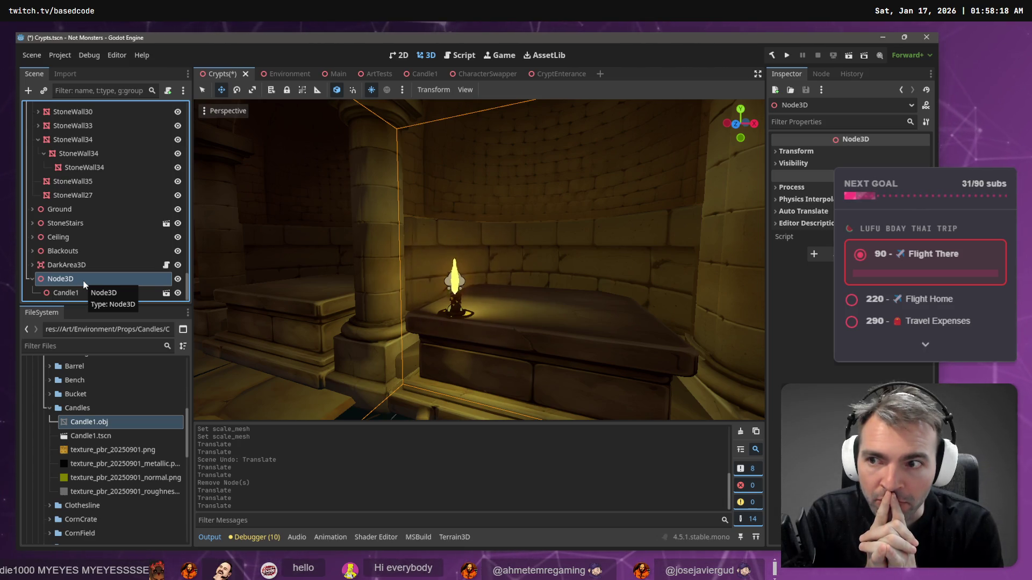
# Step: Collapse the Walls group, inspect the Crypts root's StatuePlacer properties, then open a browser tab
pyautogui.scroll(15, 133, 243)
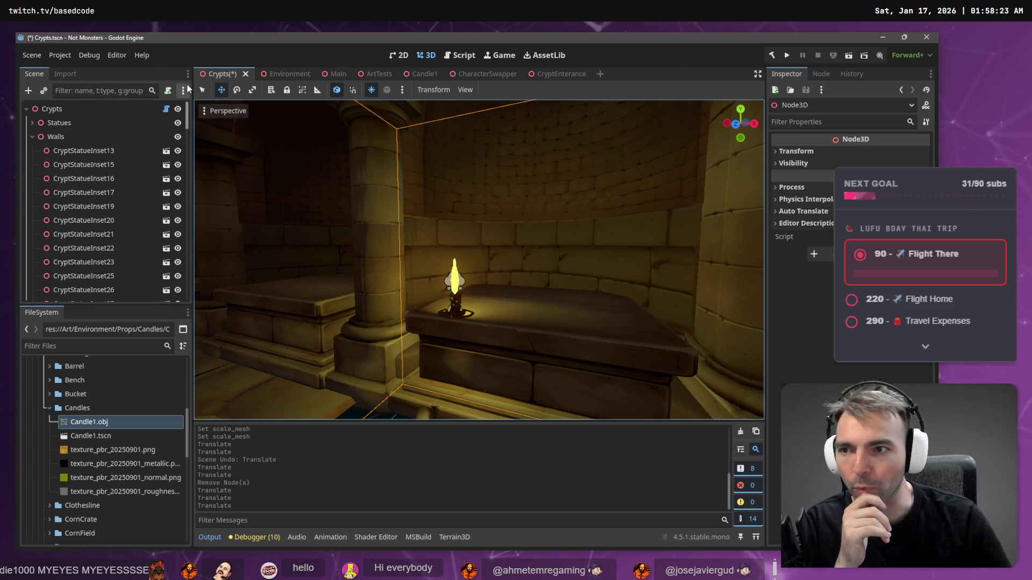
pyautogui.click(32, 136)
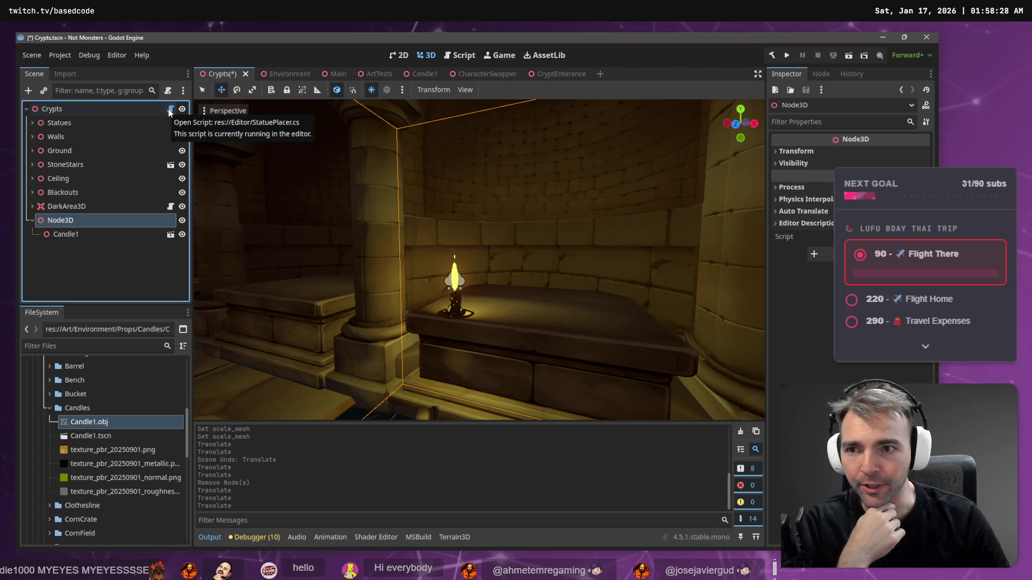
pyautogui.click(107, 110)
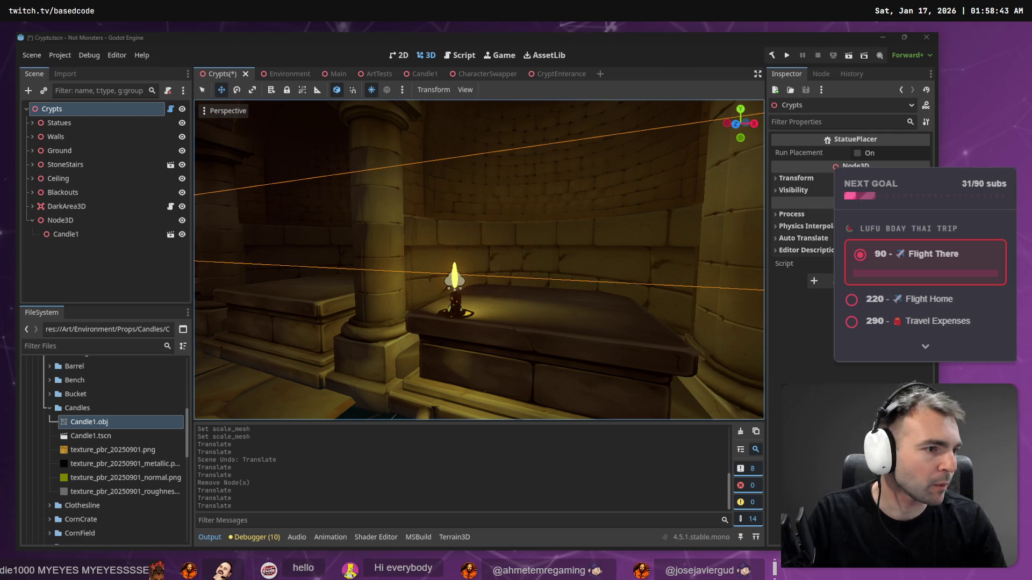
pyautogui.hotkey('ctrl', 't')
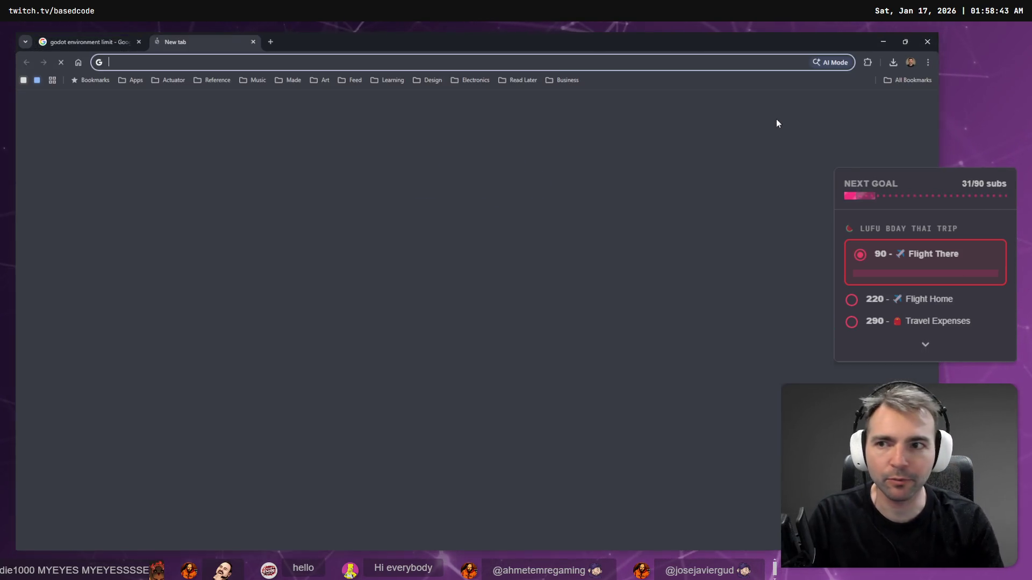
# Step: On chatgpt.com, dictate and send the Unity-vs-Godot multiple-scripts question, then return to Godot
pyautogui.write('chatgpt.com')
pyautogui.press('Return')
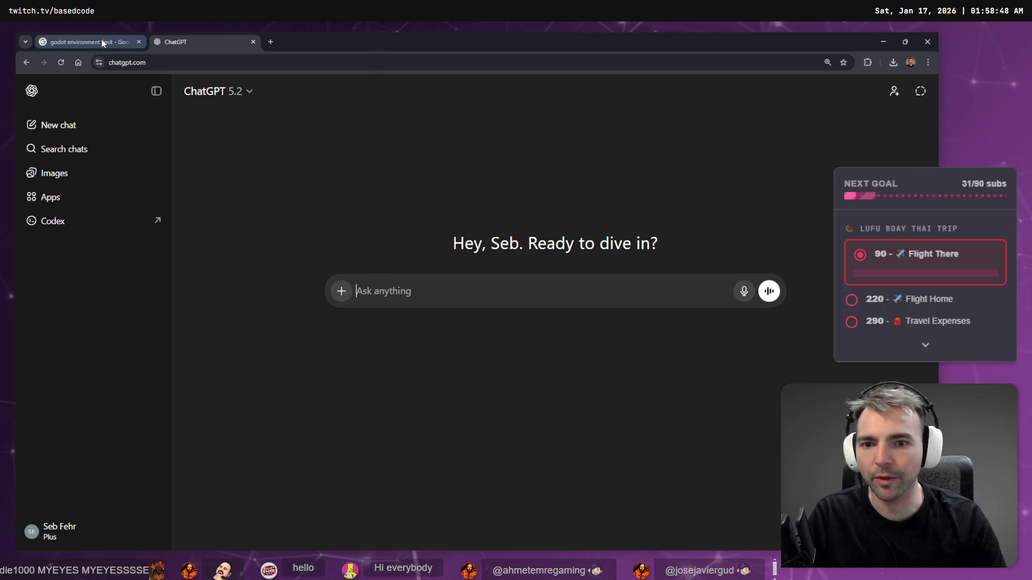
pyautogui.middleClick(102, 43)
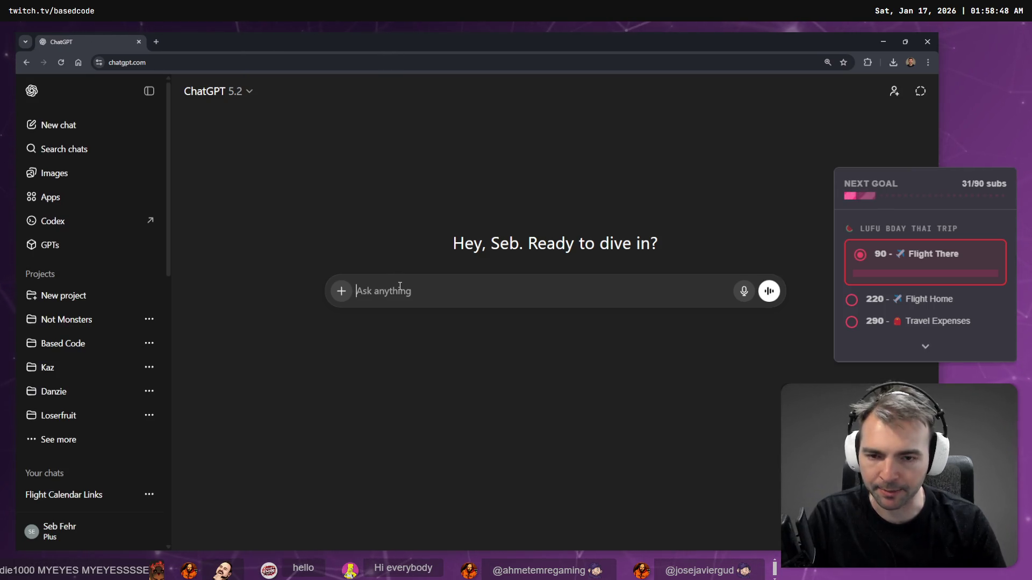
pyautogui.press('super+h')
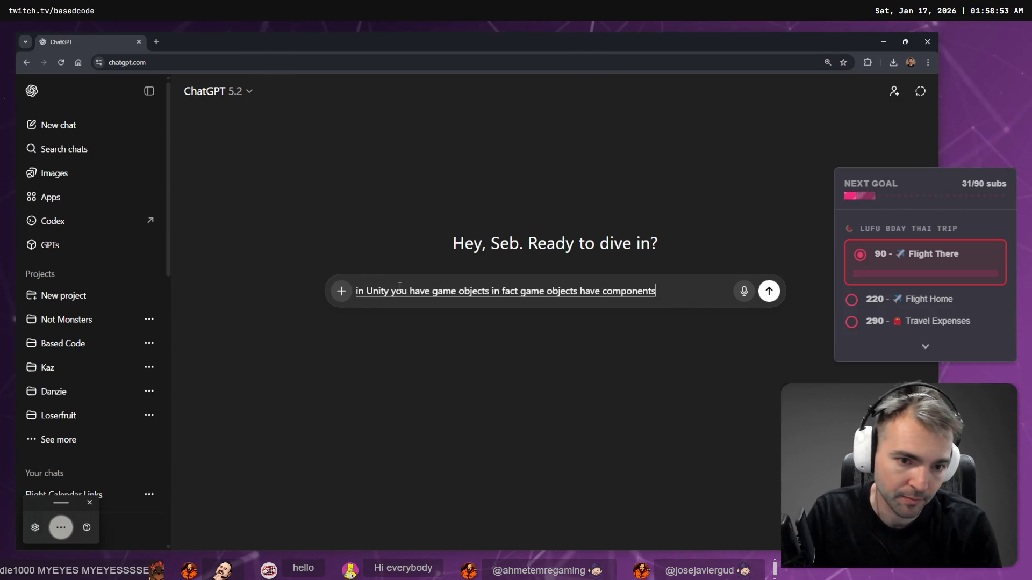
pyautogui.press('super+h')
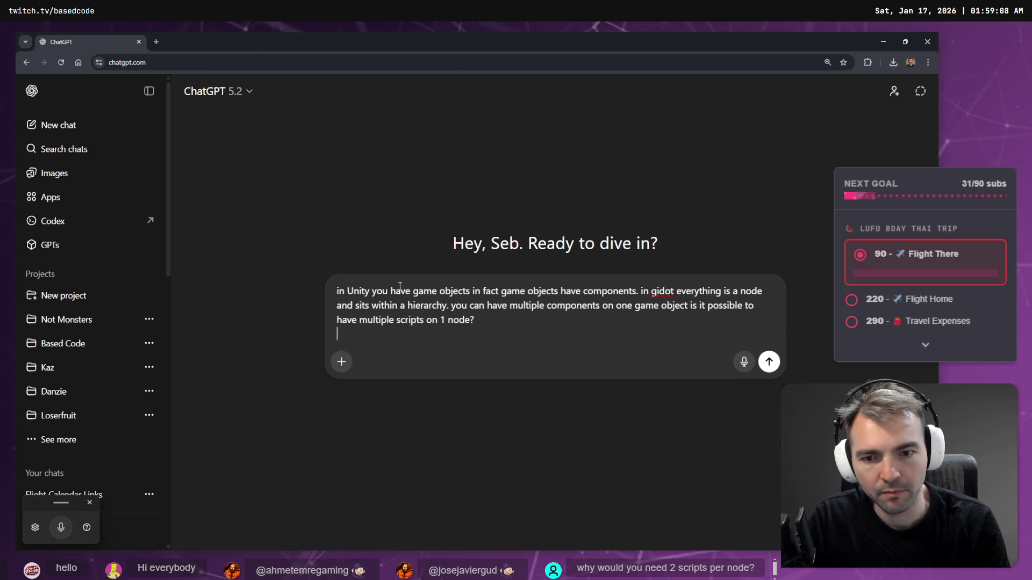
pyautogui.press('Return')
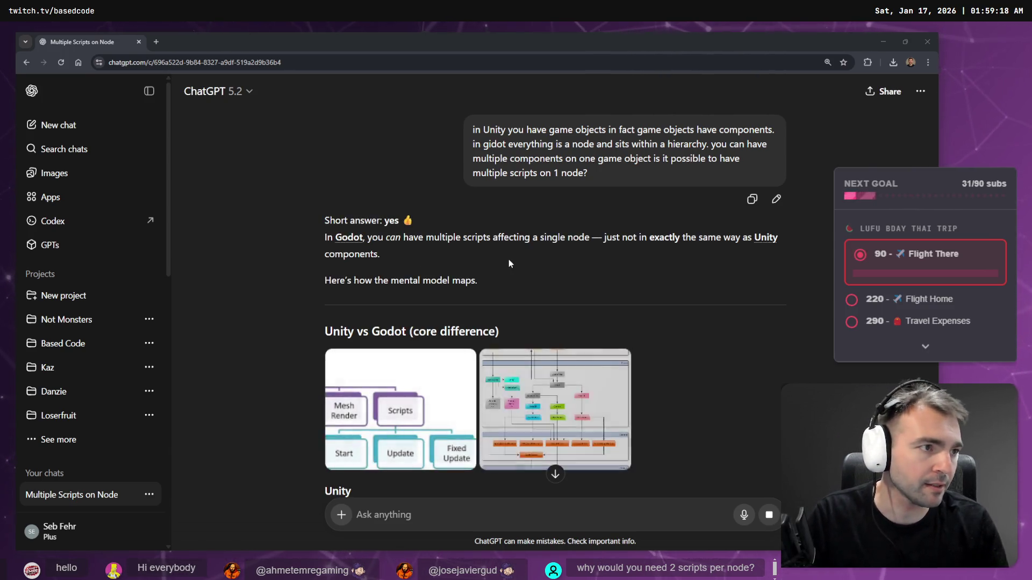
pyautogui.hotkey('alt', 'Tab')
pyautogui.moveTo(624, 204); pyautogui.dragTo(624, 204)
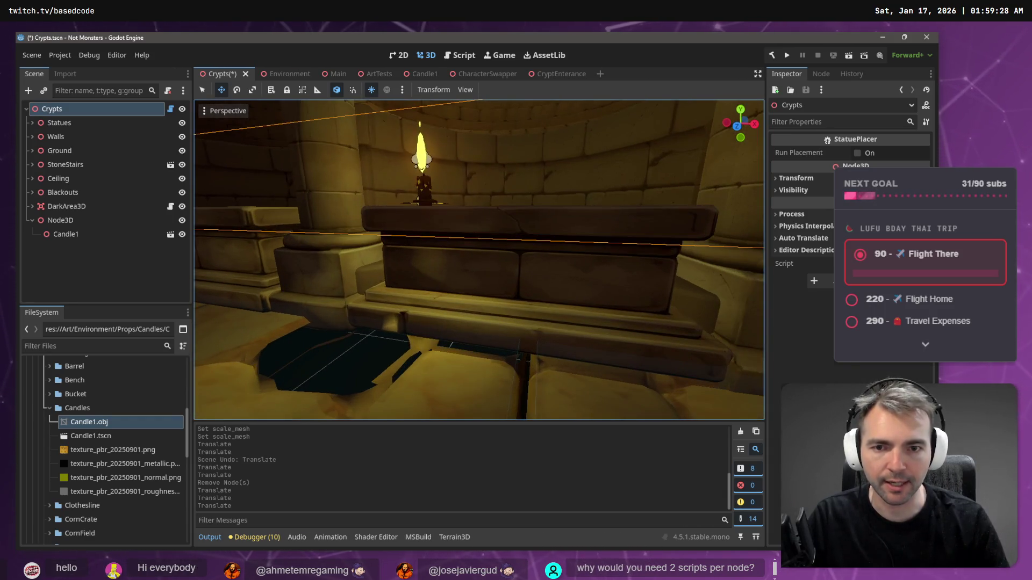
# Step: Look around the crypt corridors and candle, centring on the orange-bounded box, then return to ChatGPT
pyautogui.moveTo(521, 203); pyautogui.dragTo(520, 203)
pyautogui.moveTo(478, 258); pyautogui.dragTo(414, 258)
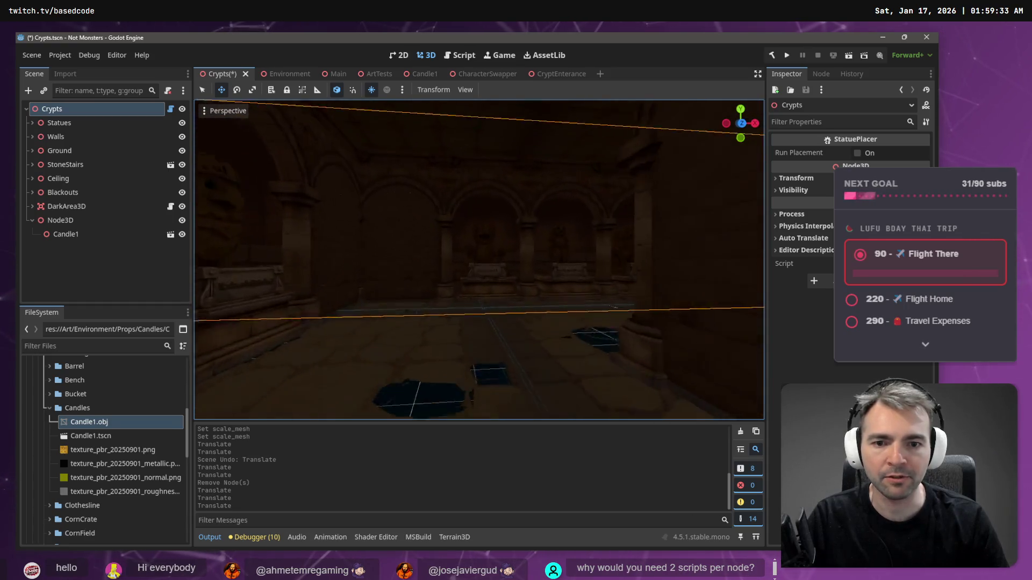
pyautogui.press('f')
pyautogui.moveTo(478, 258)
pyautogui.mouseDown()
pyautogui.moveTo(435, 258)
pyautogui.moveTo(521, 257)
pyautogui.moveTo(435, 258)
pyautogui.mouseUp()
pyautogui.moveTo(527, 205); pyautogui.dragTo(483, 206)
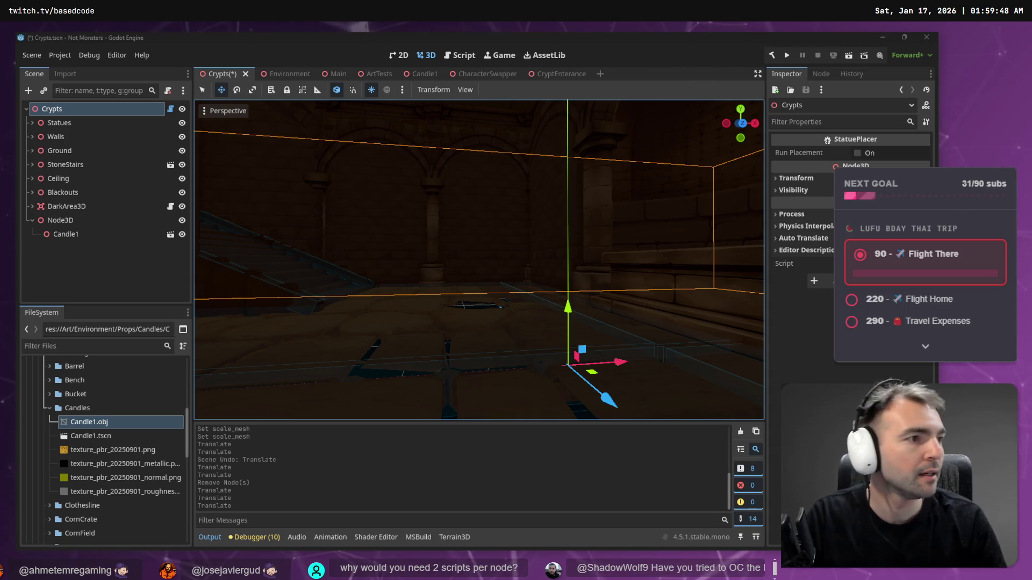
pyautogui.hotkey('alt', 'Tab')
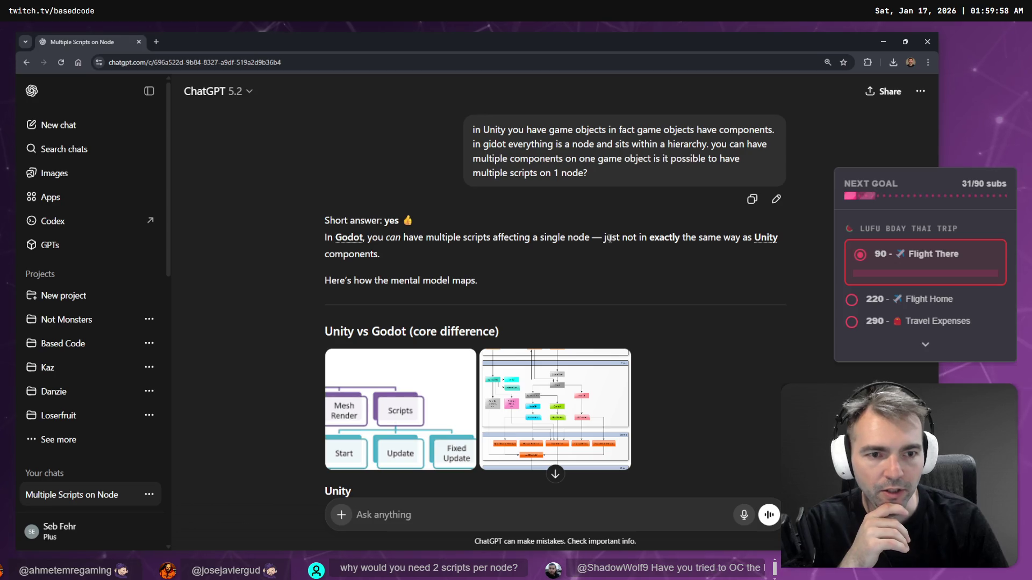
# Step: Enlarge the Unity GameObject components and Godot architecture diagrams, then close the enlarged view
pyautogui.scroll(-1, 584, 240)
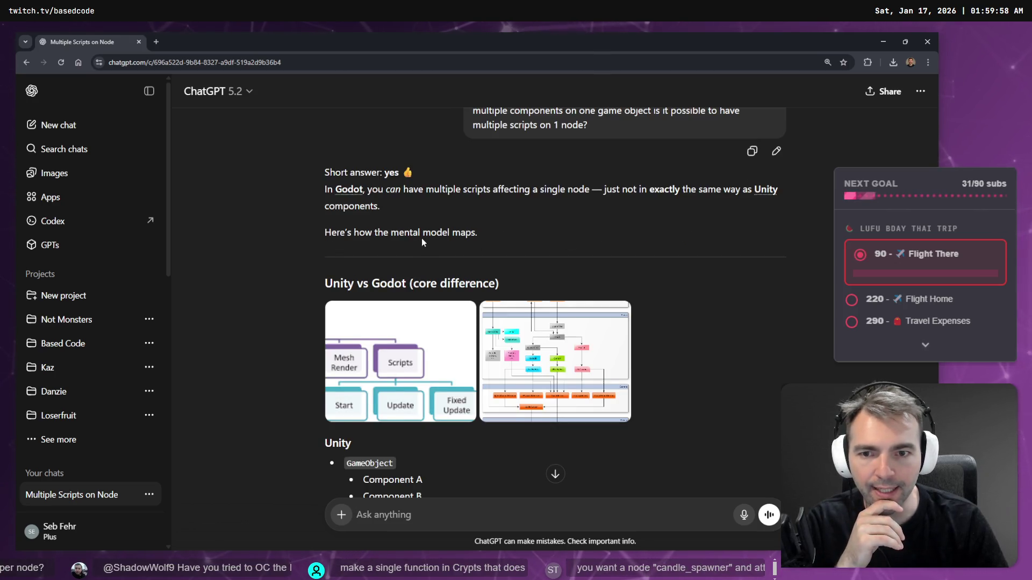
pyautogui.click(436, 302)
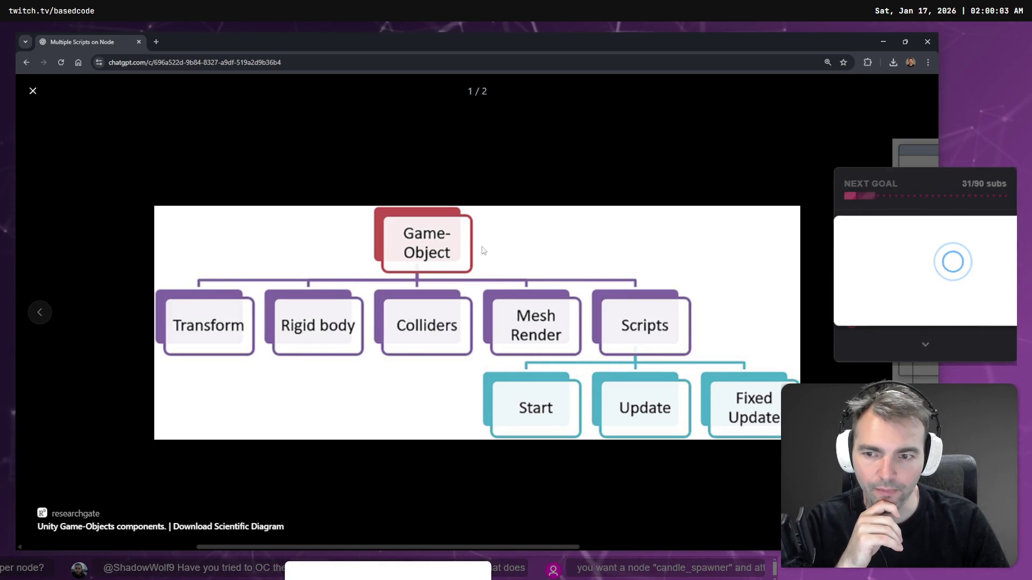
pyautogui.click(626, 107)
pyautogui.click(591, 288)
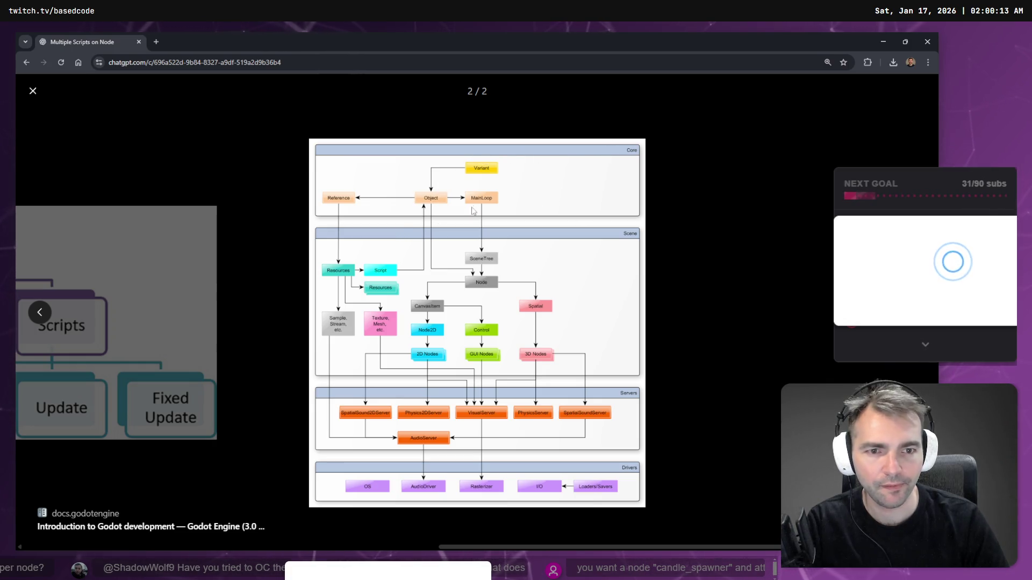
pyautogui.click(753, 251)
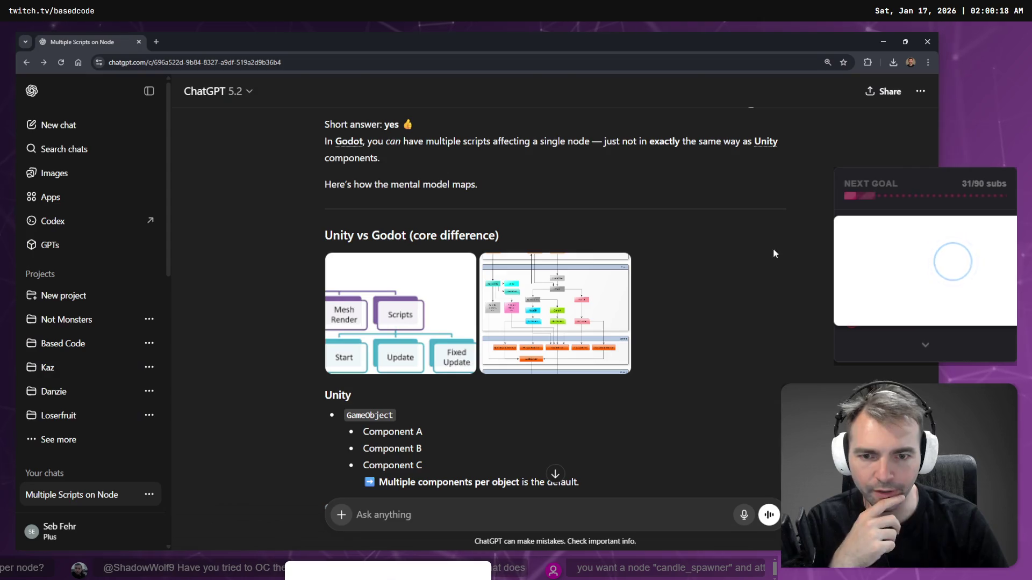
# Step: Read through the explanation of composition through child nodes acting like Unity components
pyautogui.scroll(-3, 753, 252)
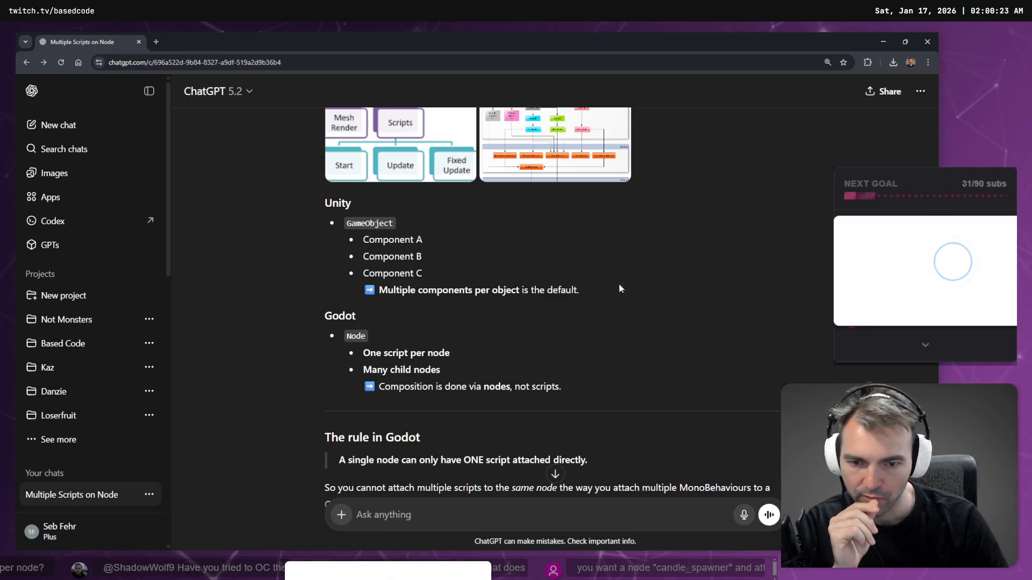
pyautogui.scroll(-4, 602, 367)
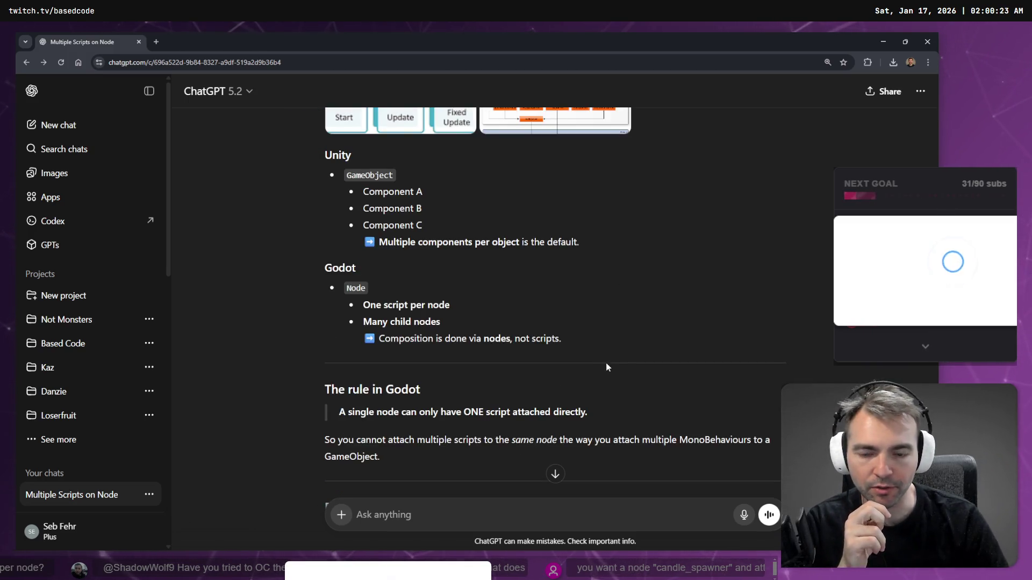
pyautogui.scroll(-1, 611, 356)
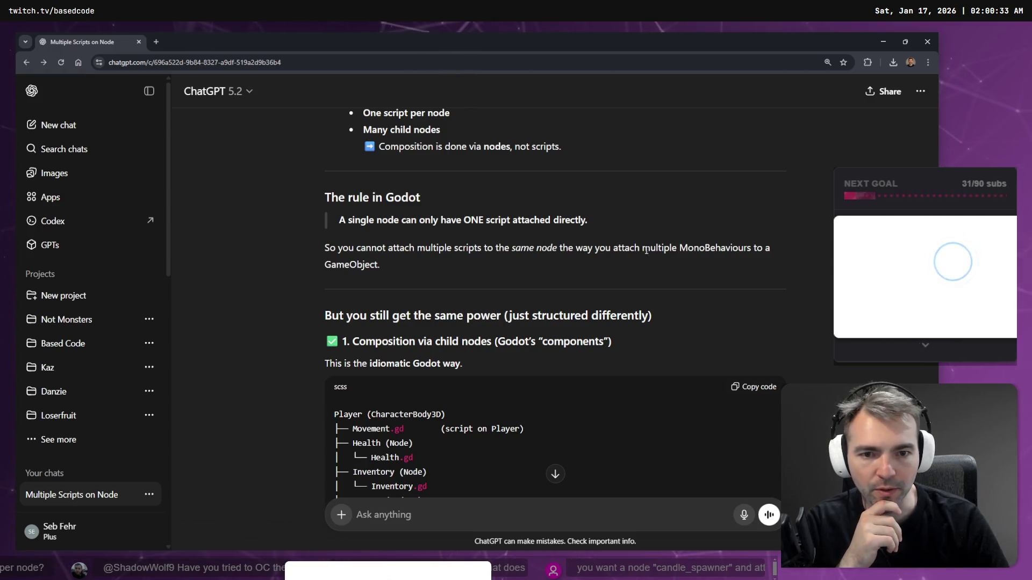
pyautogui.scroll(-2, 611, 253)
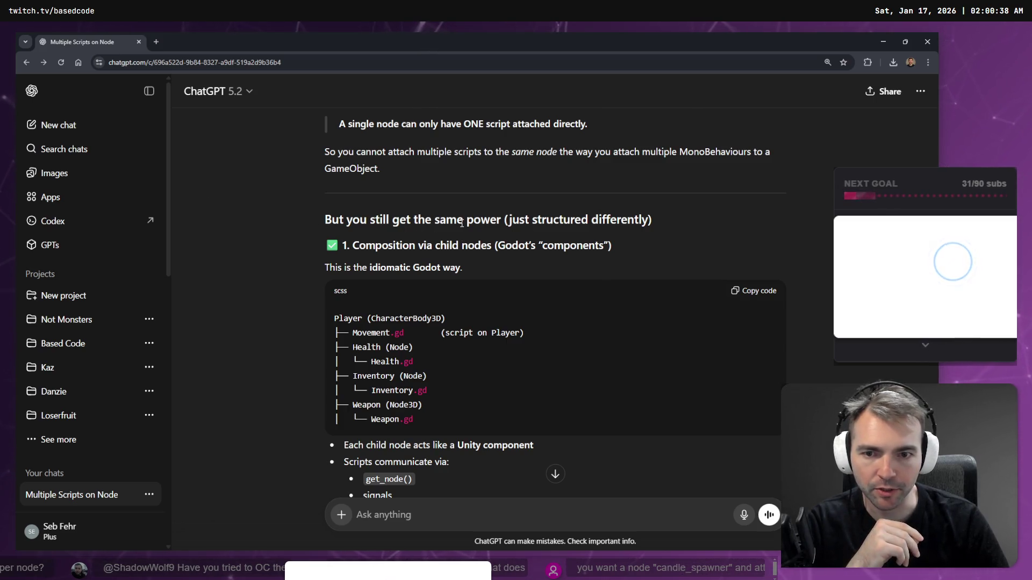
pyautogui.scroll(-1, 461, 223)
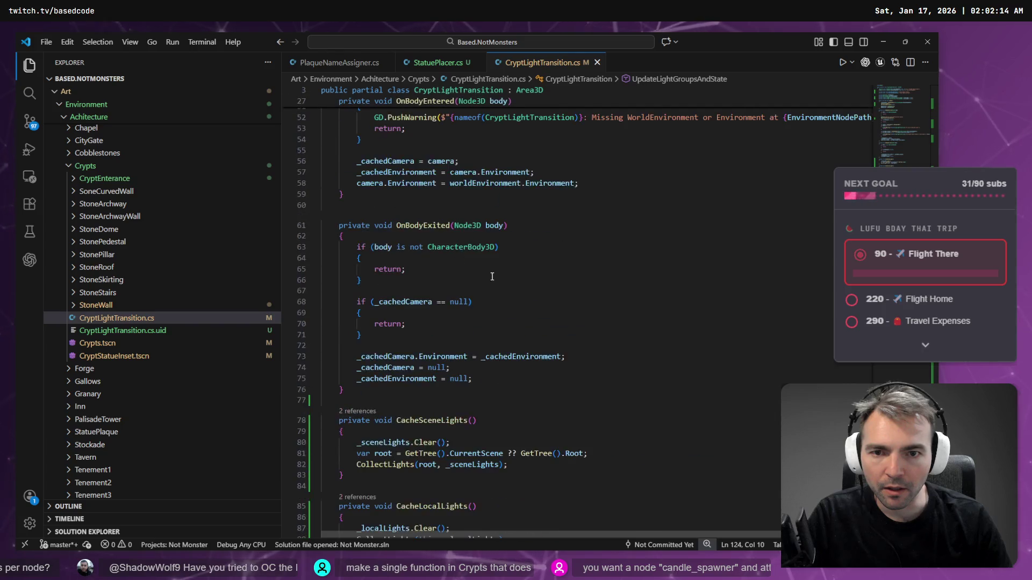
# Step: List all references to SetLocalLightsVisible, including the one in the generated script methods file
pyautogui.scroll(5, 520, 303)
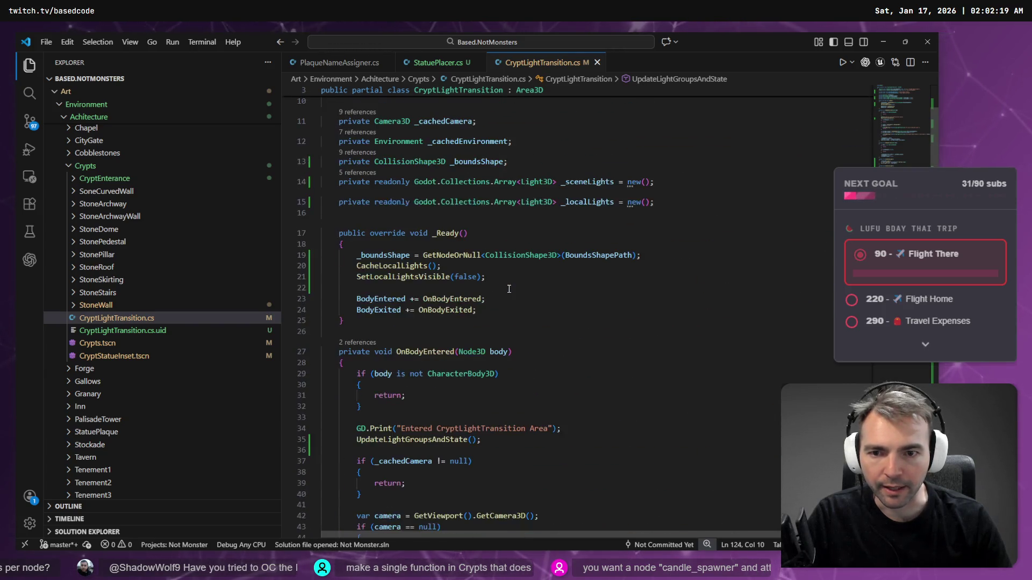
pyautogui.click(379, 277)
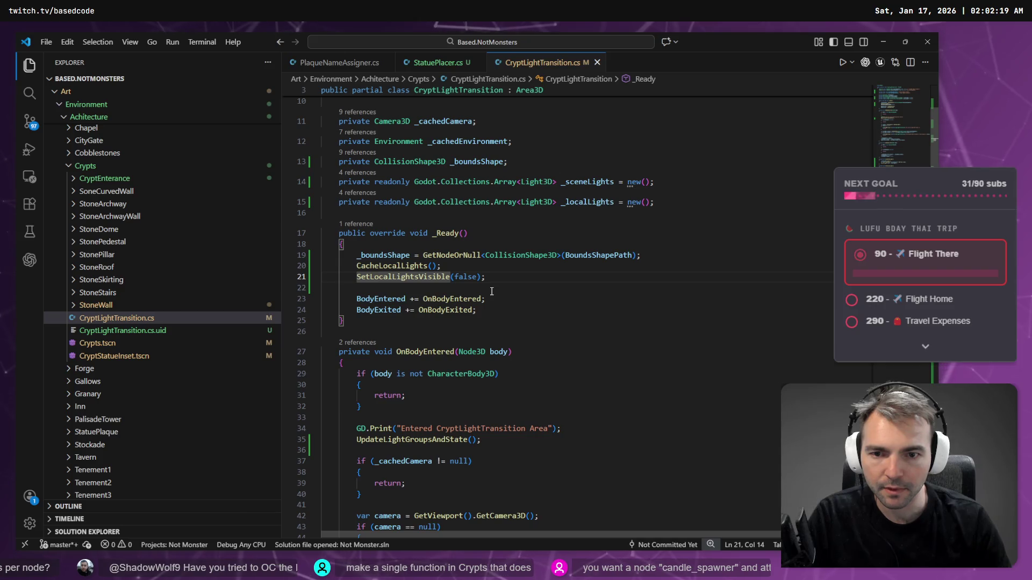
pyautogui.scroll(-5, 428, 280)
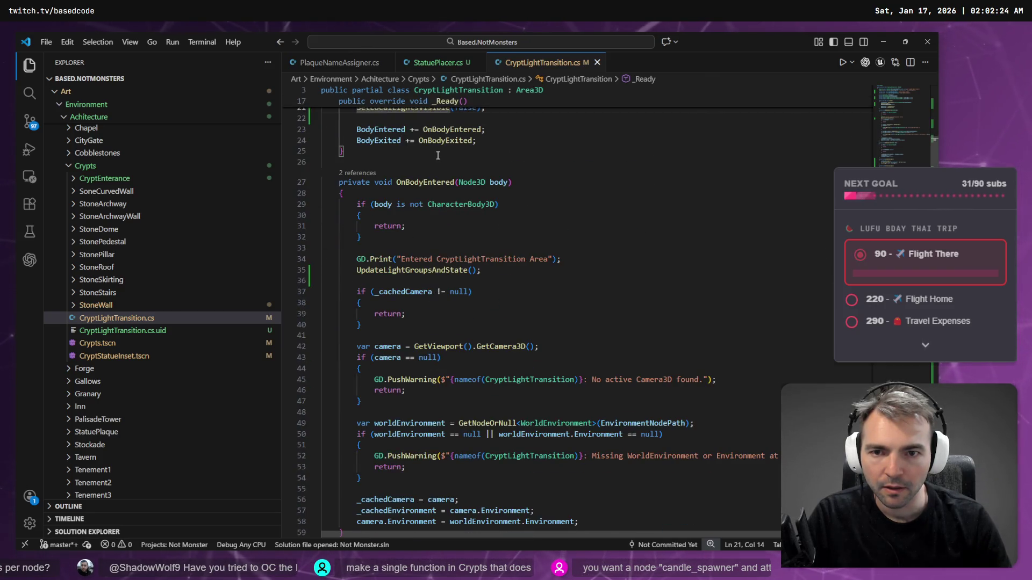
pyautogui.scroll(3, 428, 280)
pyautogui.hotkey('shift', 'F12')
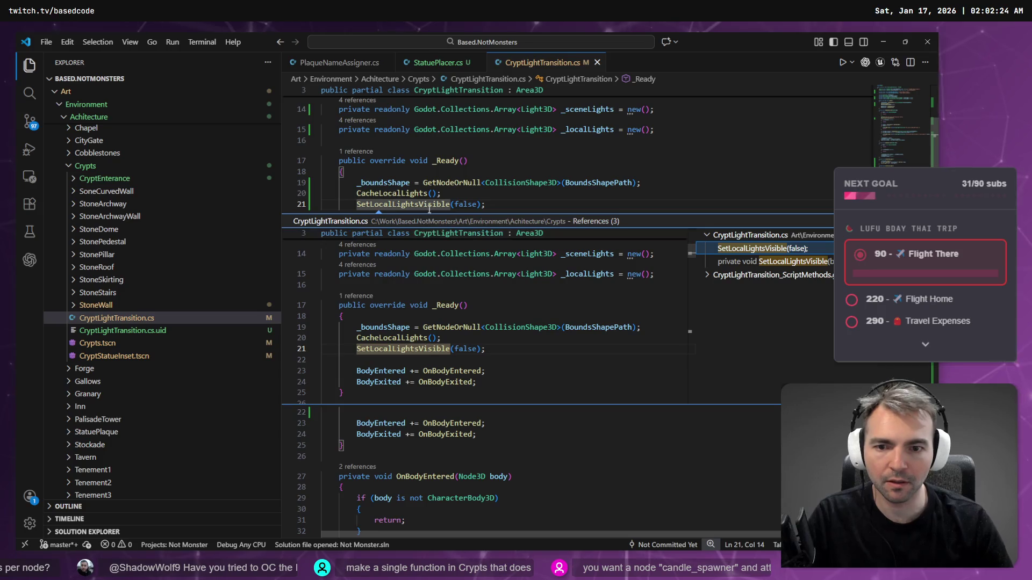
pyautogui.click(768, 276)
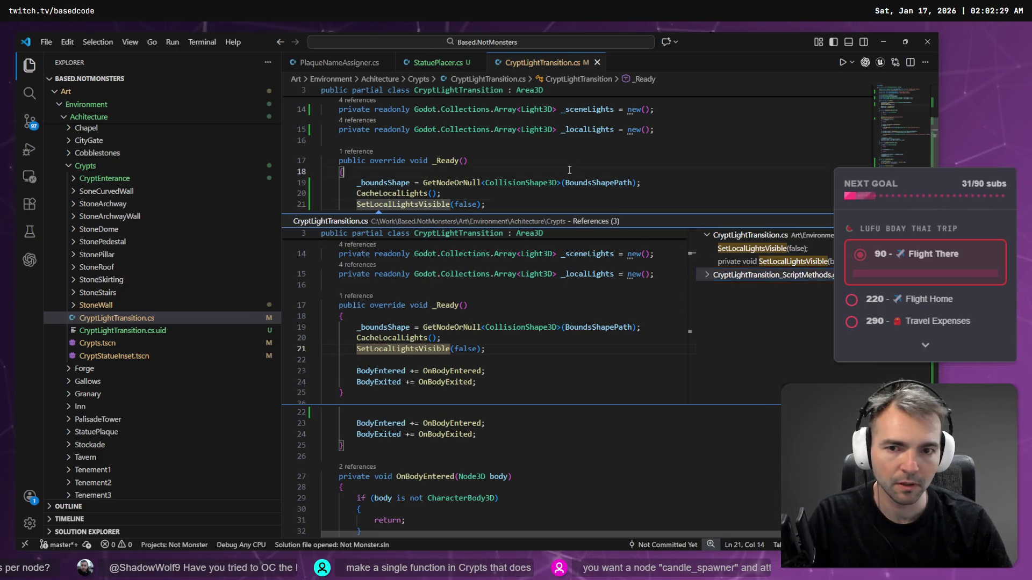
pyautogui.click(590, 193)
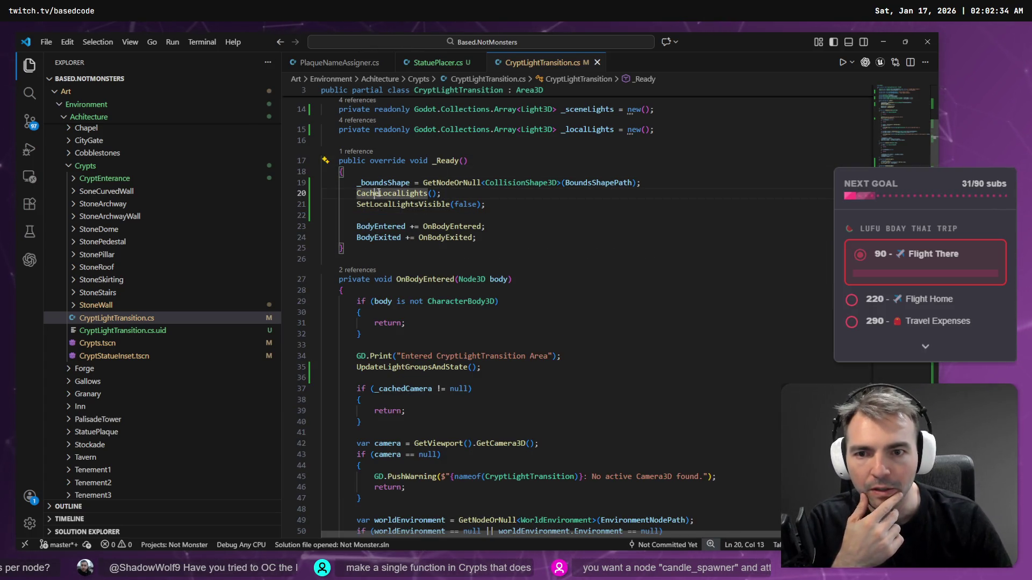
# Step: Highlight uses of SetLocalLightsVisible and _cachedCamera across _Ready and OnBodyExited
pyautogui.click(442, 172)
pyautogui.click(383, 205)
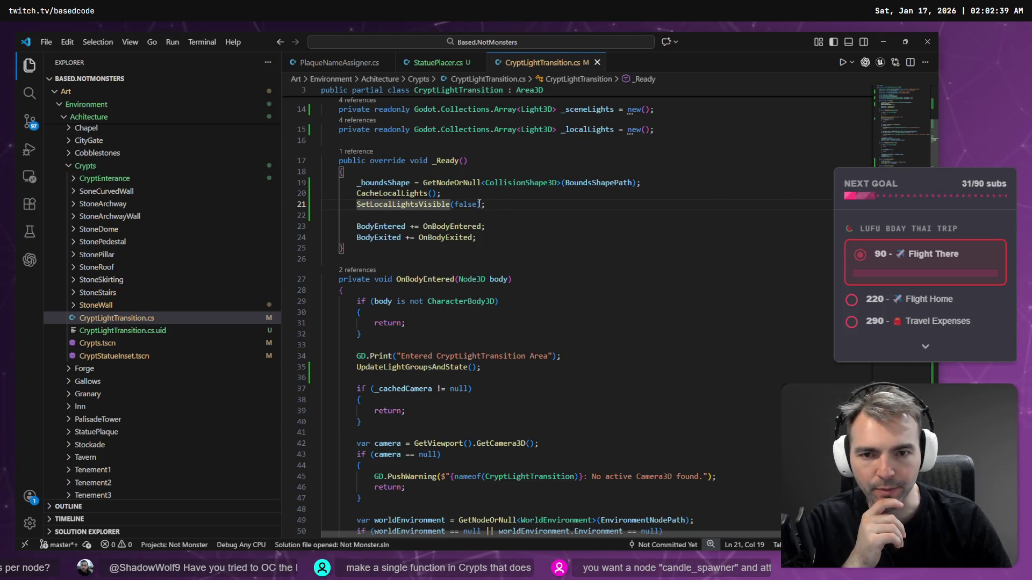
pyautogui.scroll(-14, 535, 209)
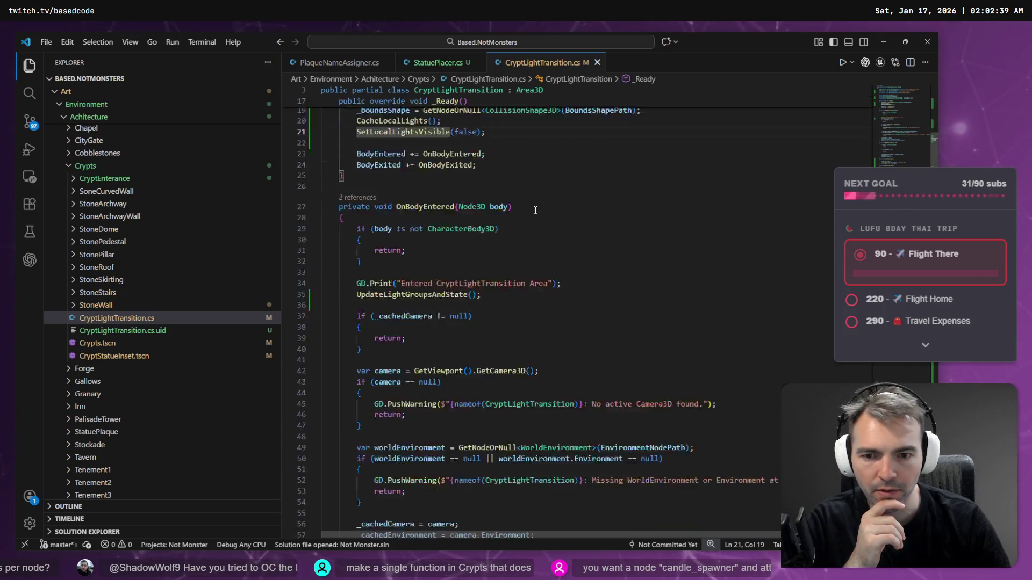
pyautogui.scroll(-2, 535, 211)
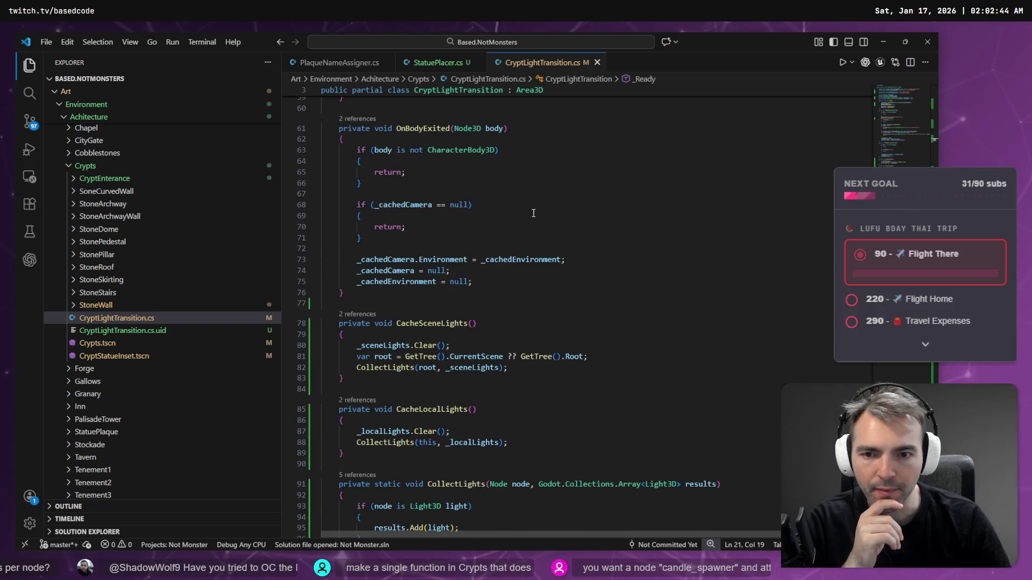
pyautogui.click(374, 260)
pyautogui.click(382, 291)
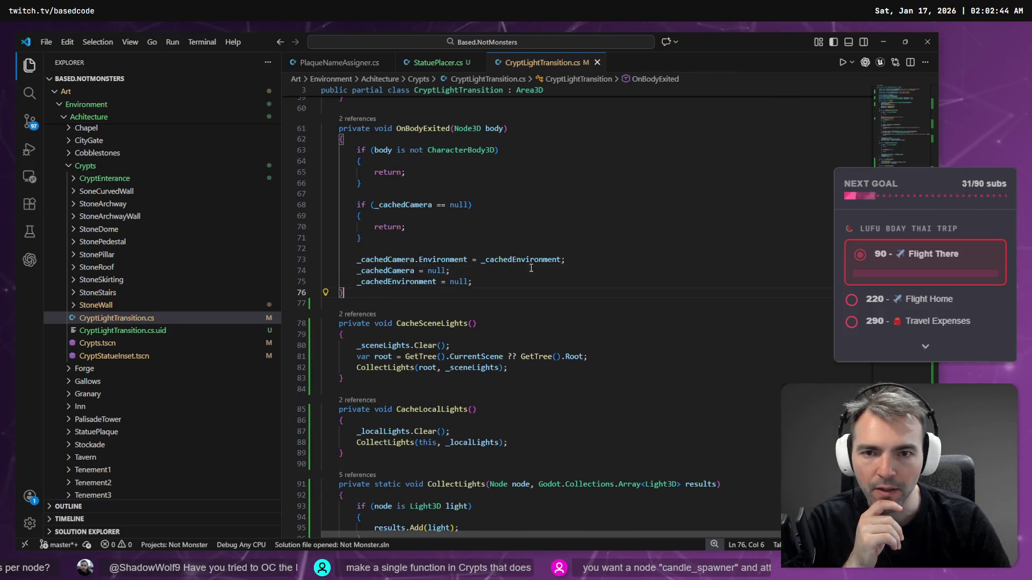
pyautogui.click(404, 129)
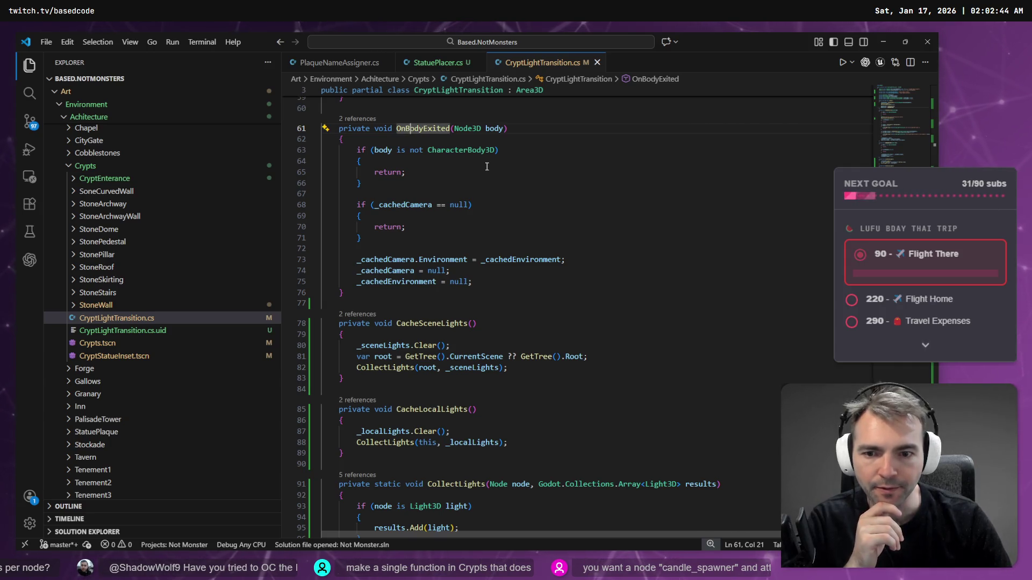
# Step: Review the CacheSceneLights, CacheLocalLights and UpdateLightGroupsAndState methods
pyautogui.scroll(-3, 487, 167)
pyautogui.click(409, 226)
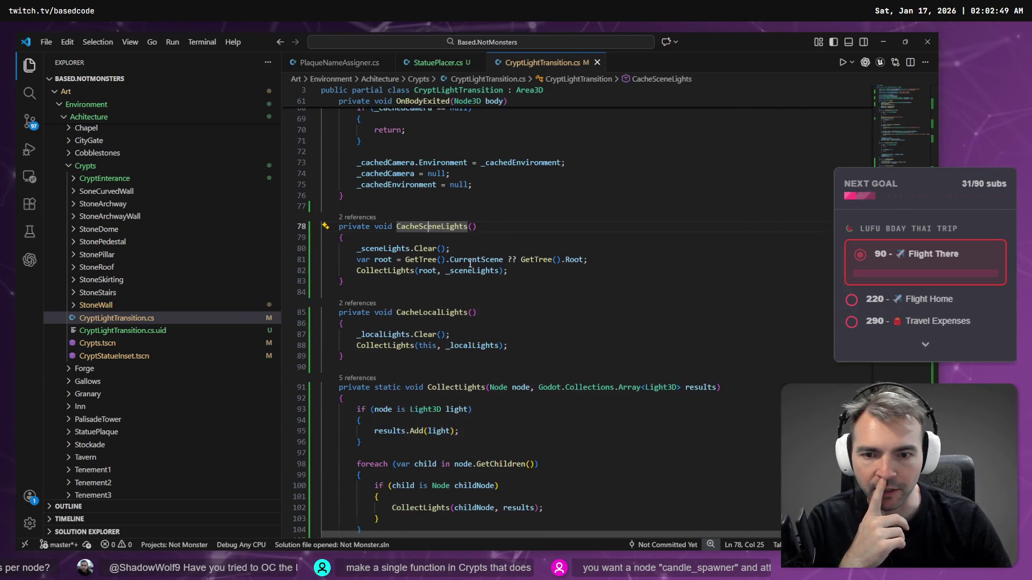
pyautogui.click(419, 312)
pyautogui.scroll(-3, 557, 244)
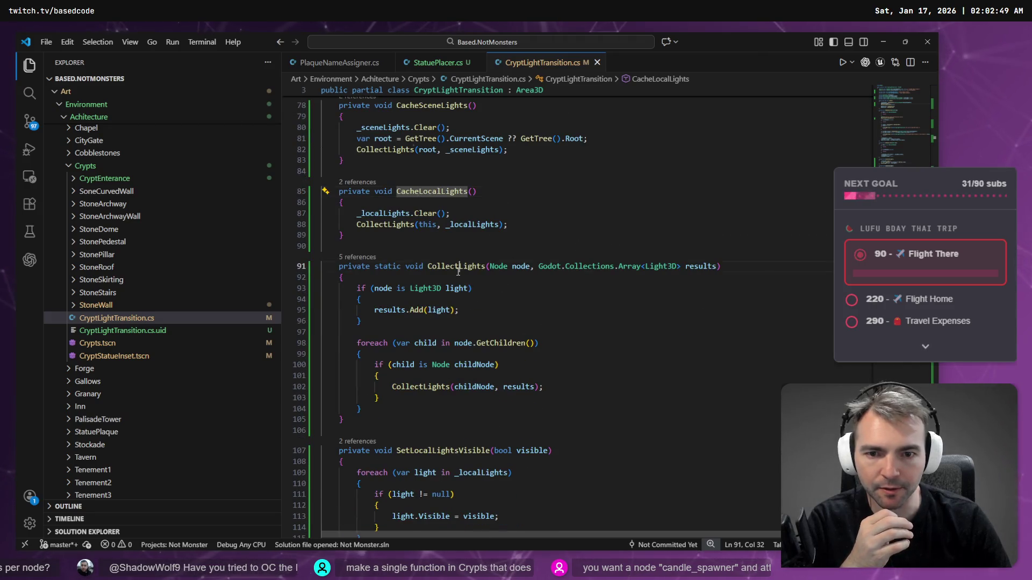
pyautogui.scroll(-8, 462, 267)
pyautogui.click(436, 292)
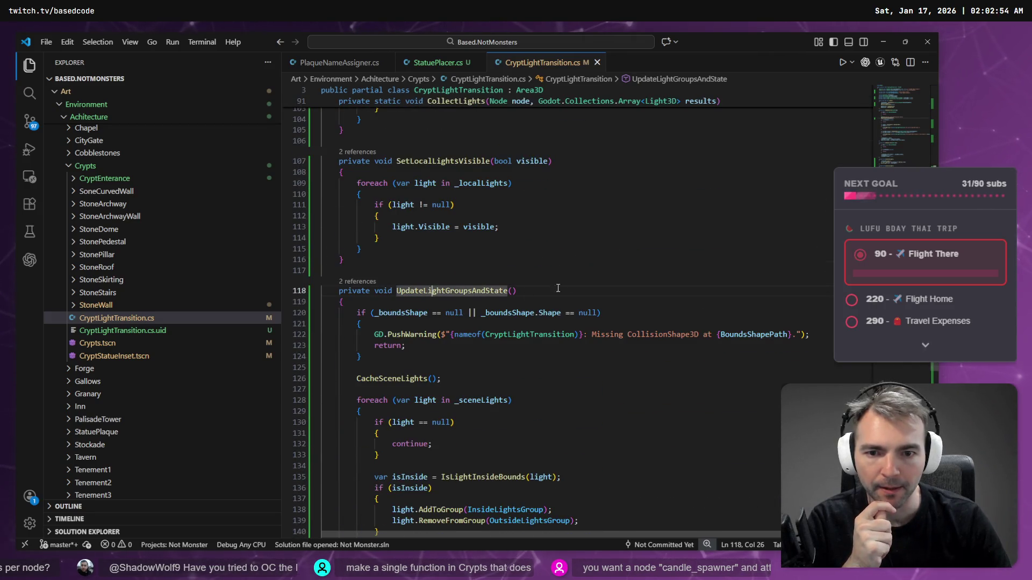
# Step: Highlight uses of _boundsShape, the CacheSceneLights call, InsideLightsGroup and OutsideLightsGroup
pyautogui.scroll(-2, 621, 254)
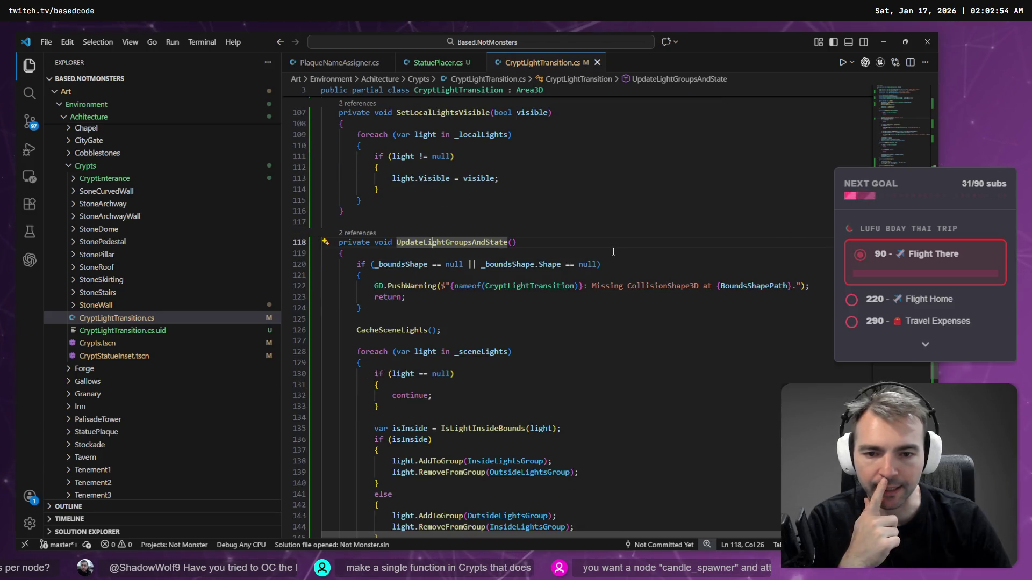
pyautogui.click(398, 263)
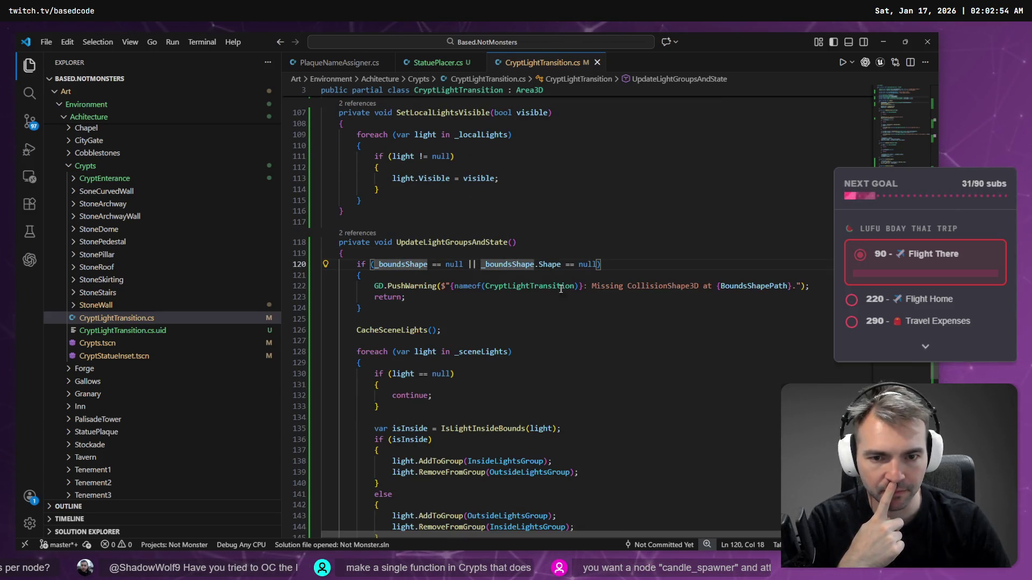
pyautogui.scroll(-3, 513, 335)
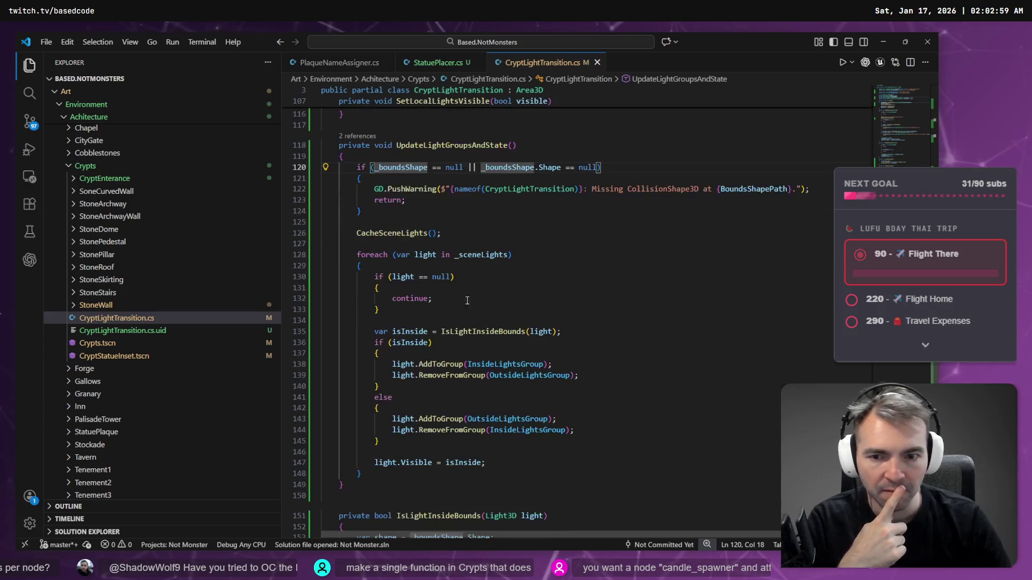
pyautogui.click(370, 232)
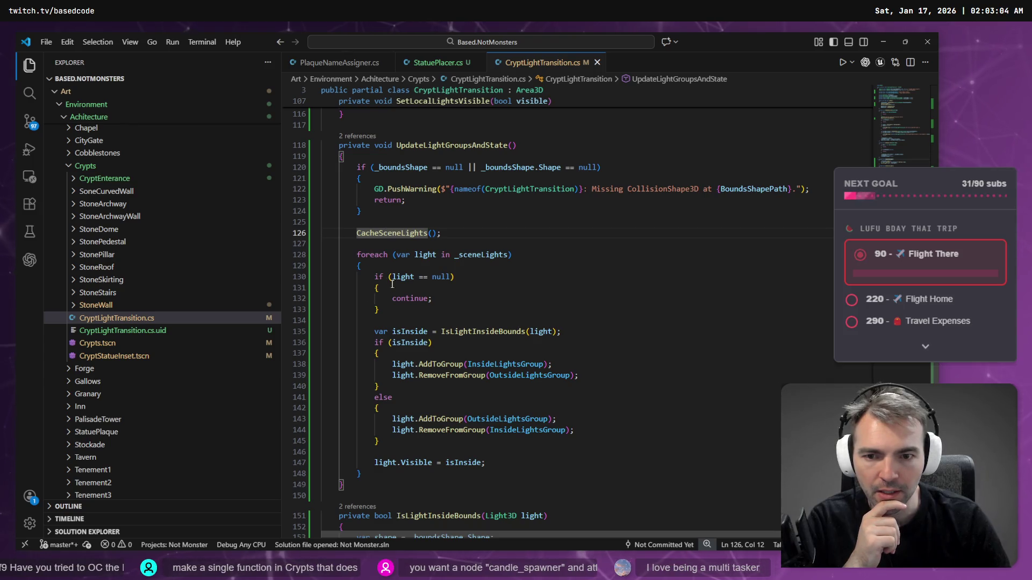
pyautogui.scroll(-1, 538, 326)
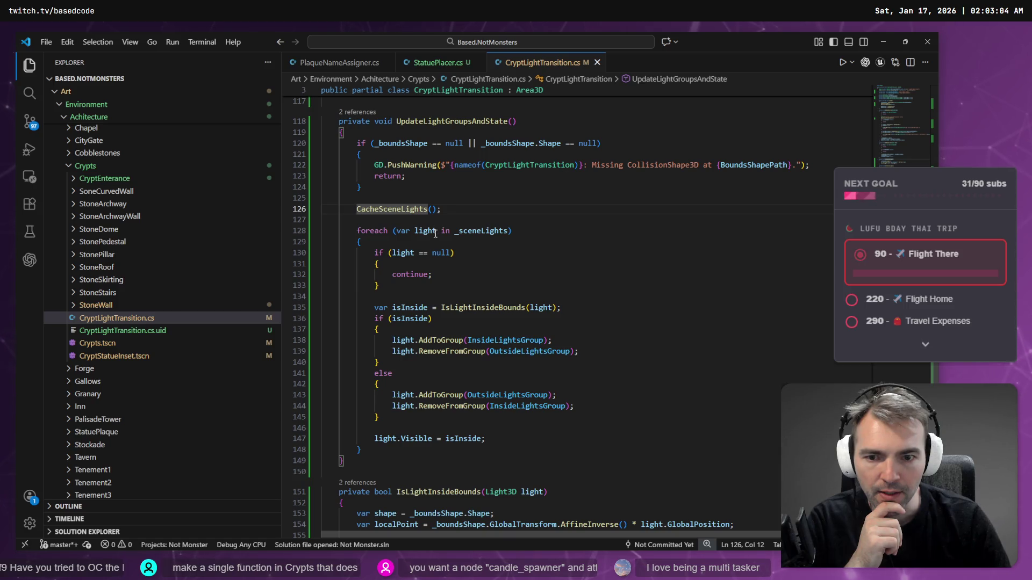
pyautogui.click(491, 340)
pyautogui.scroll(-1, 561, 360)
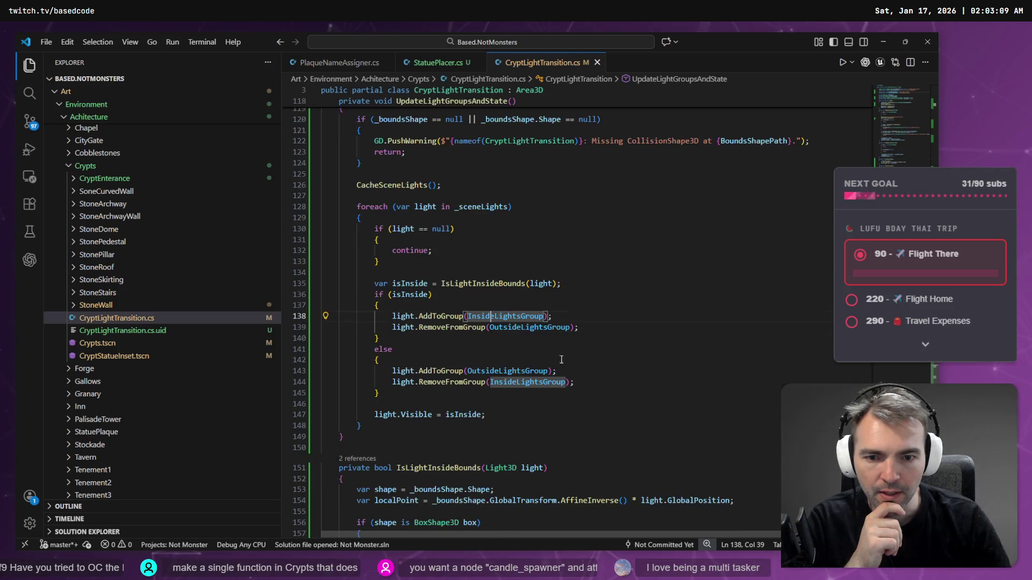
pyautogui.click(529, 327)
pyautogui.scroll(-5, 502, 317)
# Step: Inspect IsLightInsideBounds, including its capsule checks, and show its 2 references
pyautogui.click(423, 322)
pyautogui.scroll(-4, 535, 330)
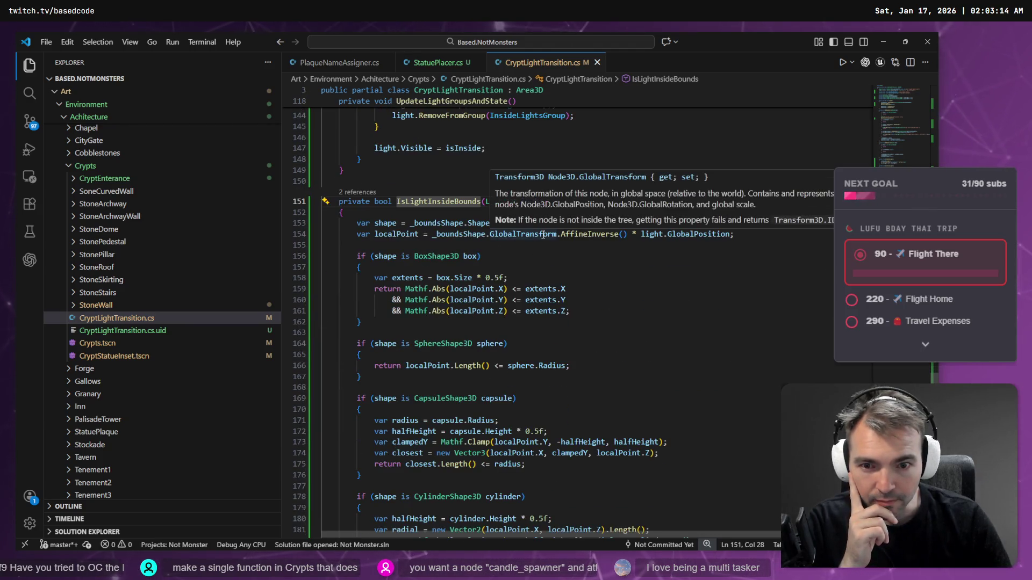
pyautogui.scroll(-3, 664, 310)
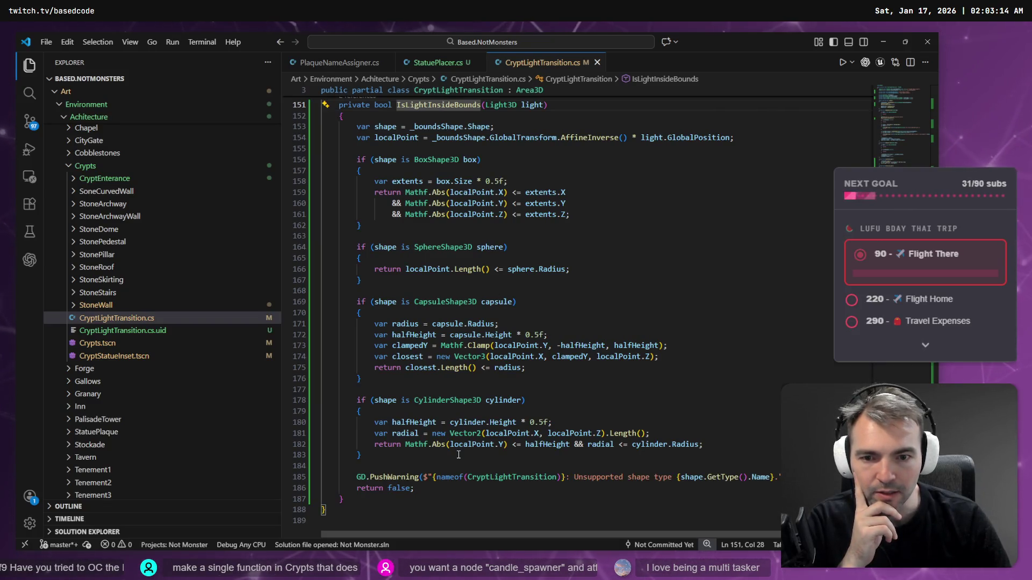
pyautogui.click(495, 302)
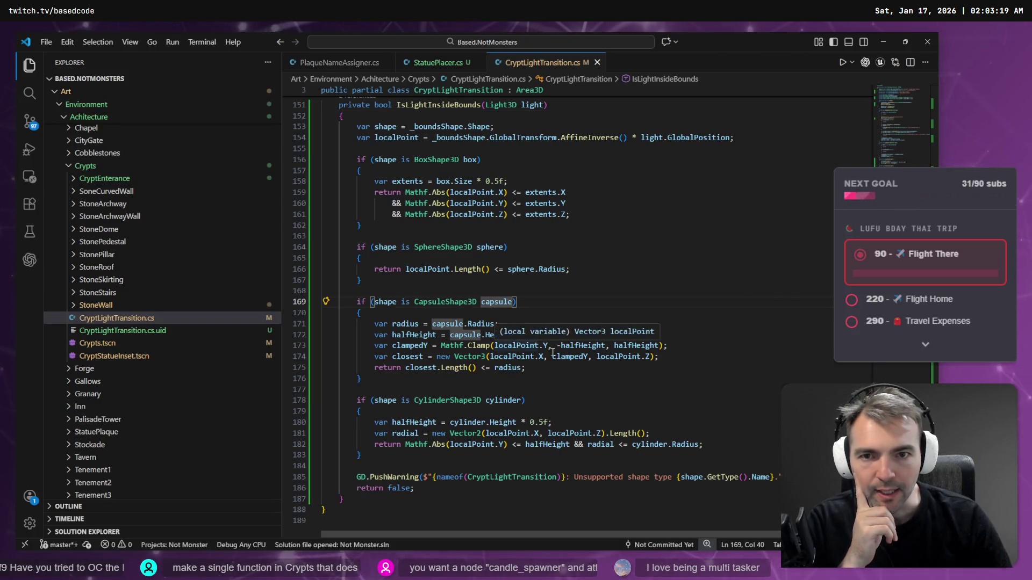
pyautogui.scroll(3, 552, 352)
pyautogui.click(429, 201)
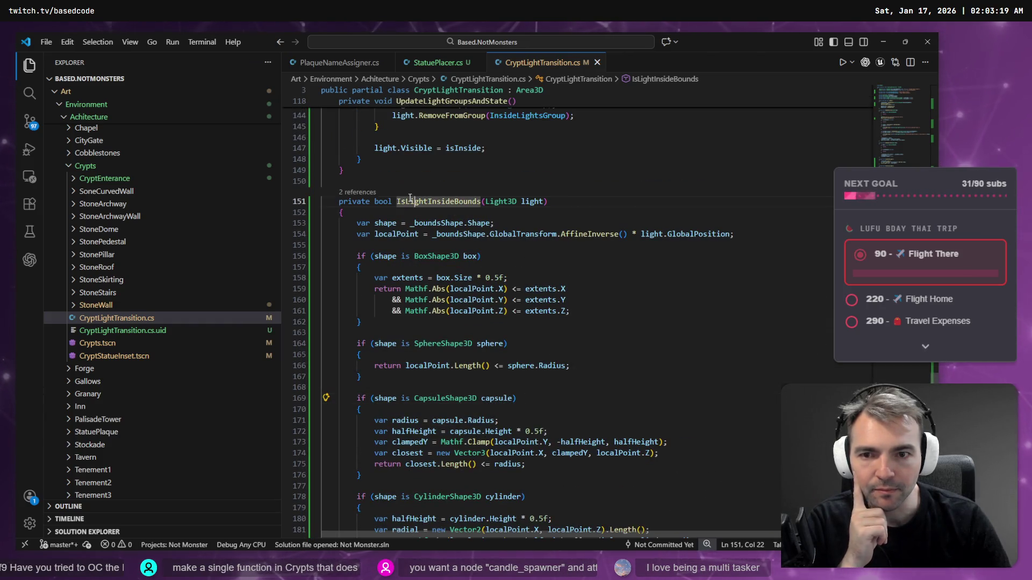
pyautogui.click(340, 194)
pyautogui.click(355, 192)
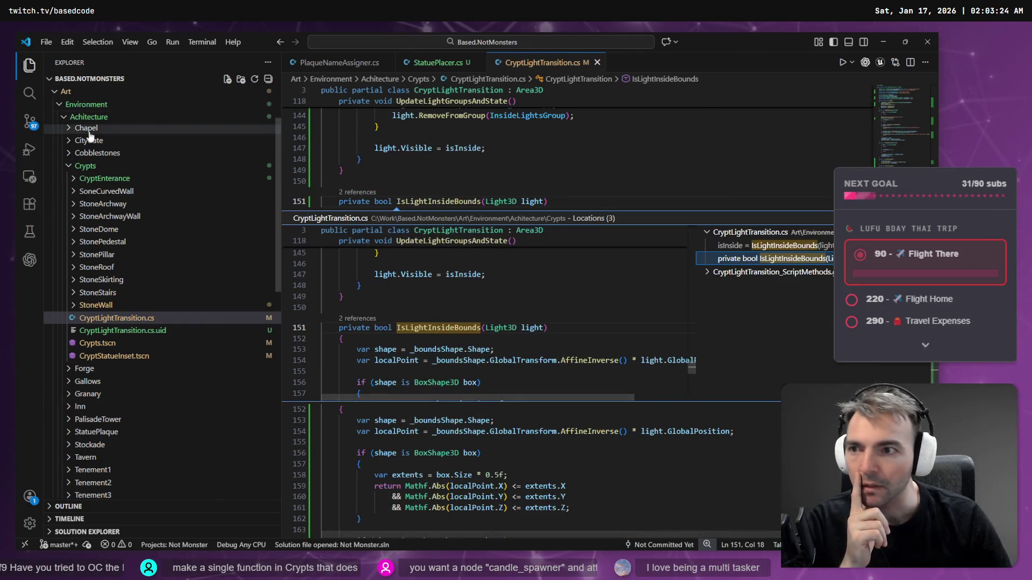
# Step: Open the Codex sidebar next to the code and dismiss the references preview
pyautogui.click(30, 260)
pyautogui.scroll(-5, 407, 325)
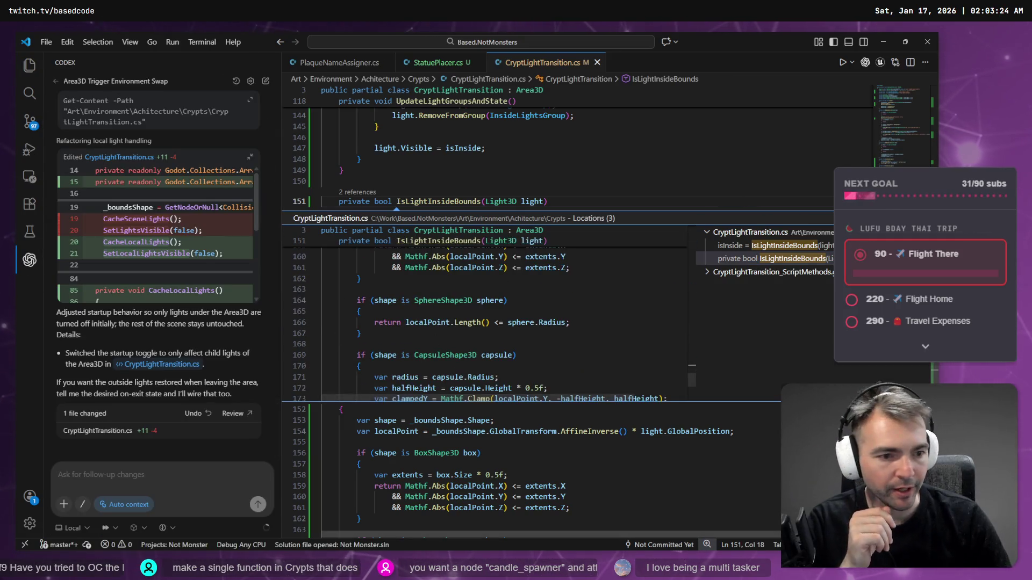
pyautogui.press('Escape')
pyautogui.scroll(-4, 354, 396)
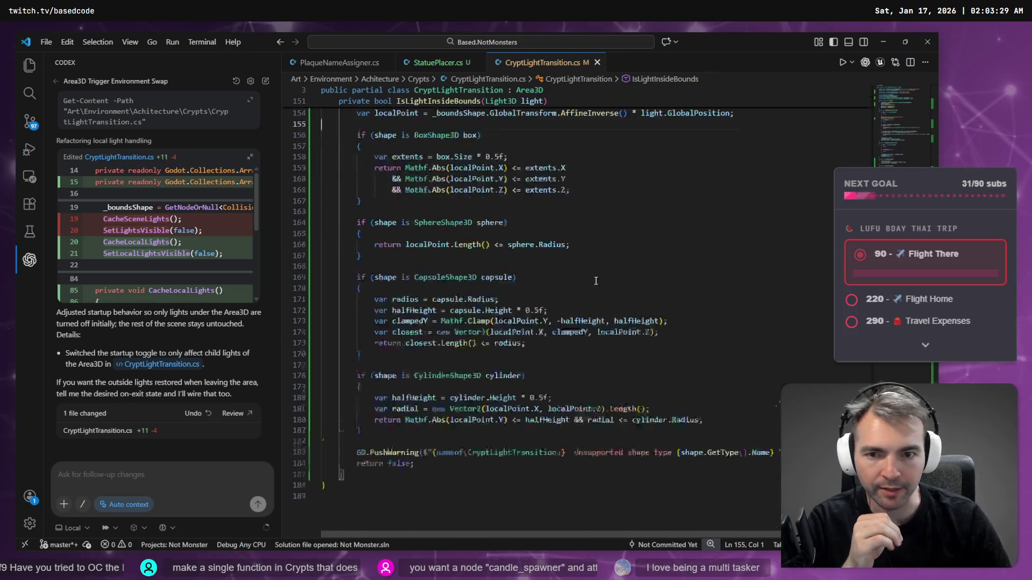
# Step: Attach lines 151–187 to Codex and dictate a request to find lights as children instead
pyautogui.click(354, 394)
pyautogui.moveTo(355, 396)
pyautogui.mouseDown()
pyautogui.moveTo(355, 161)
pyautogui.moveTo(354, 370)
pyautogui.moveTo(323, 177)
pyautogui.mouseUp()
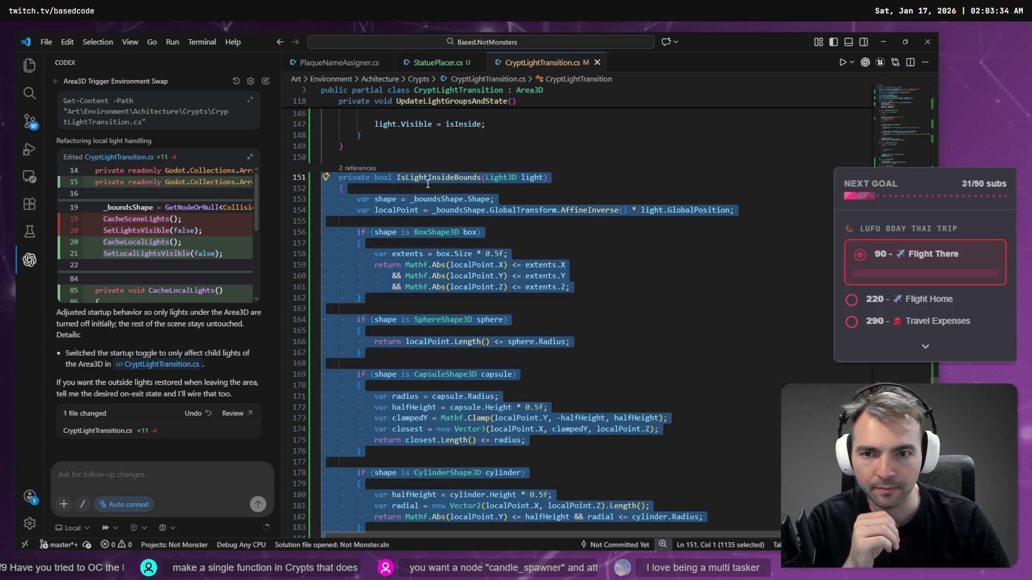
pyautogui.rightClick(429, 465)
pyautogui.click(480, 519)
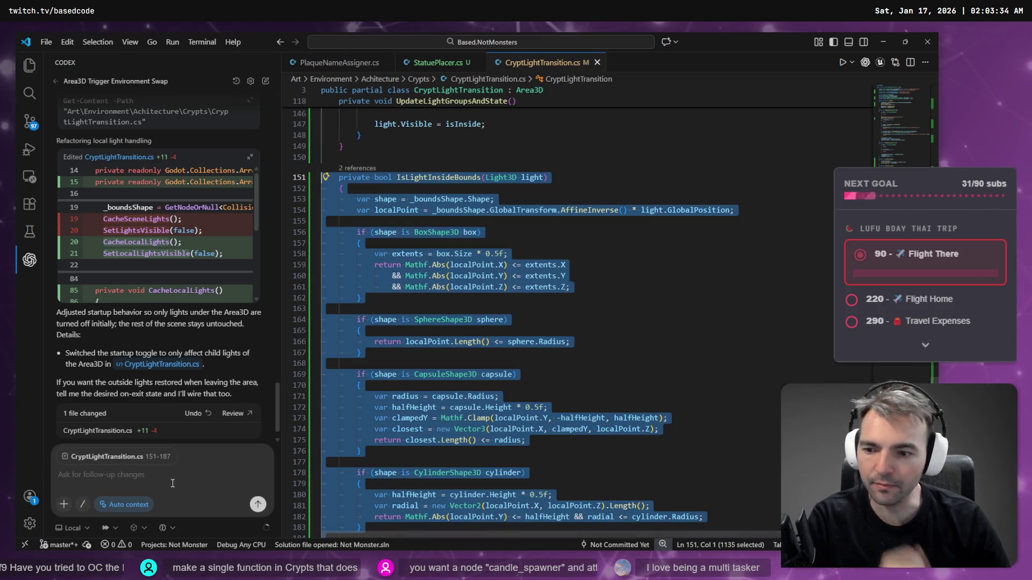
pyautogui.press('super+h')
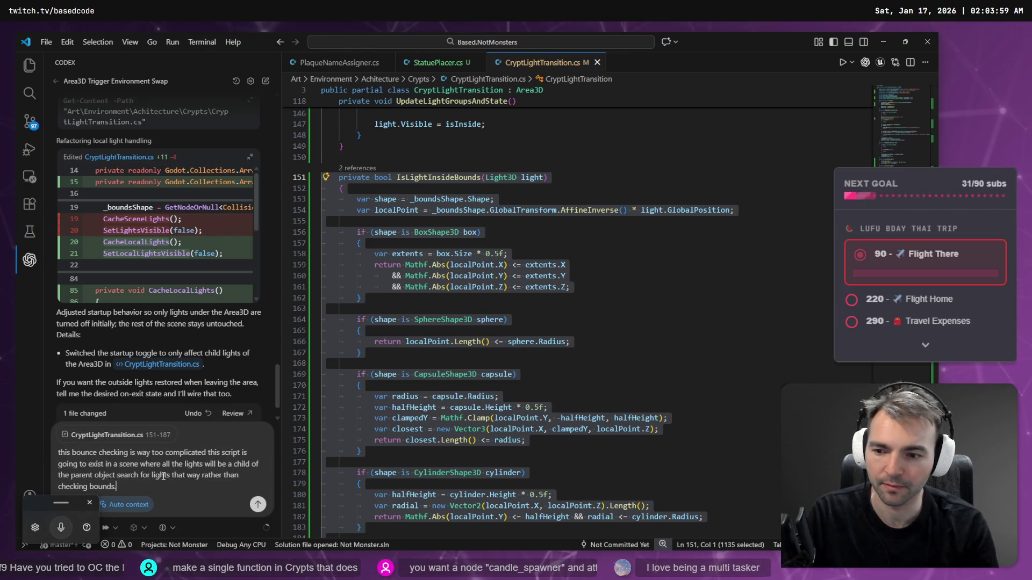
pyautogui.press('Return')
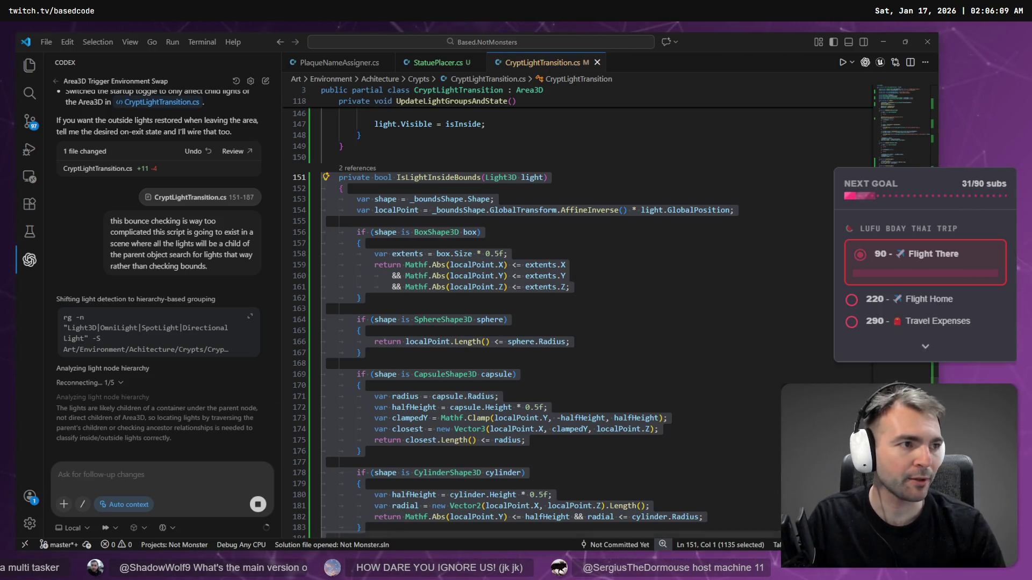
# Step: Let Codex analyse the light node hierarchy, then switch to the Godot editor
pyautogui.hotkey('alt', 'Tab')
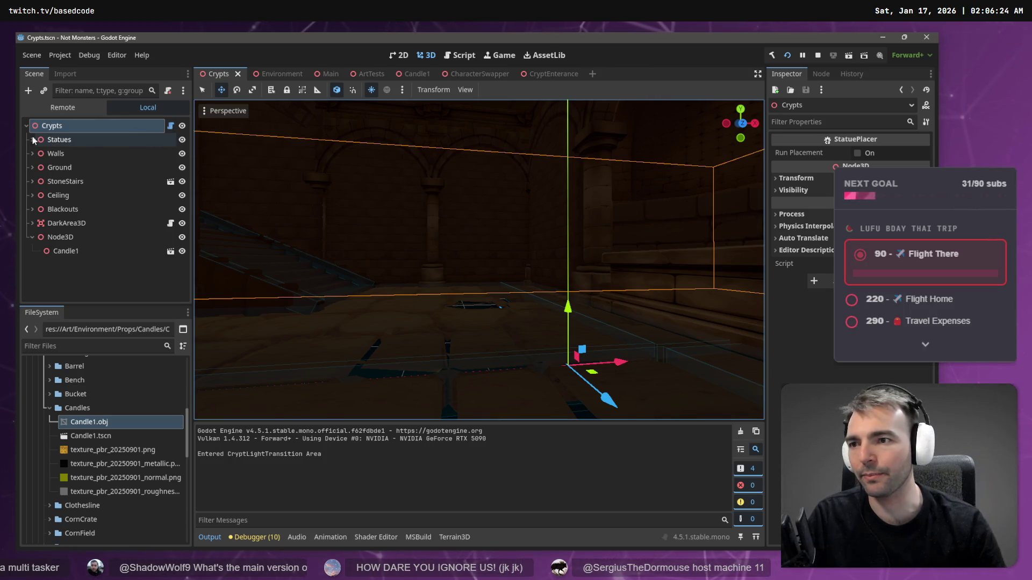
# Step: Add a Node3D child to Crypts, then delete the leftover Node3D2 node
pyautogui.rightClick(75, 129)
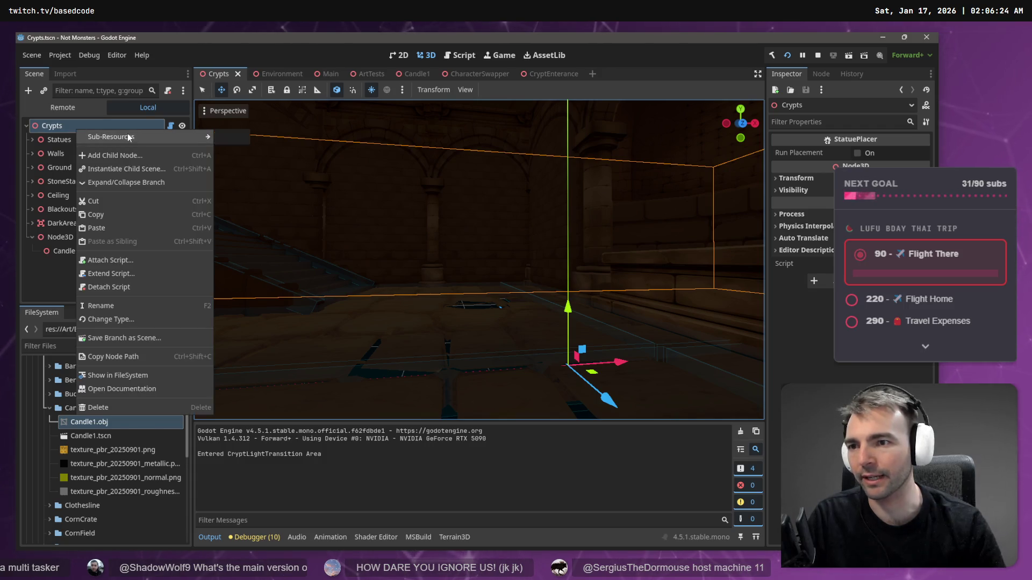
pyautogui.click(129, 155)
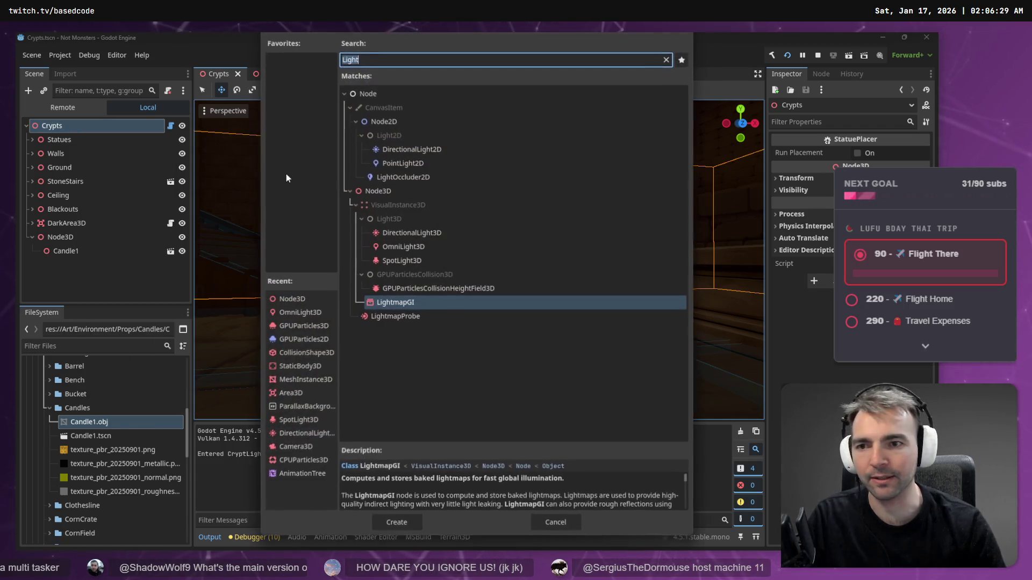
pyautogui.doubleClick(395, 192)
pyautogui.doubleClick(75, 265)
pyautogui.write('Statue')
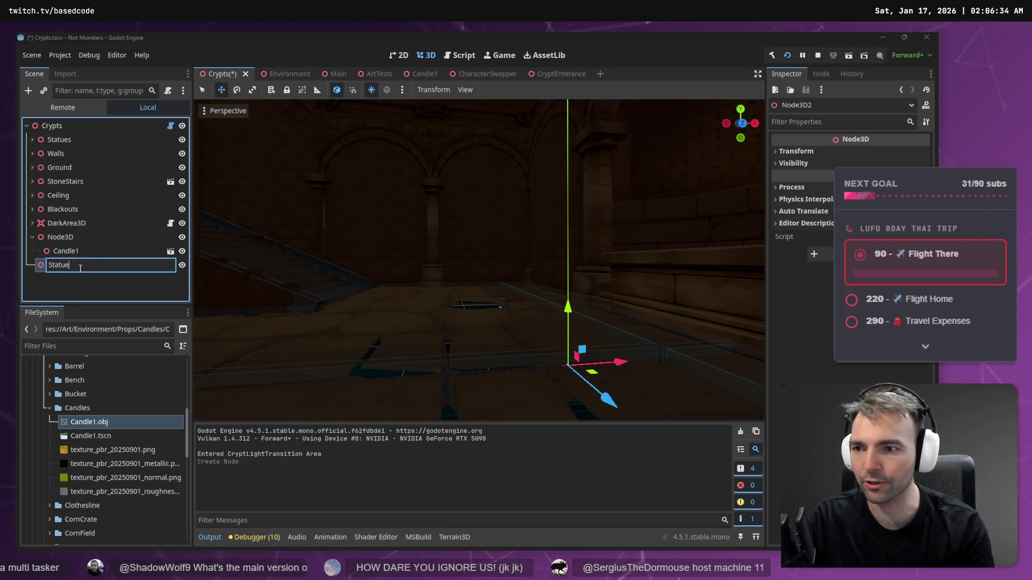
pyautogui.press('Return')
pyautogui.press('Delete')
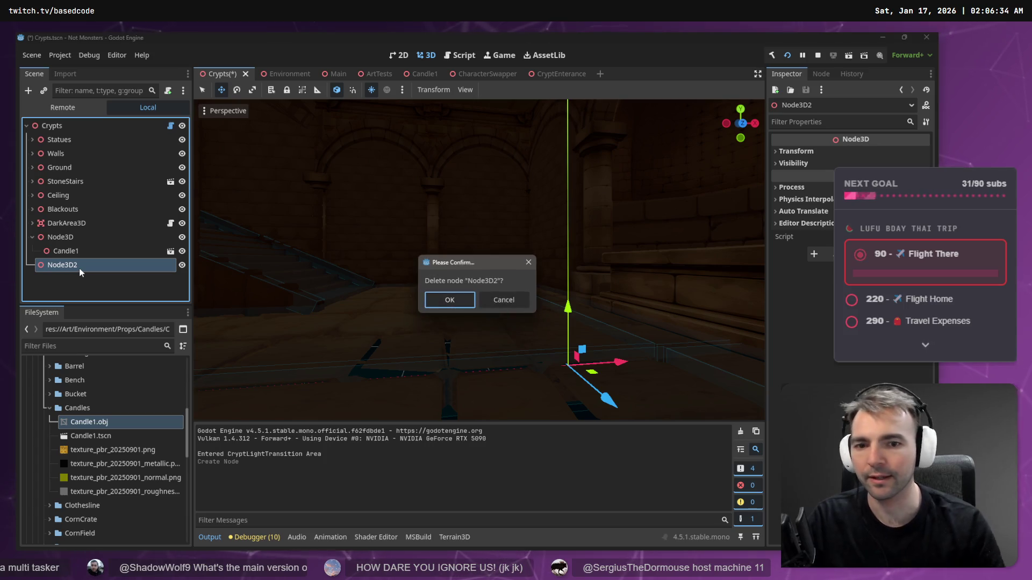
pyautogui.press('Return')
# Step: Add a new Node3D under Crypts, move it to the top, and name it CandlePlacer
pyautogui.click(79, 139)
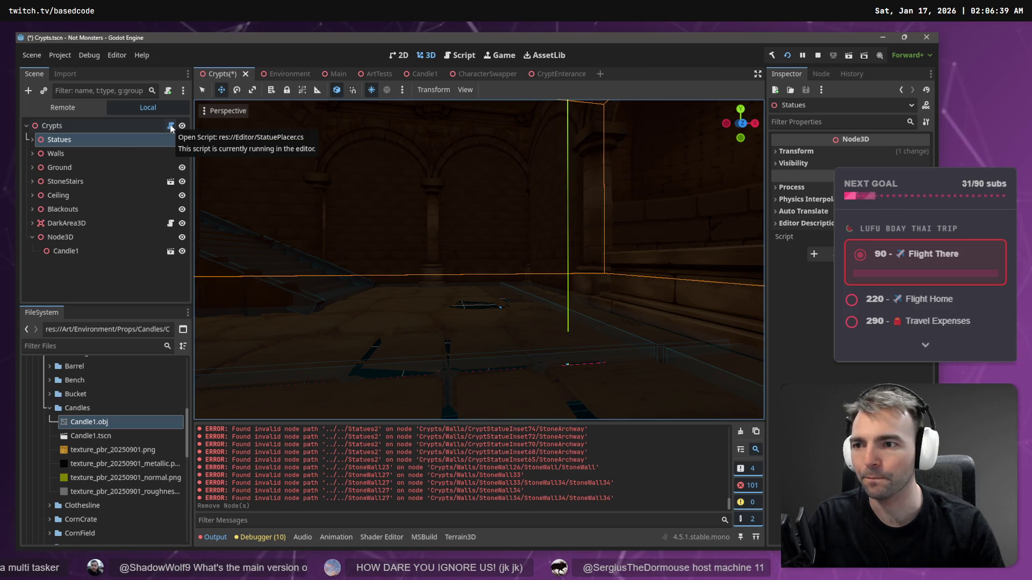
pyautogui.click(60, 122)
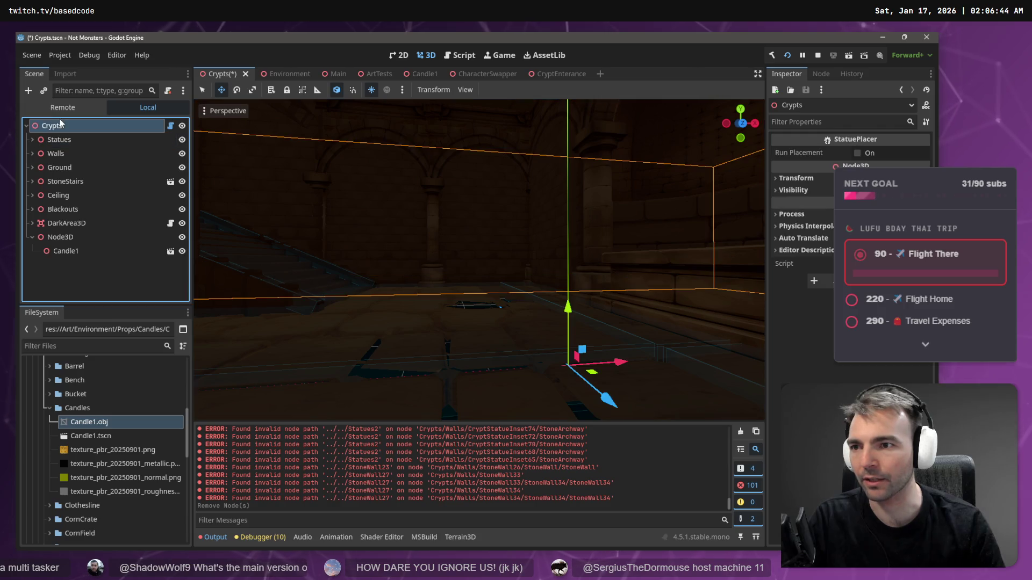
pyautogui.rightClick(59, 123)
pyautogui.click(132, 131)
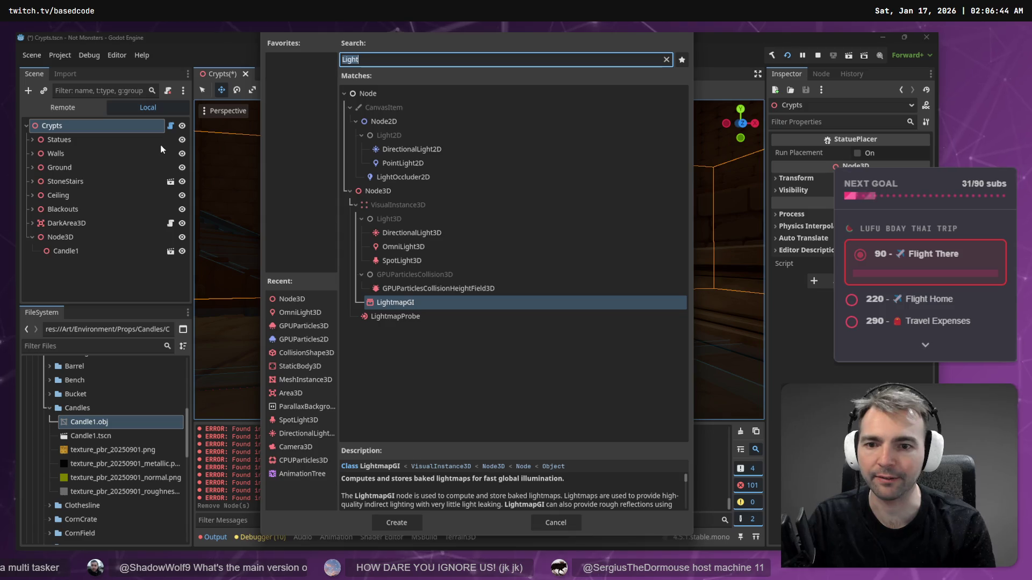
pyautogui.click(379, 195)
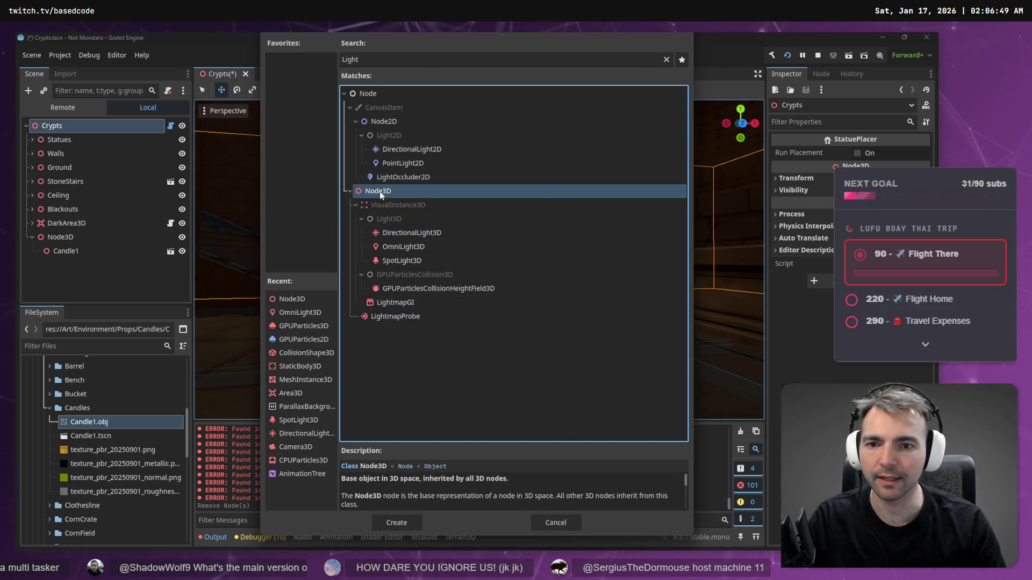
pyautogui.doubleClick(379, 191)
pyautogui.moveTo(62, 265); pyautogui.dragTo(74, 135)
pyautogui.doubleClick(71, 139)
pyautogui.write('CandlePlacer')
pyautogui.press('Return')
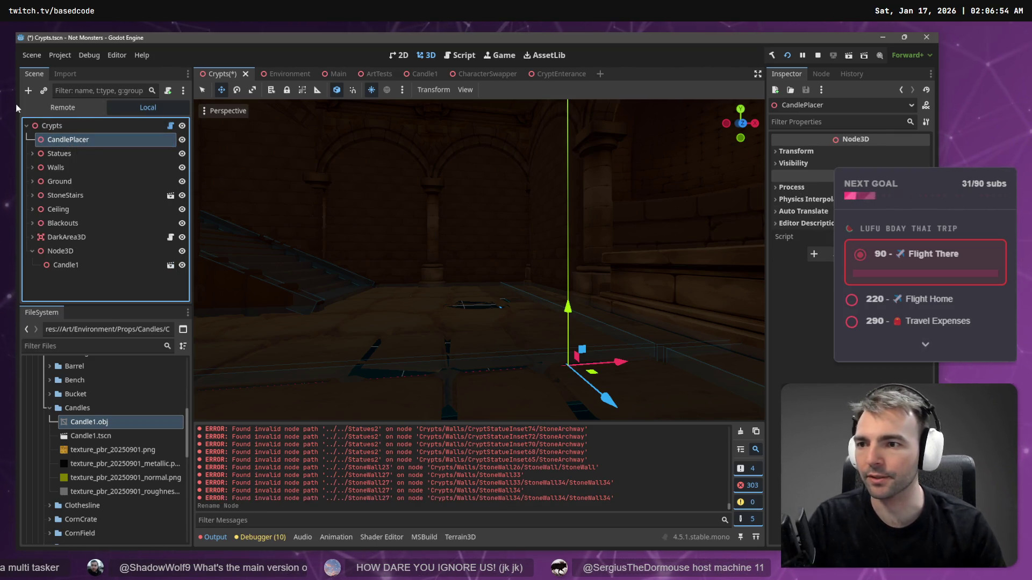
# Step: Rename the Statues node to StatuePlacer
pyautogui.click(88, 155)
pyautogui.click(31, 154)
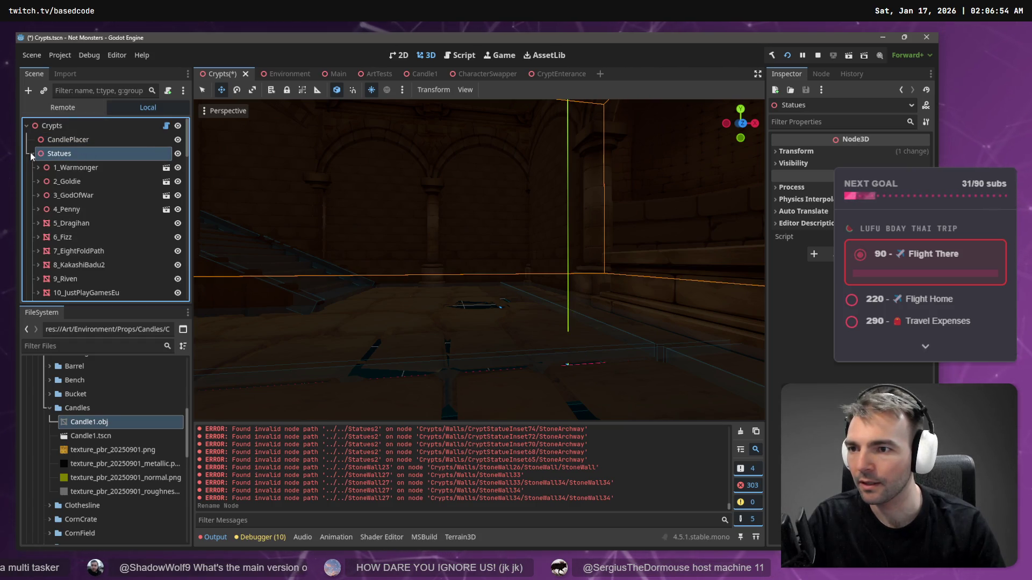
pyautogui.doubleClick(83, 153)
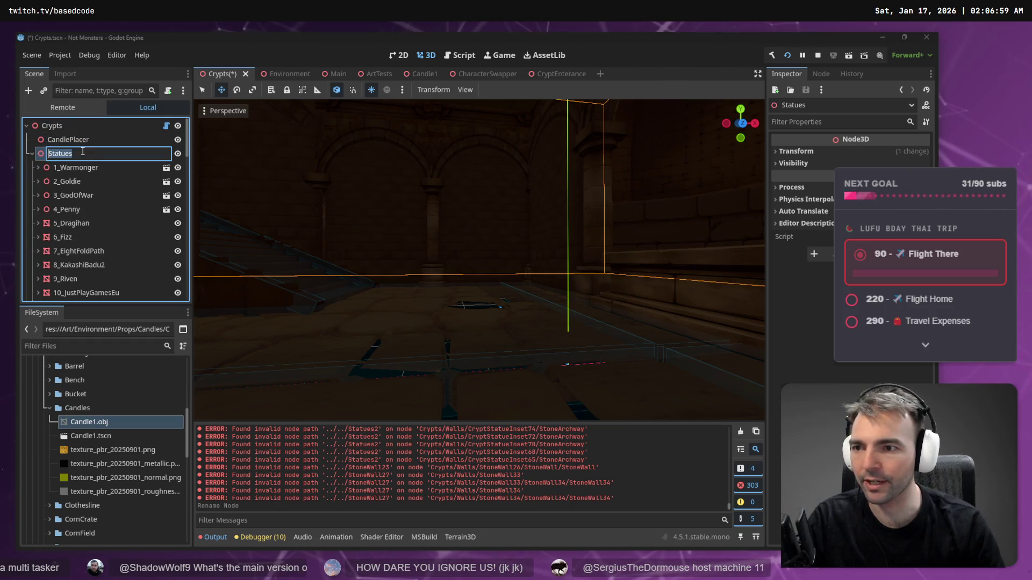
pyautogui.write('Placer')
pyautogui.press('Return')
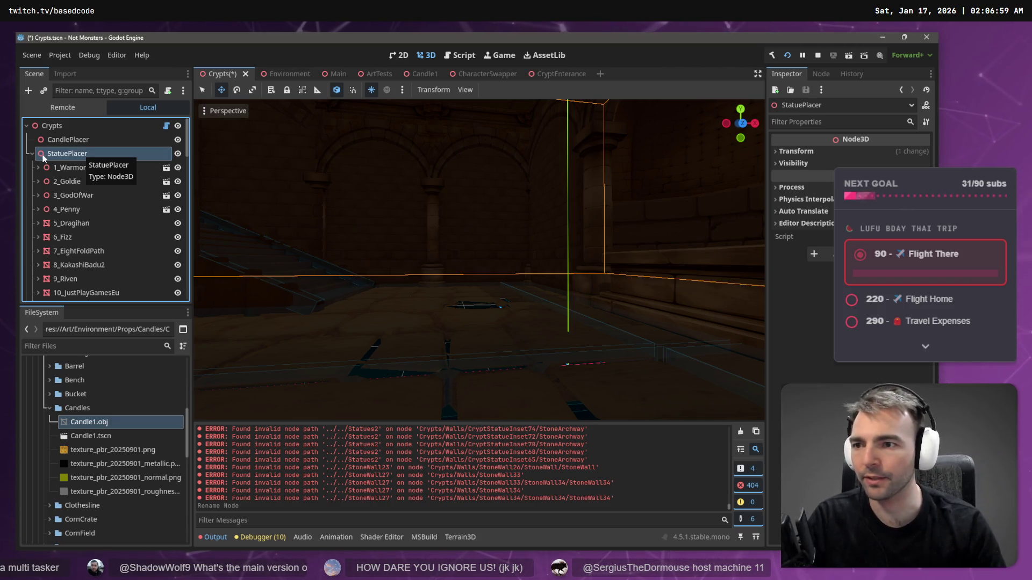
pyautogui.click(32, 154)
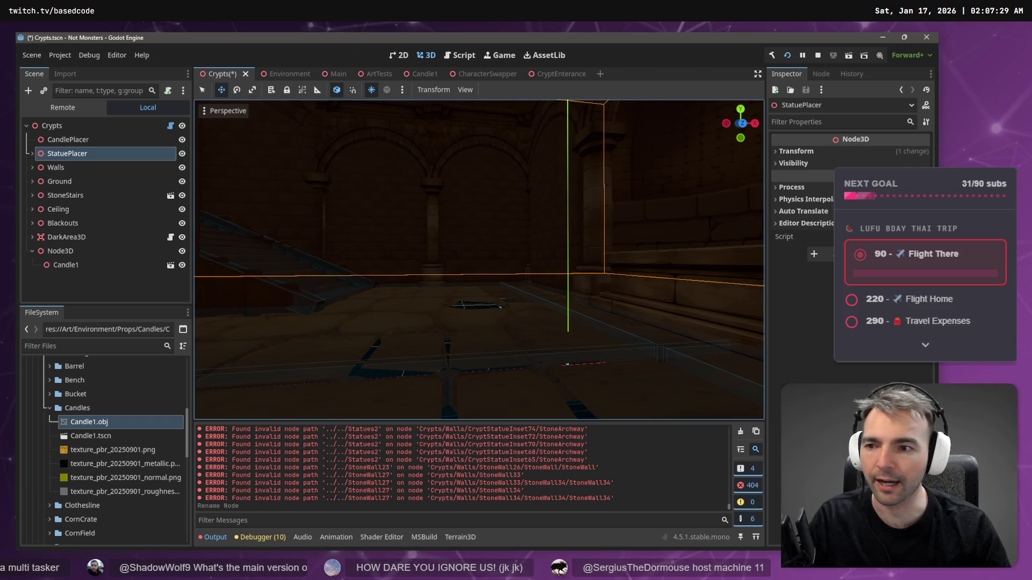
pyautogui.moveTo(454, 237); pyautogui.dragTo(461, 244)
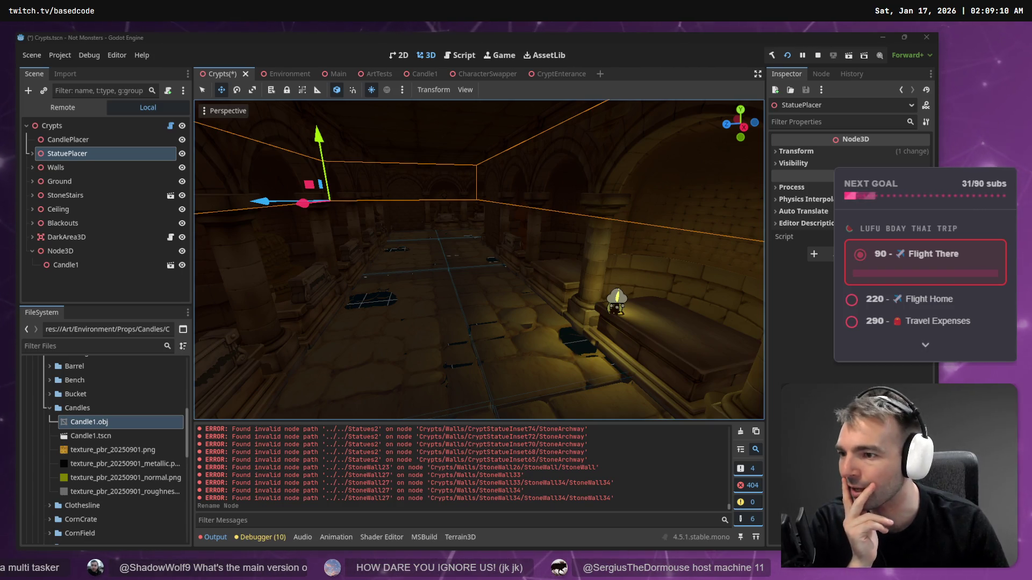
pyautogui.rightClick(407, 233)
pyautogui.press('d')
pyautogui.press('e')
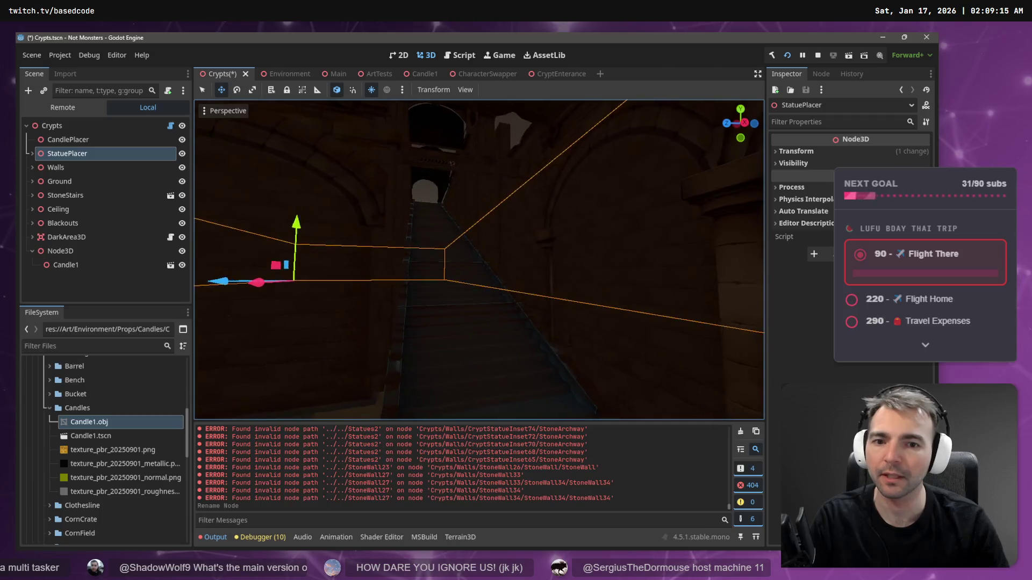
pyautogui.press('w')
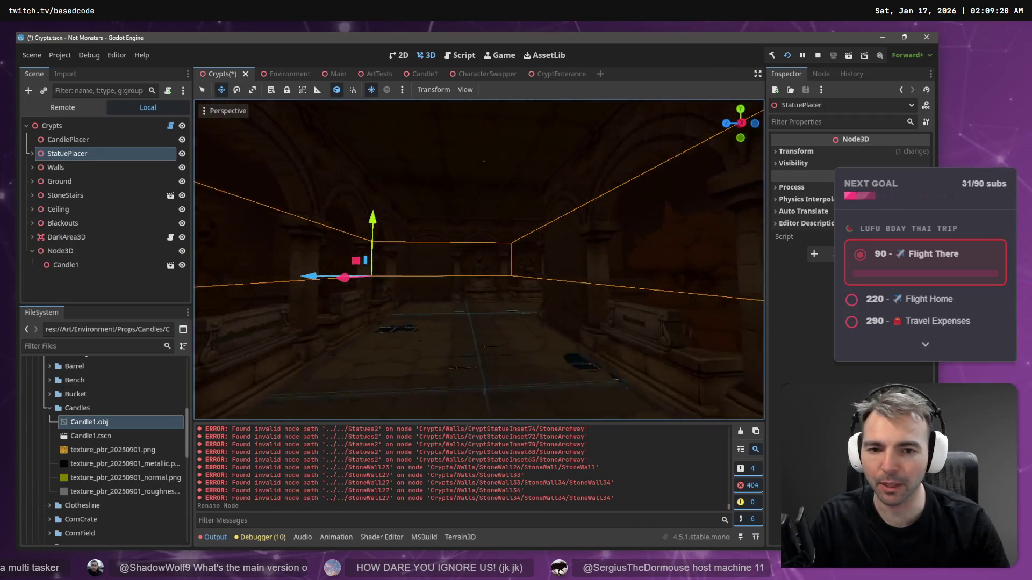
pyautogui.press('s')
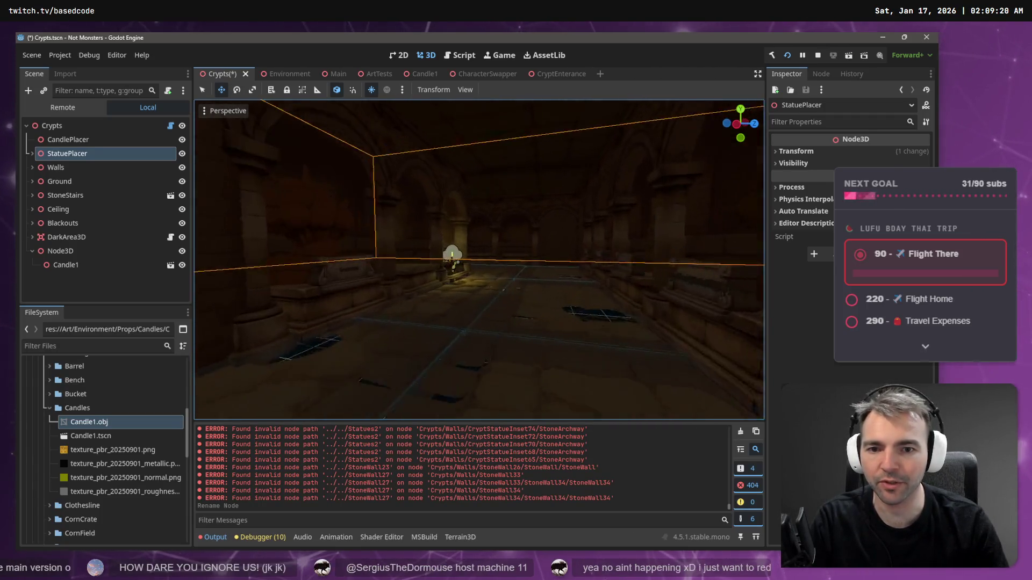
pyautogui.press('s')
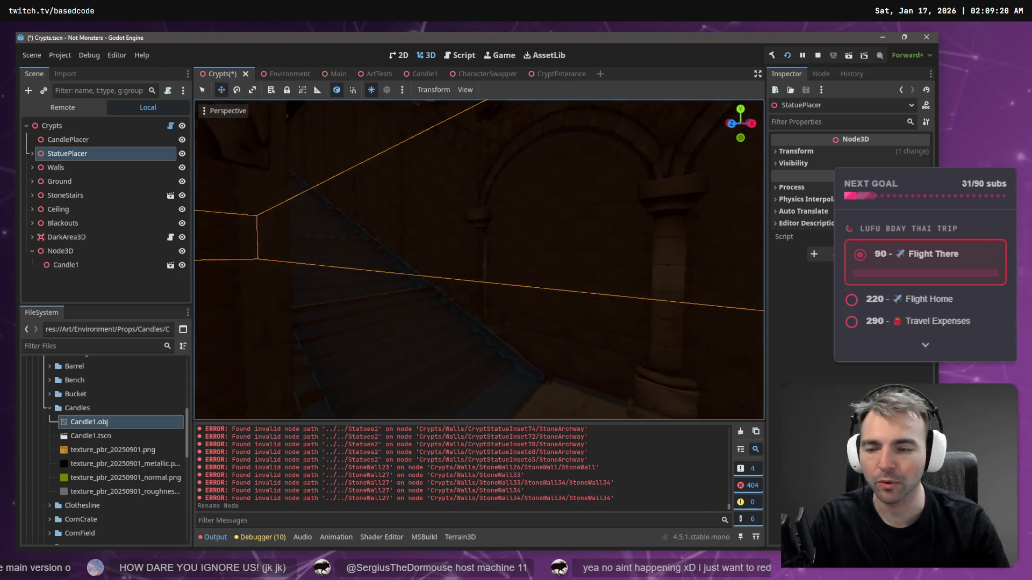
pyautogui.press('w')
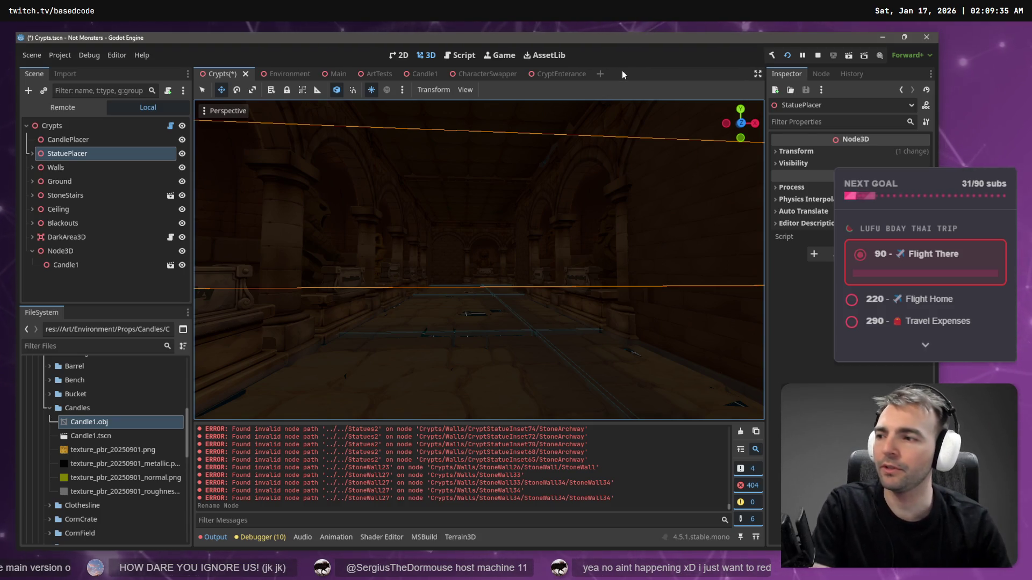
pyautogui.hotkey('ctrl', 'shift', 'Escape')
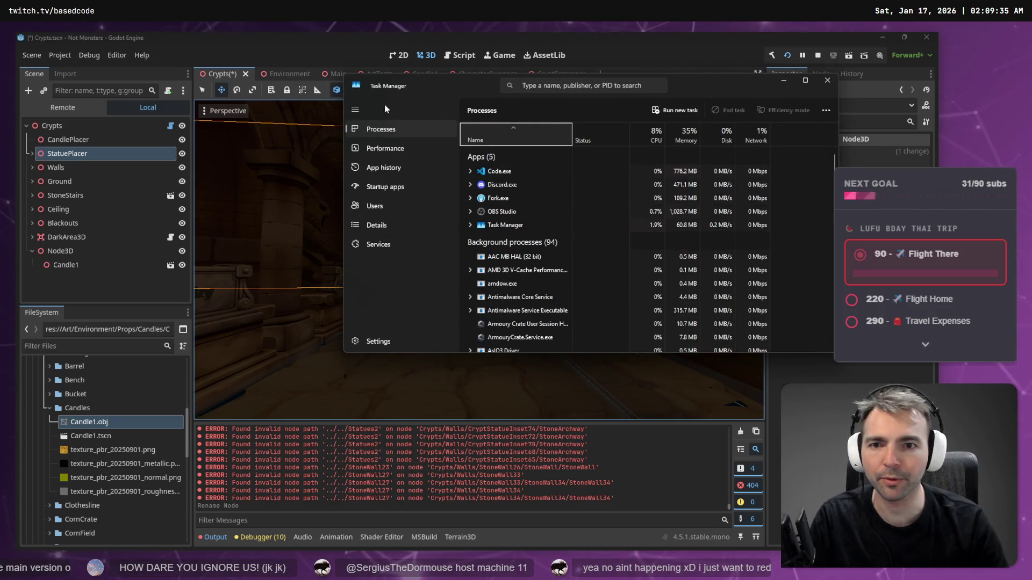
# Step: Sort processes by memory, check the Google Chrome process options, then close Task Manager
pyautogui.click(690, 135)
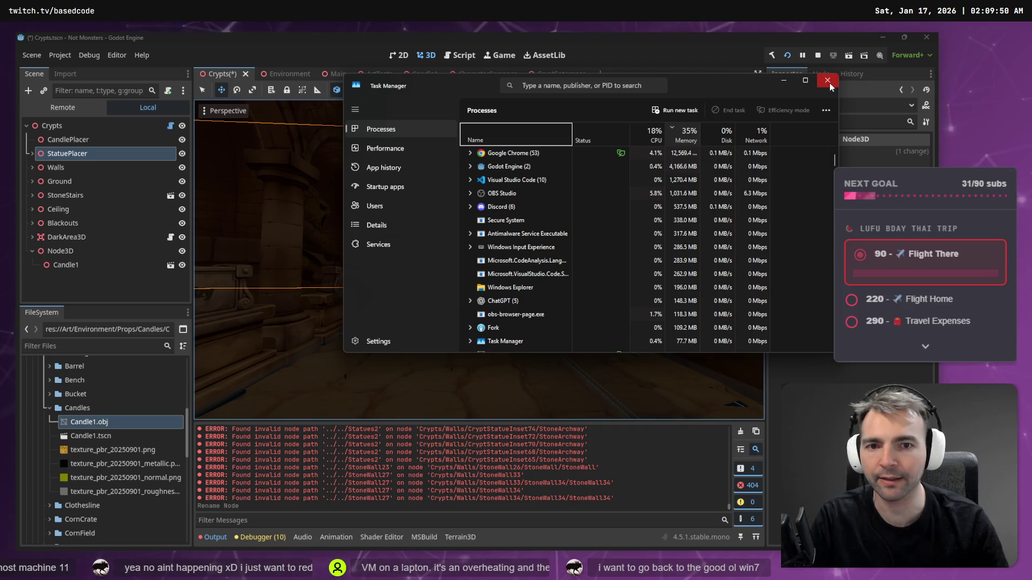
pyautogui.click(544, 155)
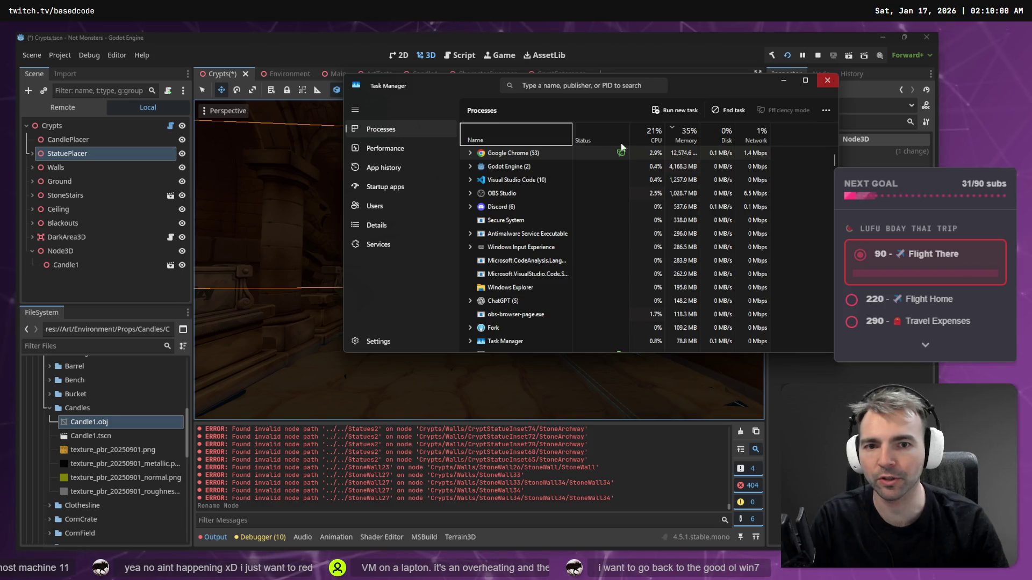
pyautogui.rightClick(530, 156)
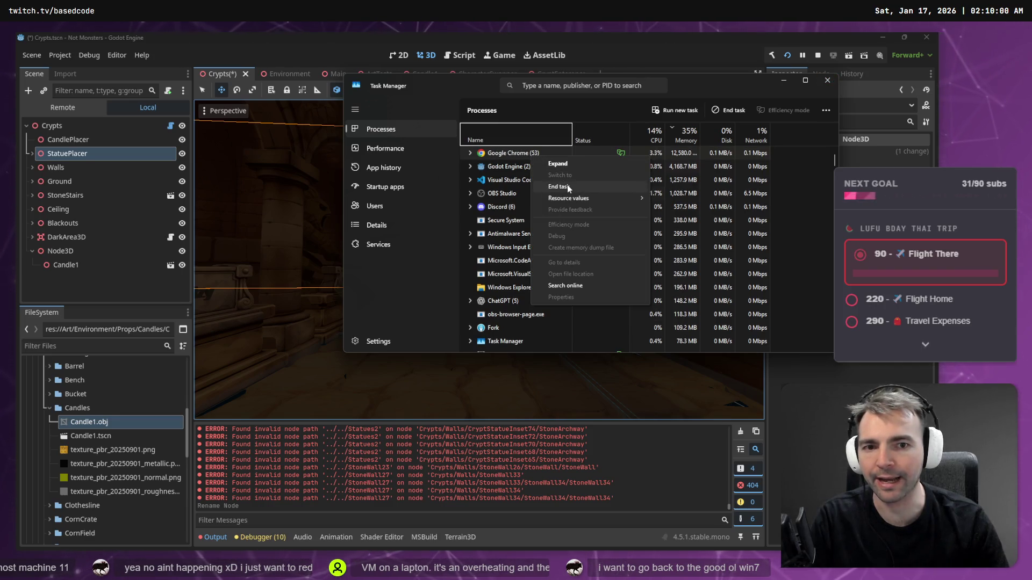
pyautogui.click(828, 81)
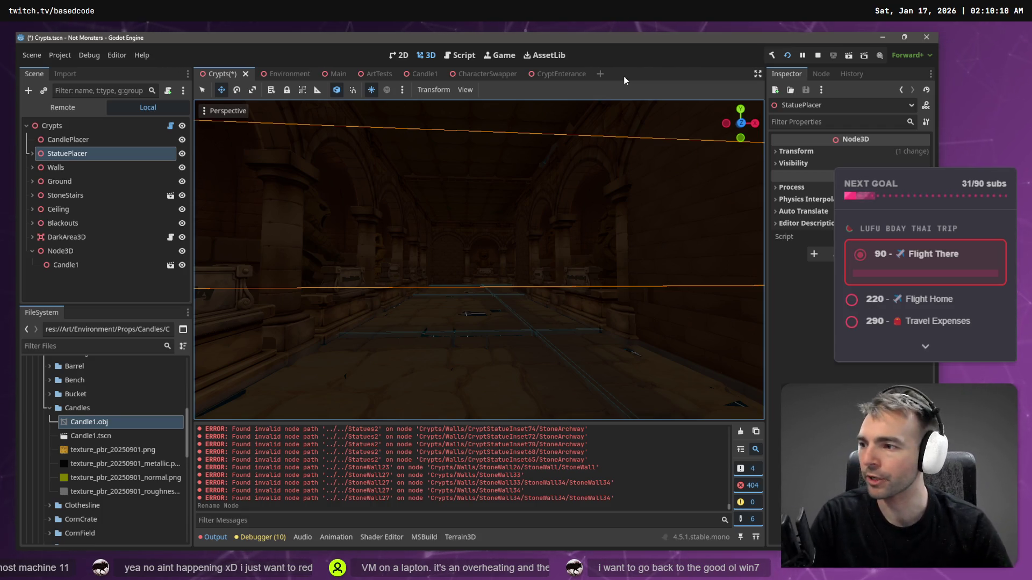
# Step: Select CryptStatueInset73 and fly the camera around the candle-lit altar and pillars
pyautogui.click(572, 223)
pyautogui.press('w')
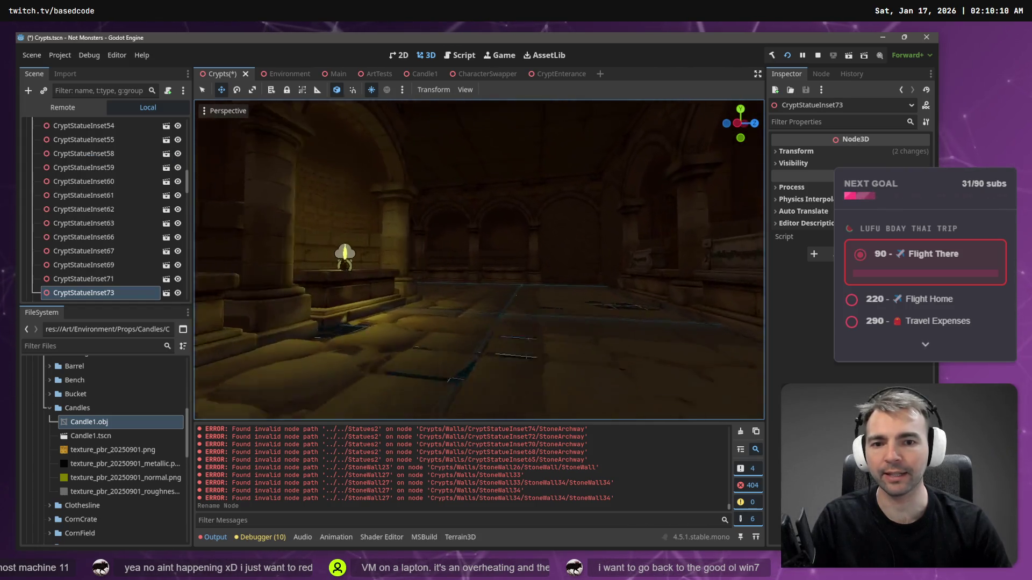
pyautogui.moveTo(473, 299); pyautogui.dragTo(472, 299)
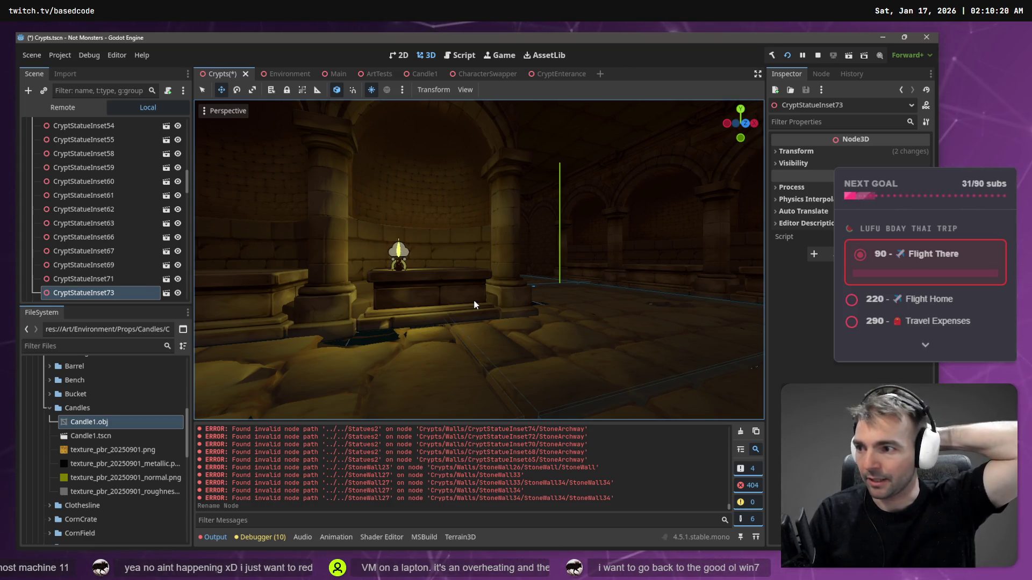
pyautogui.moveTo(509, 247); pyautogui.dragTo(510, 246)
pyautogui.moveTo(289, 121); pyautogui.dragTo(559, 264)
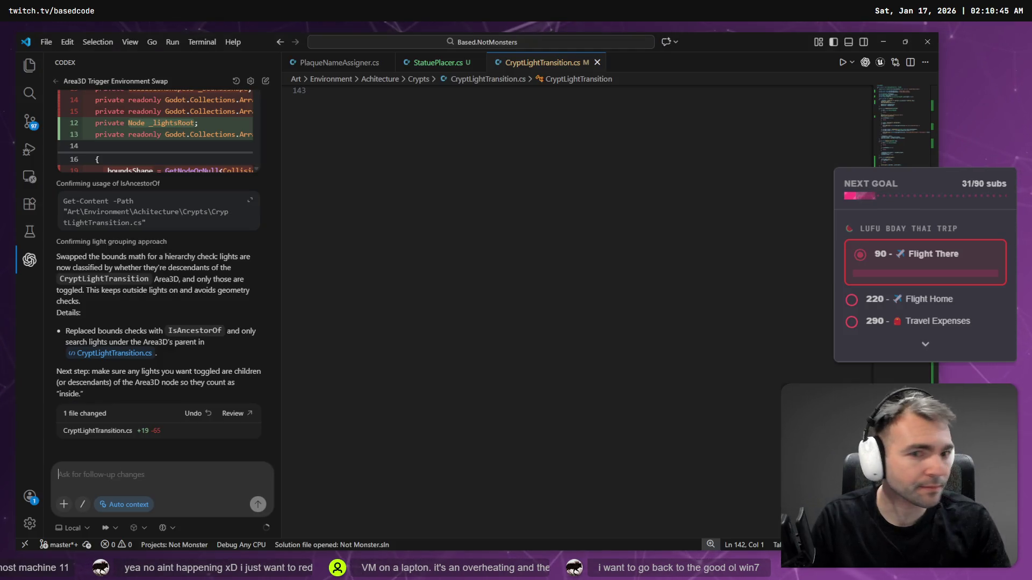
# Step: Bring up CryptLightTransition.cs in VS Code and scroll to UpdateLightGroupsAndState
pyautogui.hotkey('alt', 'Tab')
pyautogui.scroll(5, 504, 234)
pyautogui.scroll(5, 504, 234)
pyautogui.click(465, 237)
pyautogui.scroll(7, 466, 237)
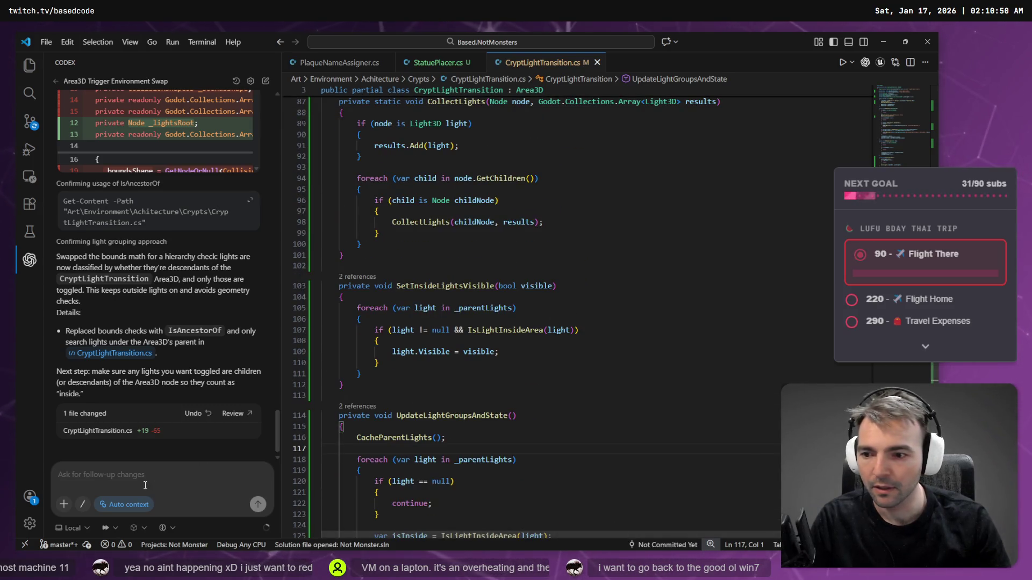
# Step: Dictate a request for Codex to restore lights on exit, then inspect CollectLights and SetInsideLightsVisible
pyautogui.press('super+h')
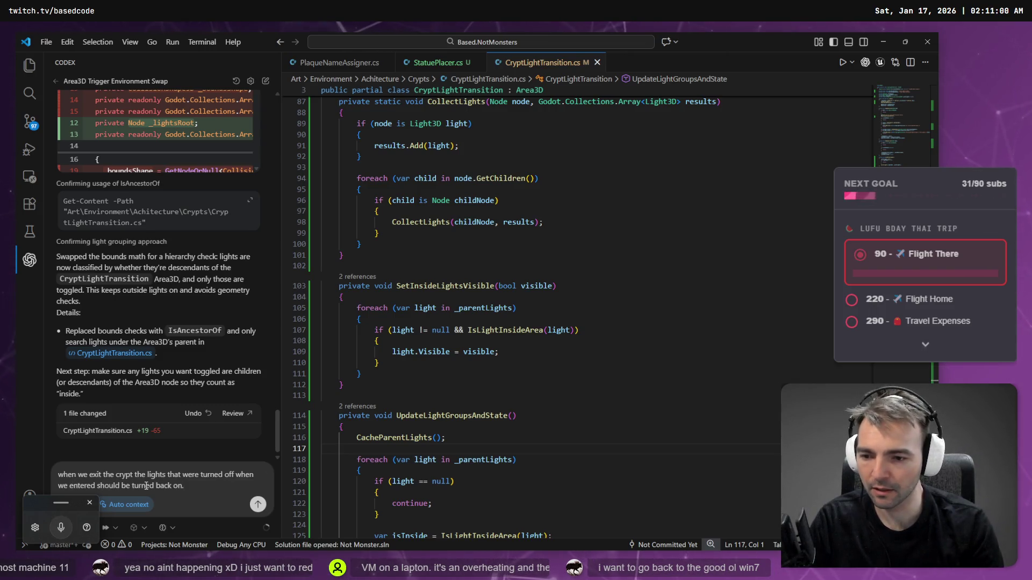
pyautogui.press('Return')
pyautogui.scroll(5, 467, 247)
pyautogui.click(467, 246)
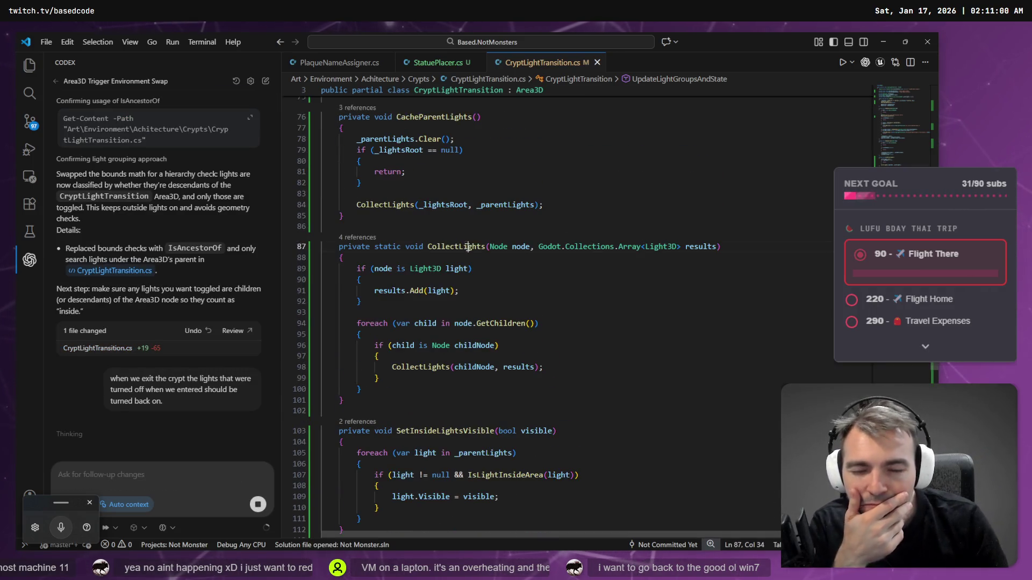
pyautogui.scroll(-3, 498, 293)
pyautogui.click(437, 334)
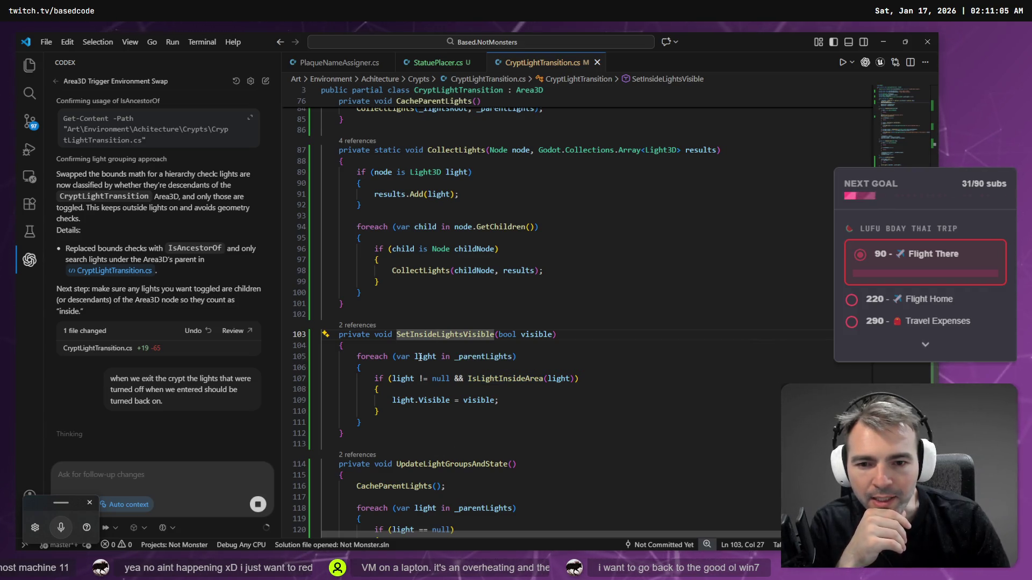
pyautogui.doubleClick(435, 336)
# Step: Review the SetInsideLightsVisible call in _Ready and the new UpdateLightGroupsAndState call in OnBodyEntered
pyautogui.scroll(4, 505, 383)
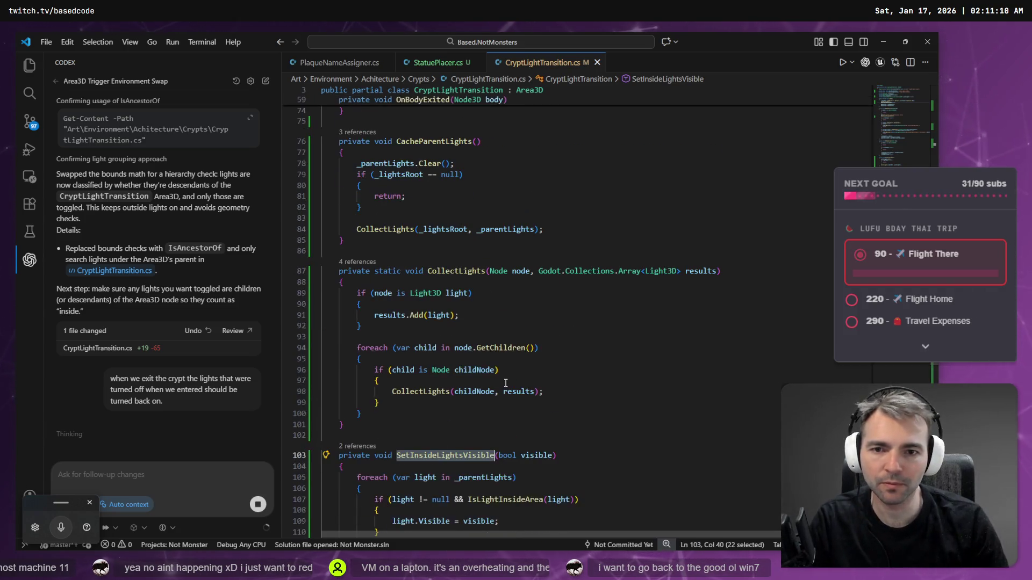
pyautogui.scroll(15, 527, 395)
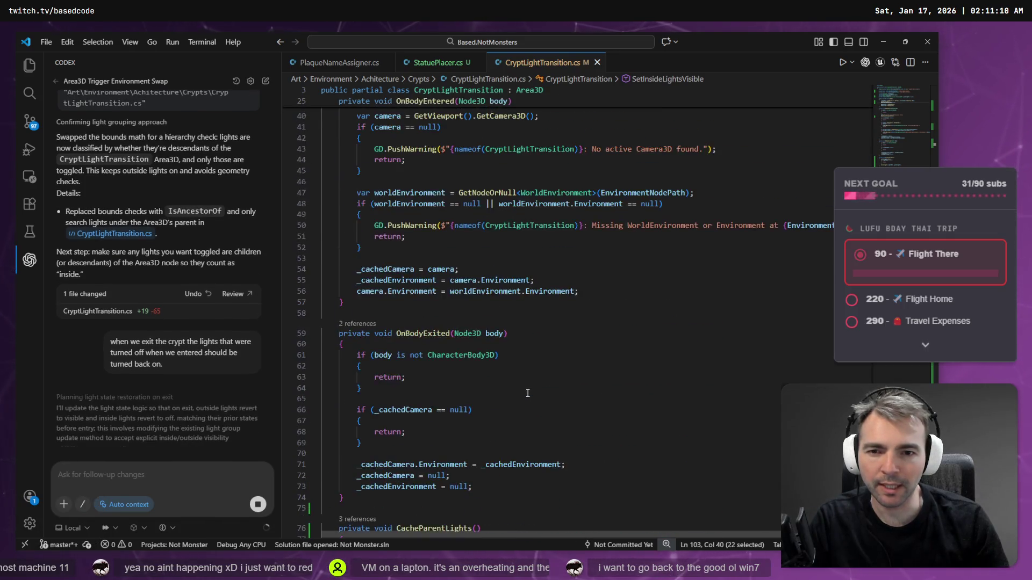
pyautogui.scroll(6, 527, 392)
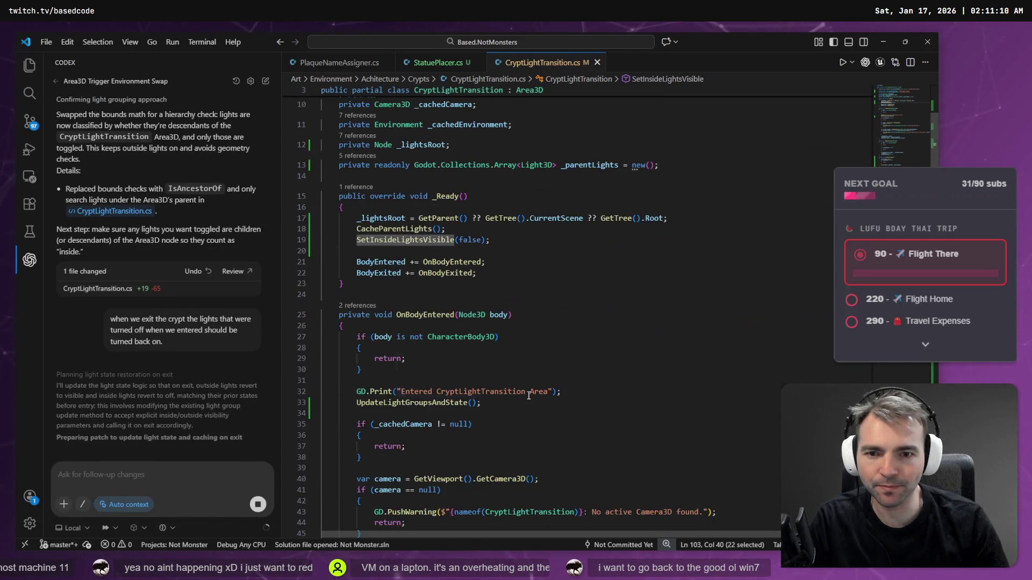
pyautogui.click(433, 239)
pyautogui.press('super+h')
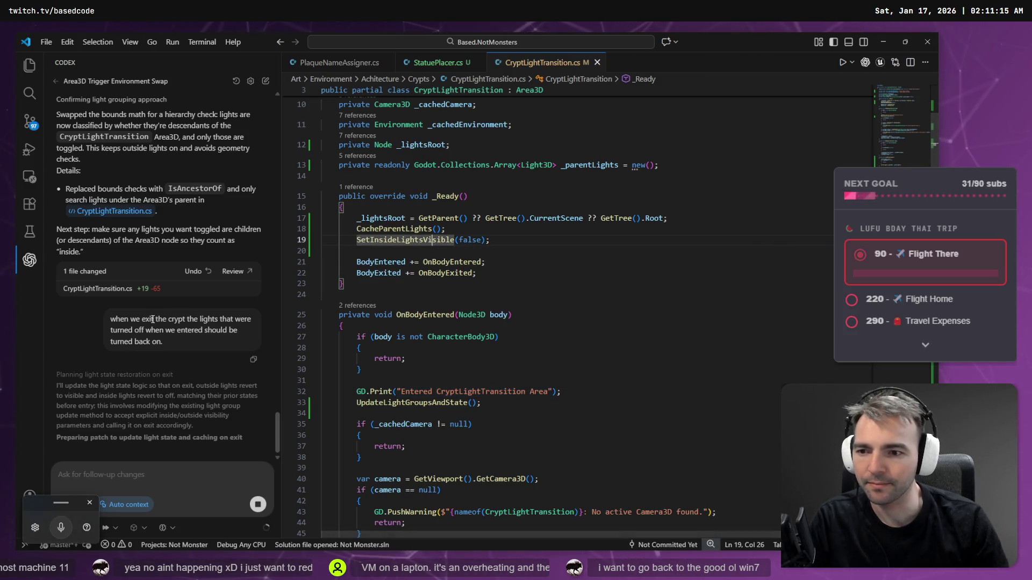
pyautogui.scroll(-3, 526, 317)
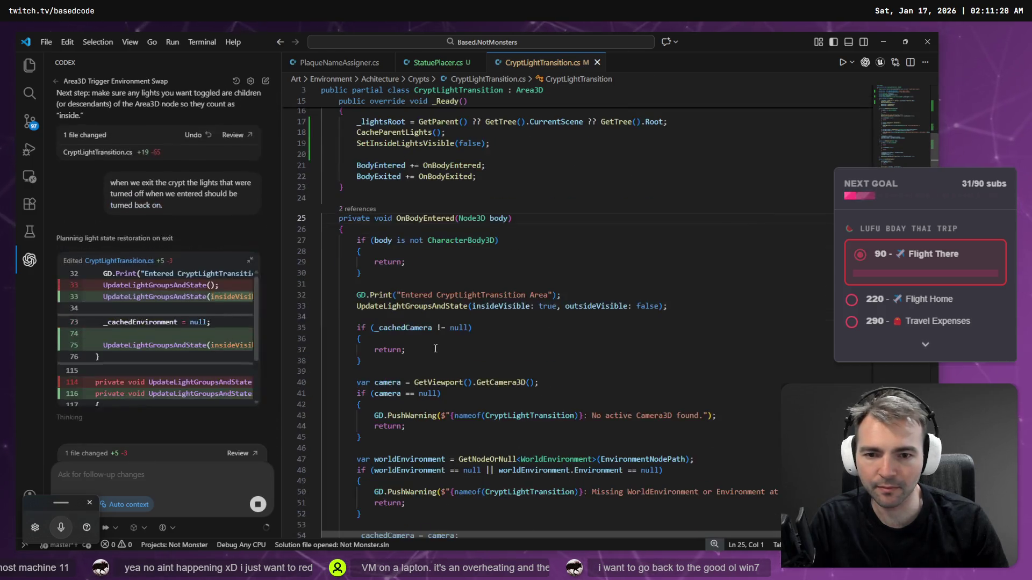
pyautogui.click(382, 307)
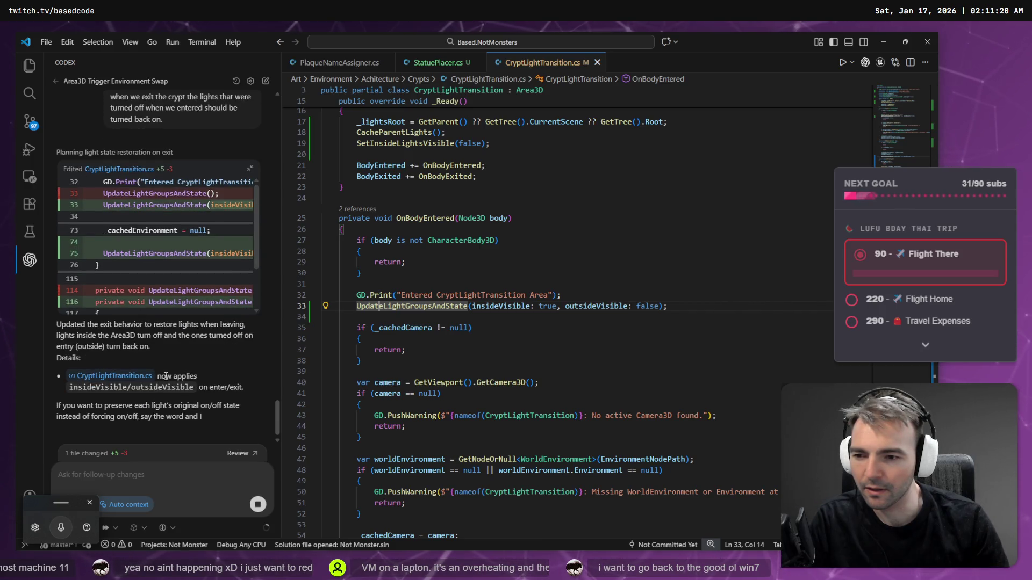
pyautogui.click(322, 273)
pyautogui.scroll(1, 498, 326)
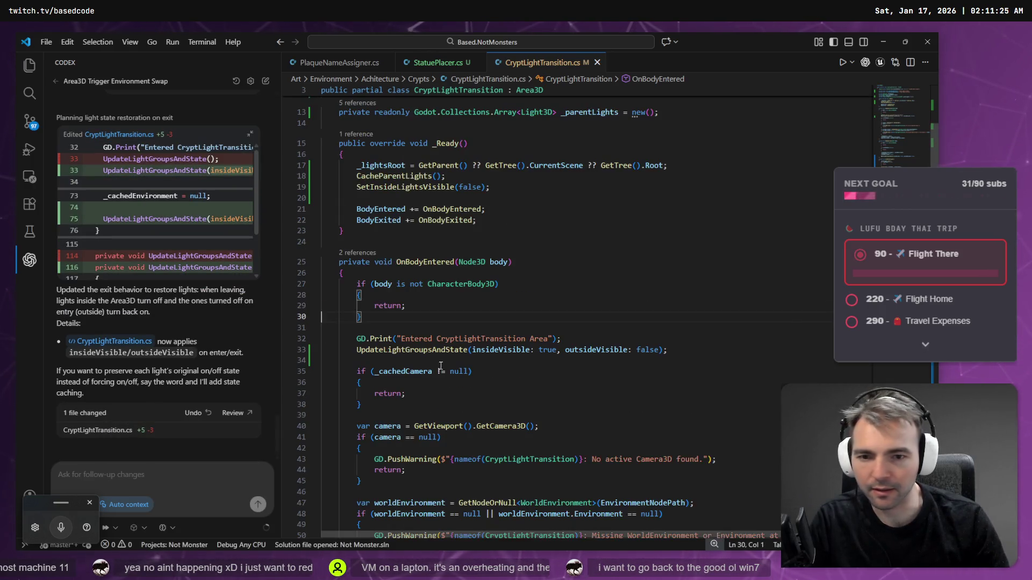
pyautogui.scroll(-9, 499, 327)
pyautogui.scroll(10, 498, 326)
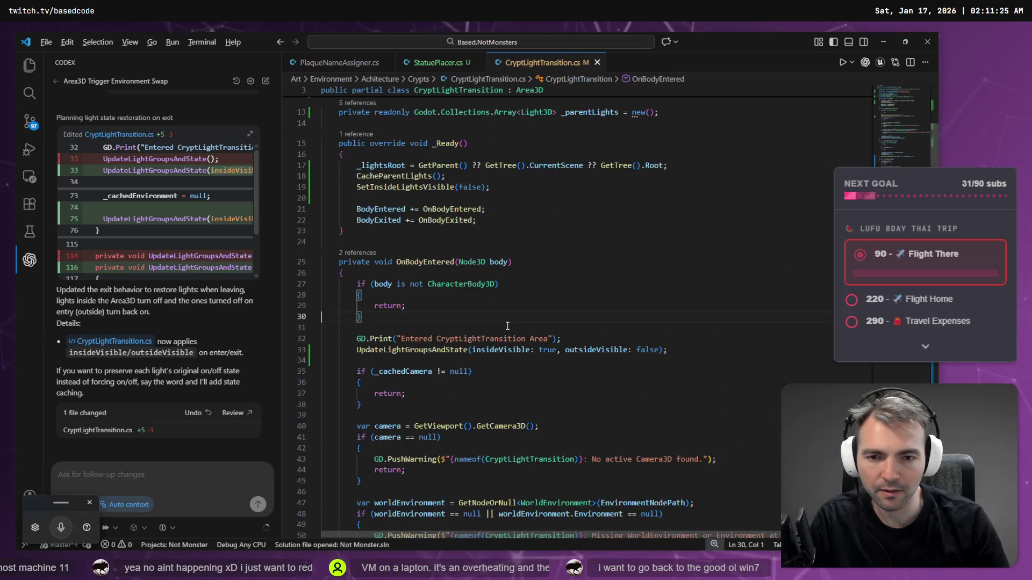
pyautogui.hotkey('alt', 'Tab')
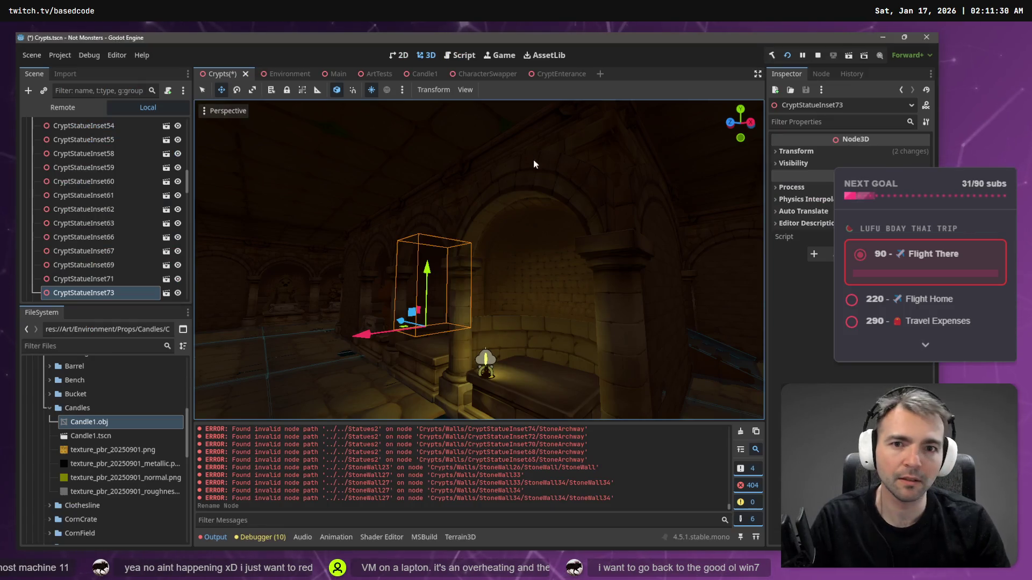
# Step: Run the project with F5, saving Crypts and rebuilding the .NET project
pyautogui.press('F5')
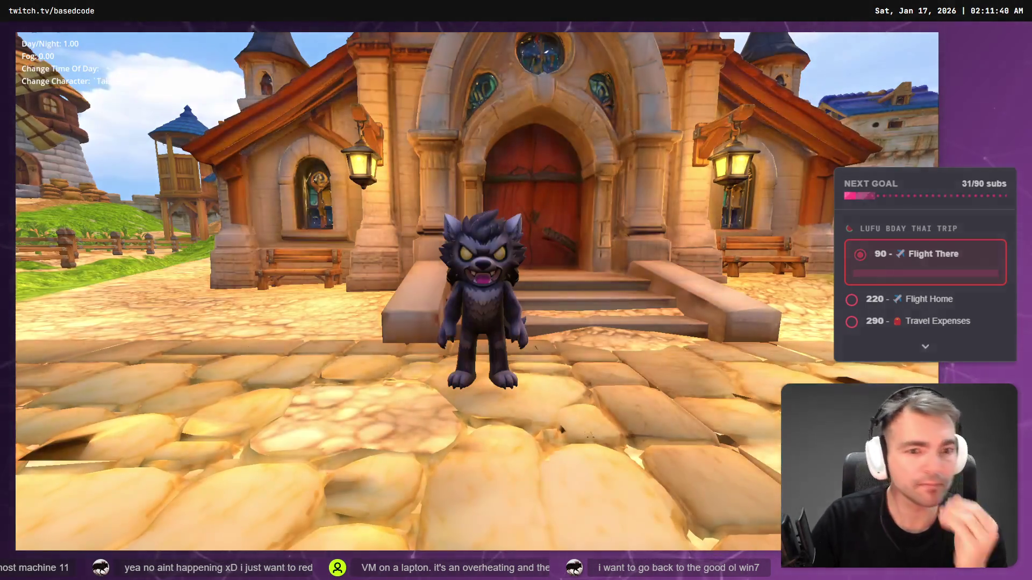
# Step: Run the wolf into the crypt so 'Entered CryptLightTransition Area' logs, then close the game
pyautogui.press('w')
pyautogui.press('a')
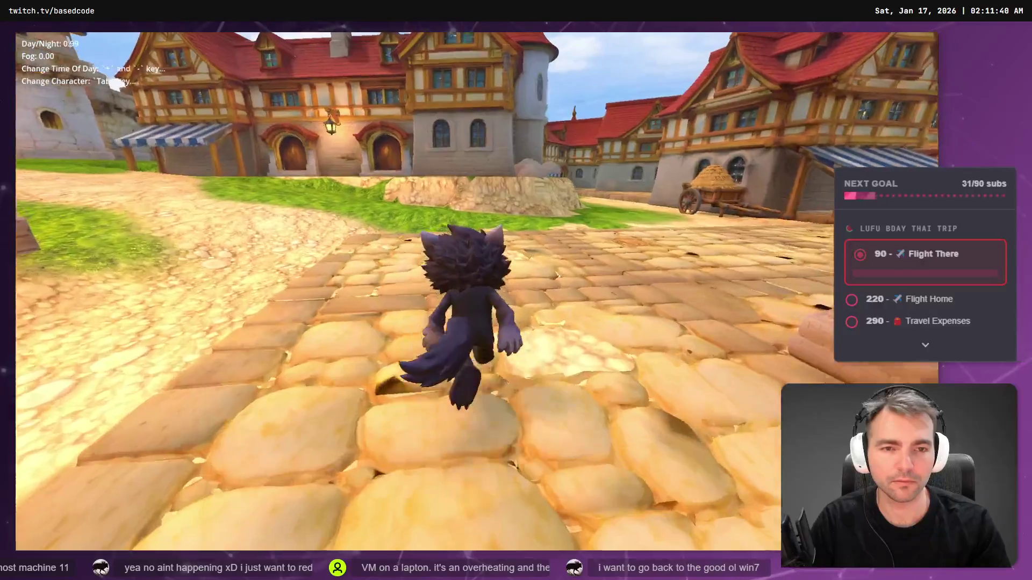
pyautogui.press('w')
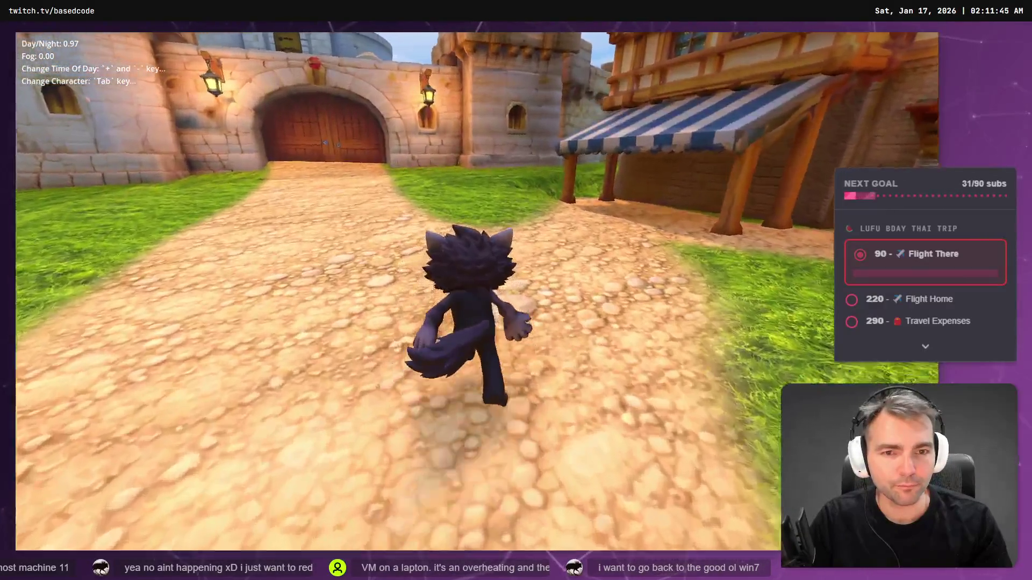
pyautogui.press('d')
pyautogui.press('d')
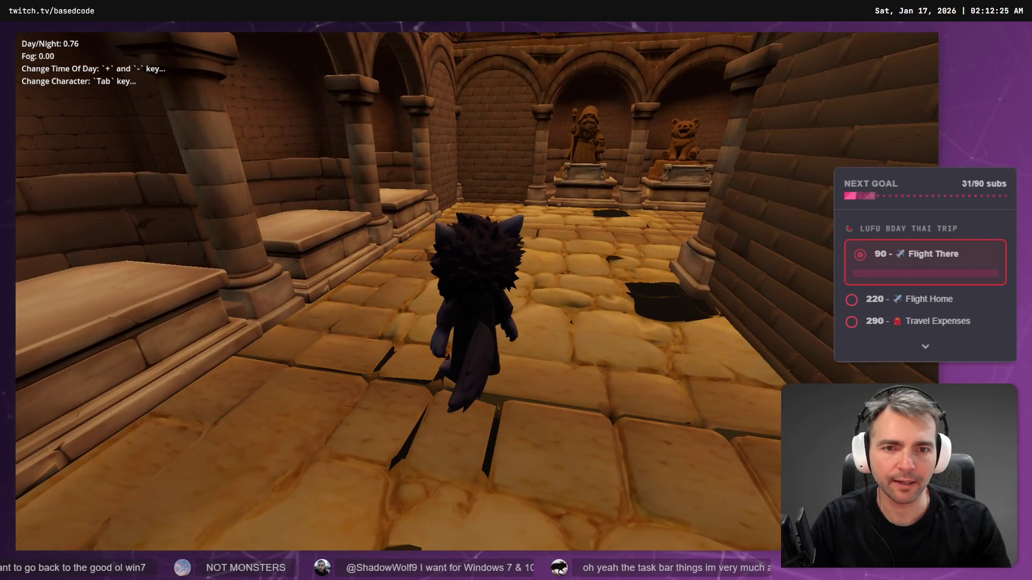
pyautogui.hotkey('alt', 'F4')
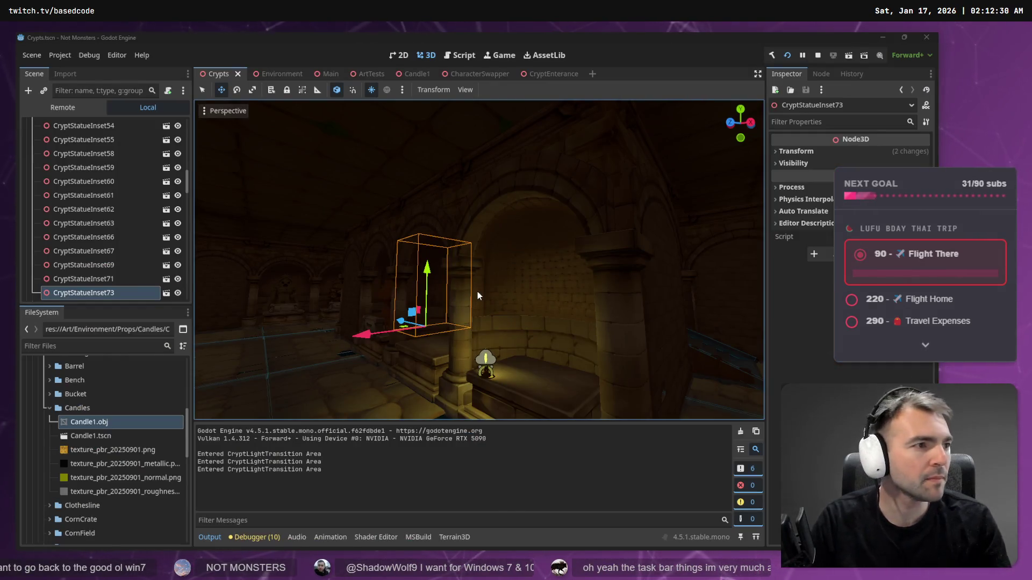
pyautogui.hotkey('alt', 'Tab')
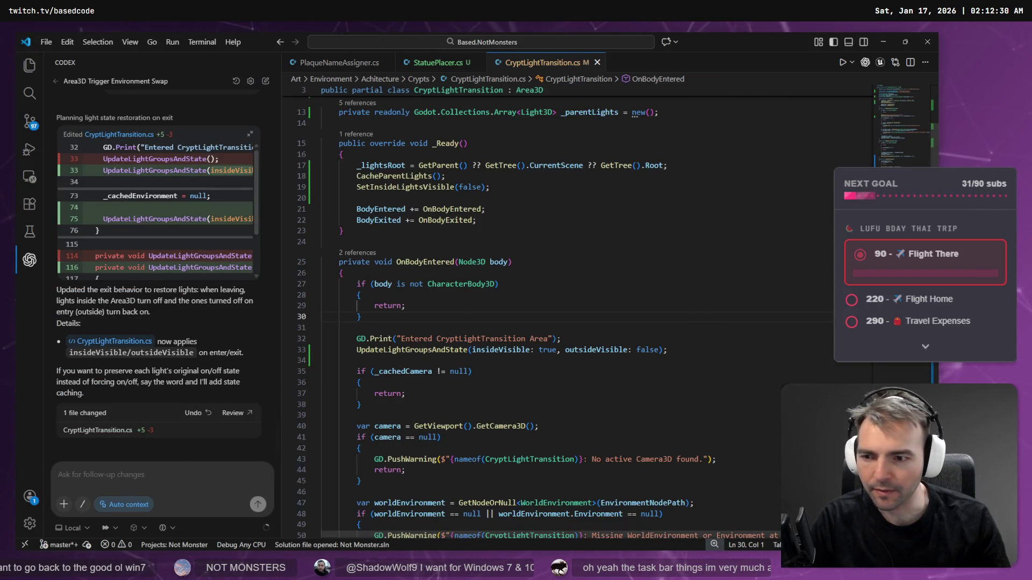
# Step: Copy UpdateLightGroupsAndState from the diff and search the file for its call in OnBodyExited
pyautogui.scroll(-9, 513, 281)
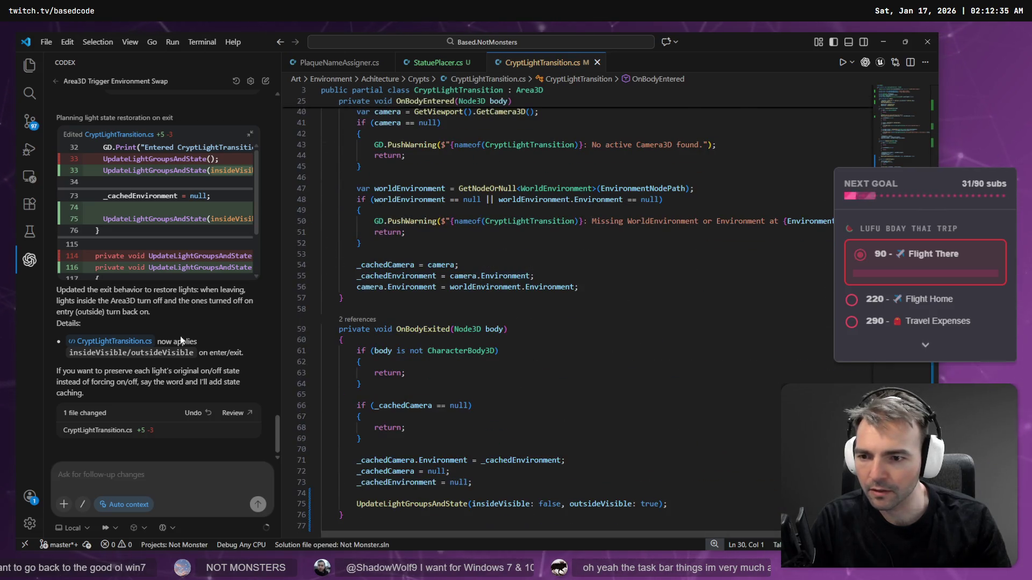
pyautogui.scroll(2, 186, 226)
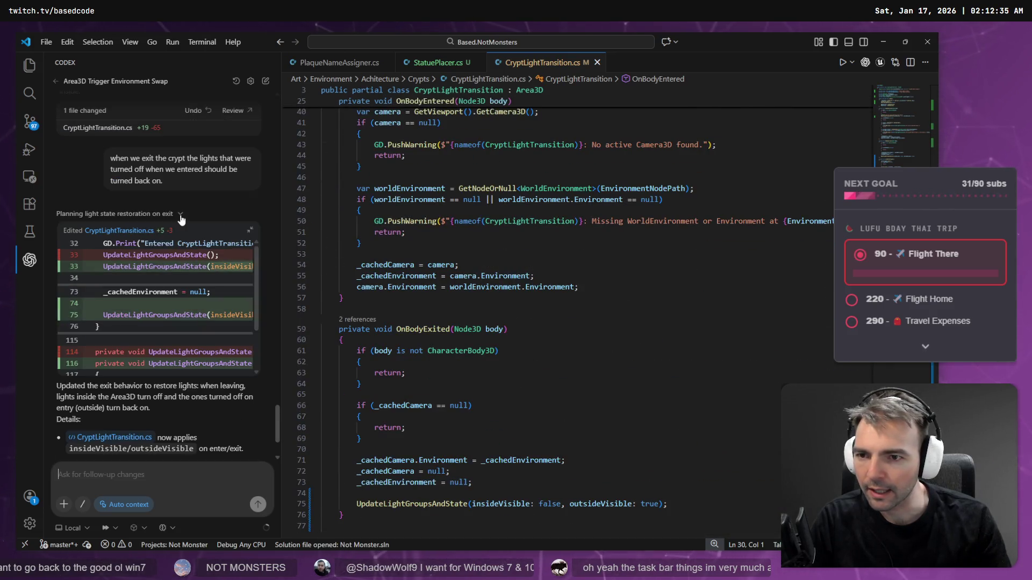
pyautogui.doubleClick(155, 267)
pyautogui.hotkey('ctrl', 'c')
pyautogui.click(576, 266)
pyautogui.hotkey('ctrl', 'f')
pyautogui.hotkey('ctrl', 'v')
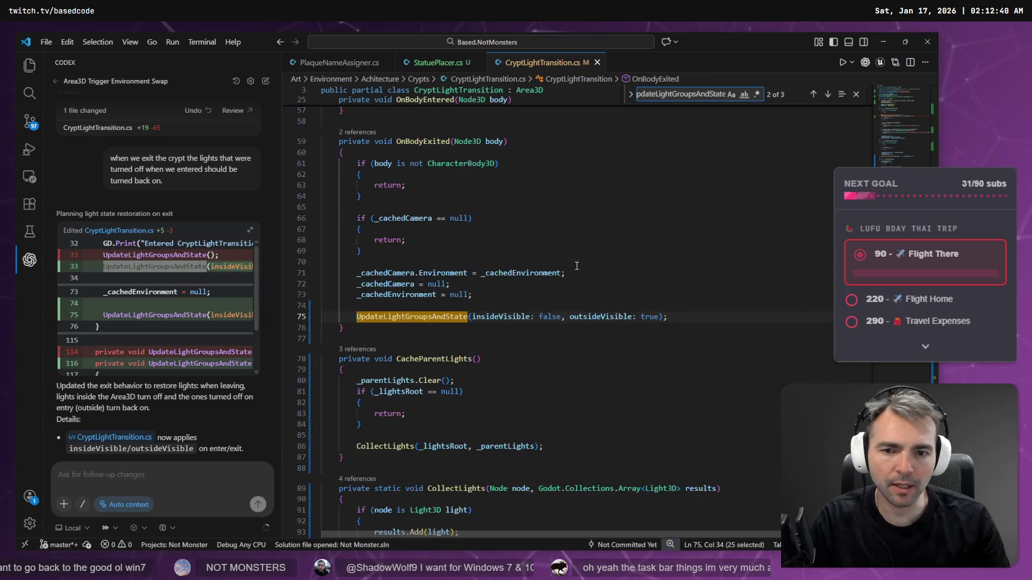
# Step: Inspect the exit call's insideVisible and outsideVisible arguments and the method's parameters
pyautogui.click(615, 317)
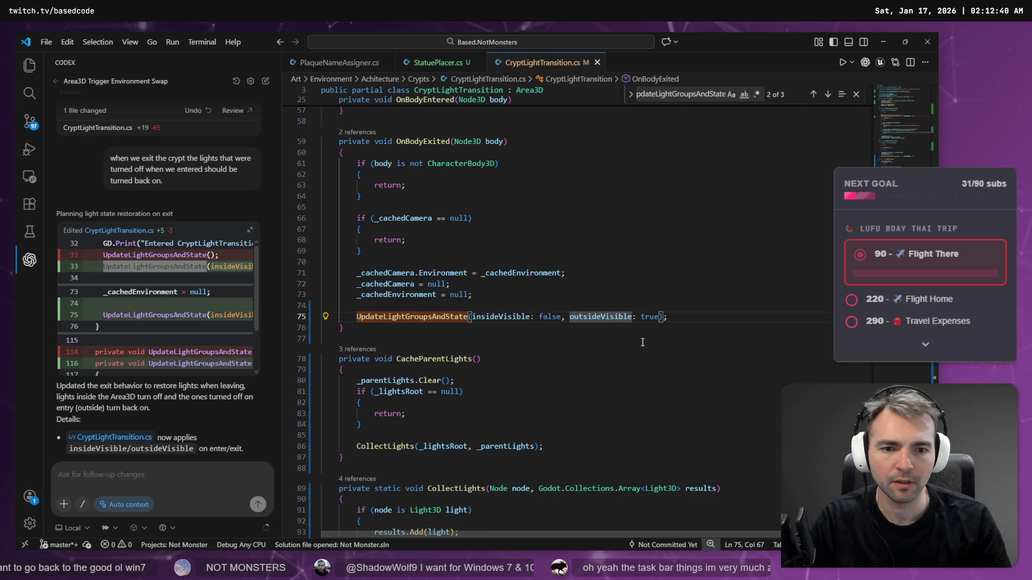
pyautogui.click(486, 317)
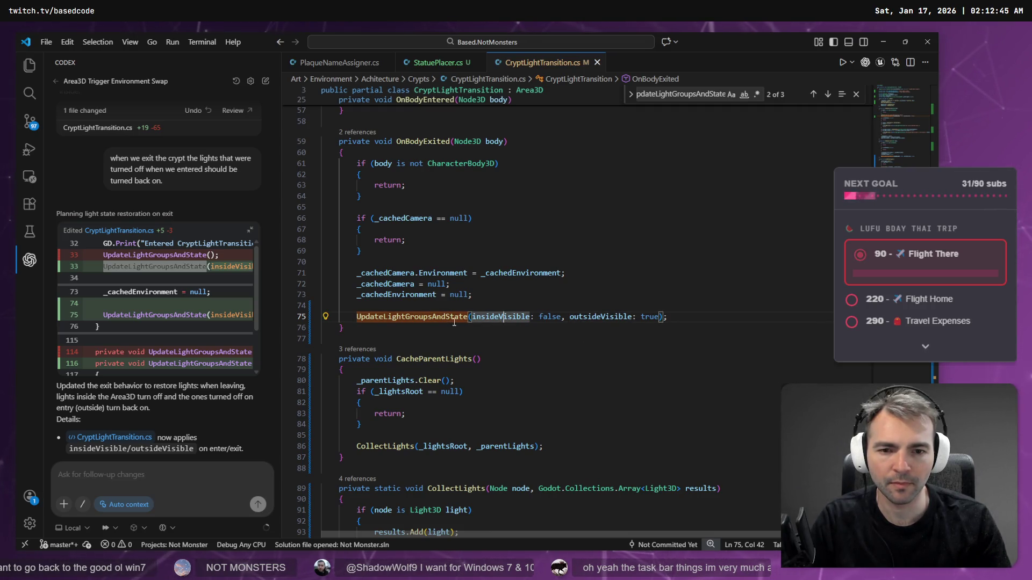
pyautogui.click(430, 318)
pyautogui.moveTo(406, 322)
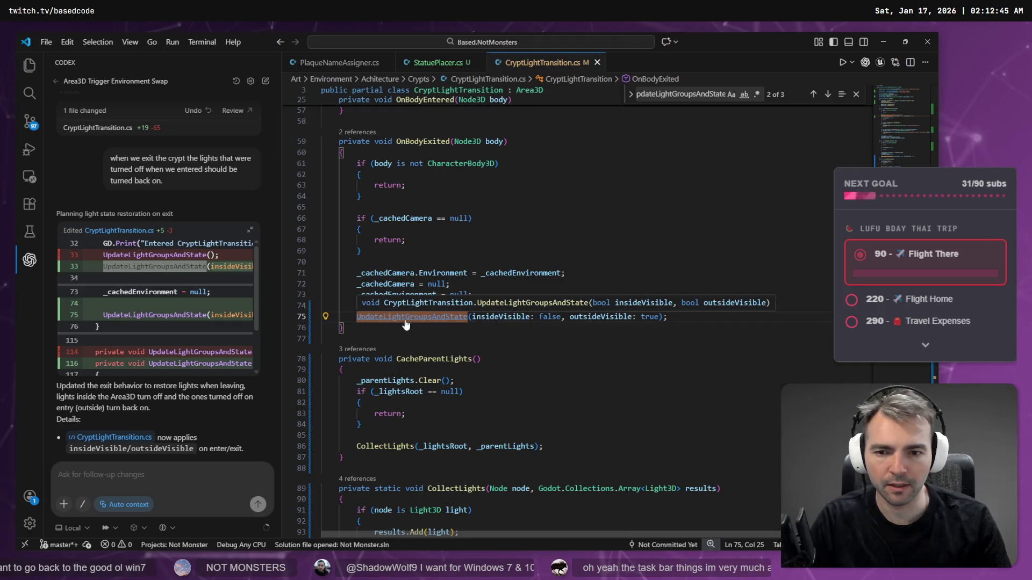
pyautogui.scroll(10, 407, 323)
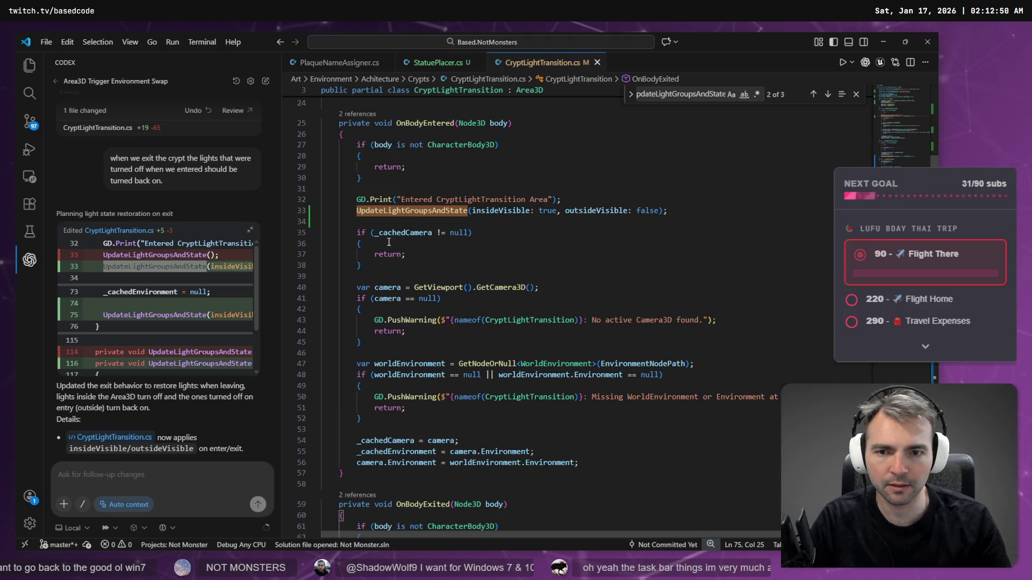
# Step: In OnBodyEntered, select and delete the camera and environment checks on lines 34–52
pyautogui.click(398, 210)
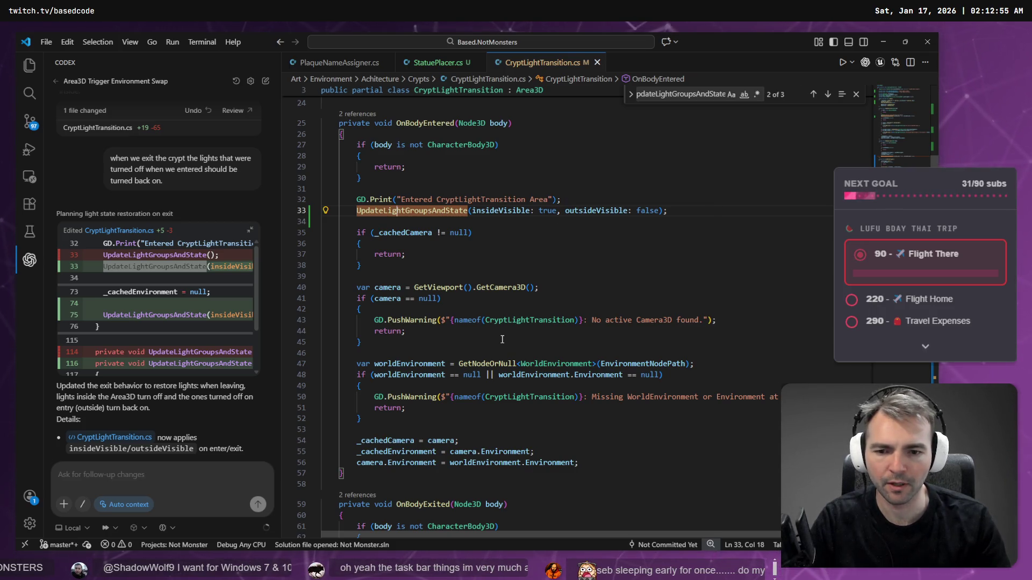
pyautogui.click(393, 288)
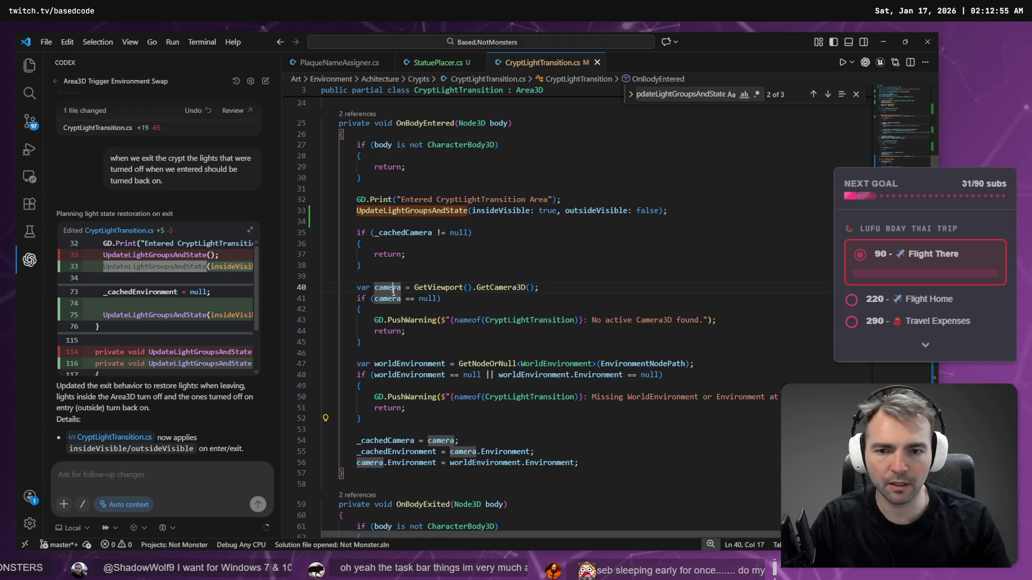
pyautogui.click(409, 364)
pyautogui.moveTo(361, 419); pyautogui.dragTo(237, 224)
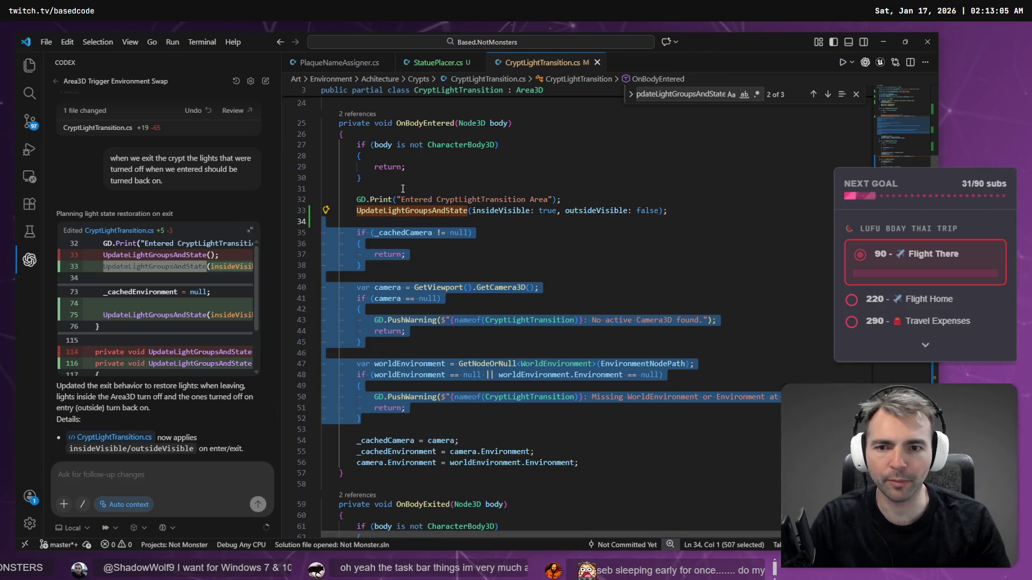
pyautogui.press('BackSpace')
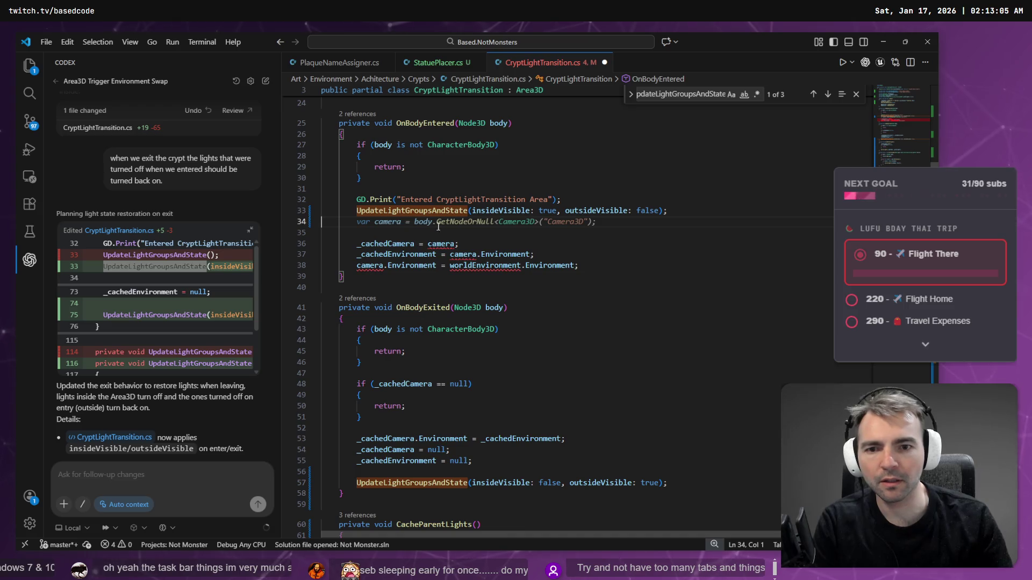
# Step: Undo the deletion, then jump from line 33's call to the UpdateLightGroupsAndState definition
pyautogui.hotkey('ctrl', 'z')
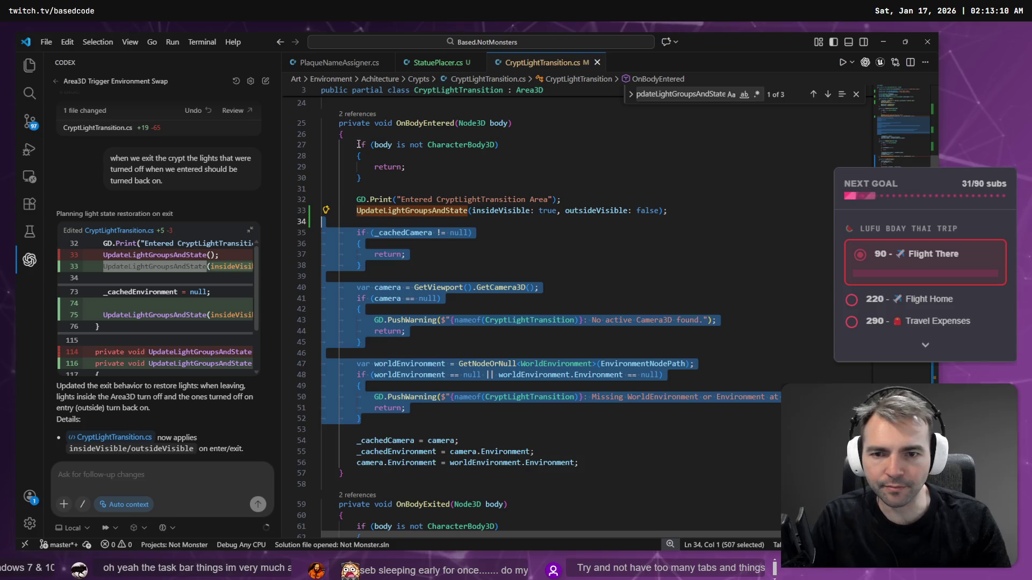
pyautogui.click(487, 199)
pyautogui.click(390, 211)
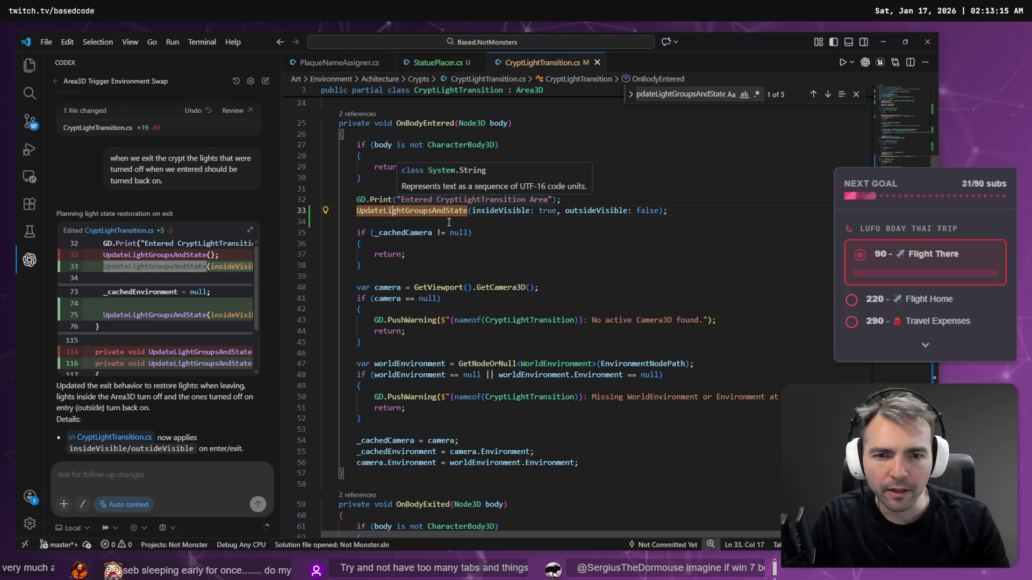
pyautogui.moveTo(411, 210)
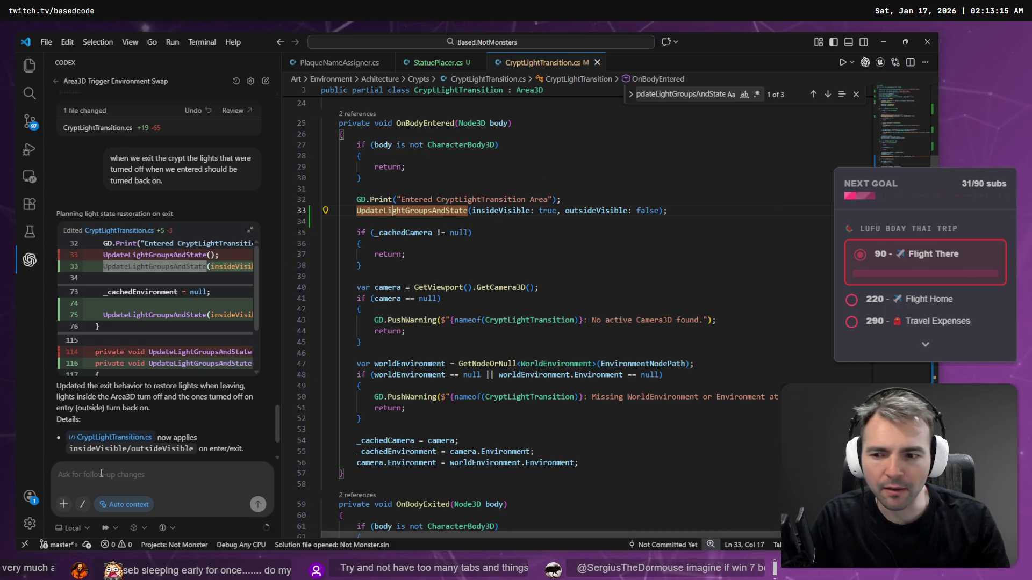
pyautogui.keyDown('ctrl'); pyautogui.click(392, 211); pyautogui.keyUp('ctrl')
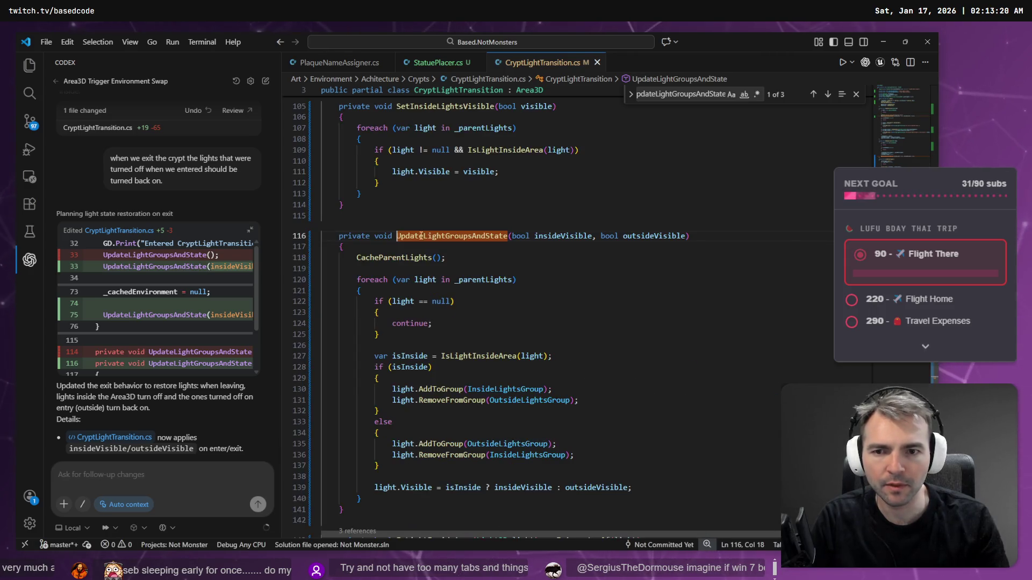
# Step: Trace the CacheParentLights definition and highlight uses of isInside, _parentLights and _lightsRoot
pyautogui.click(407, 258)
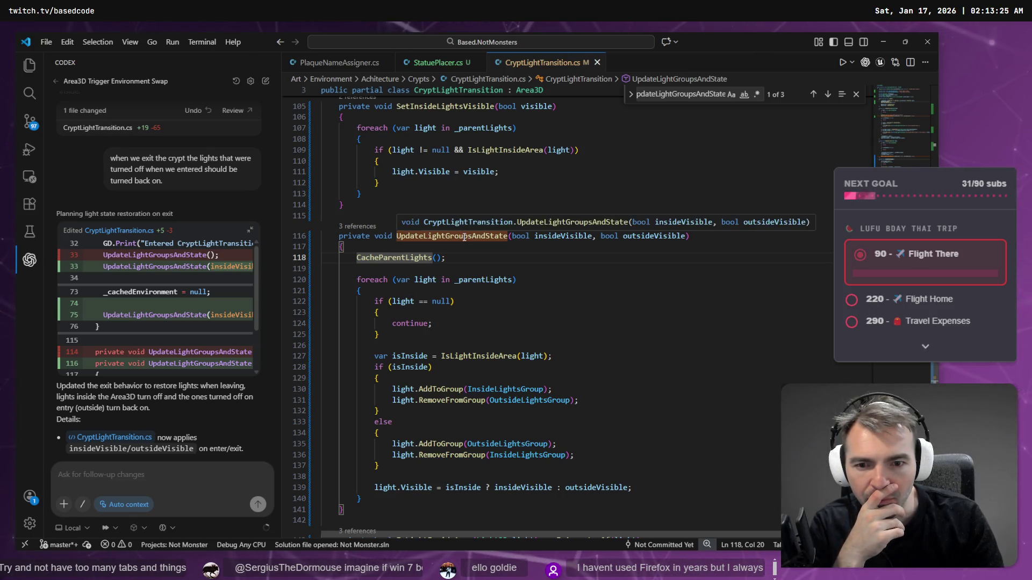
pyautogui.click(414, 356)
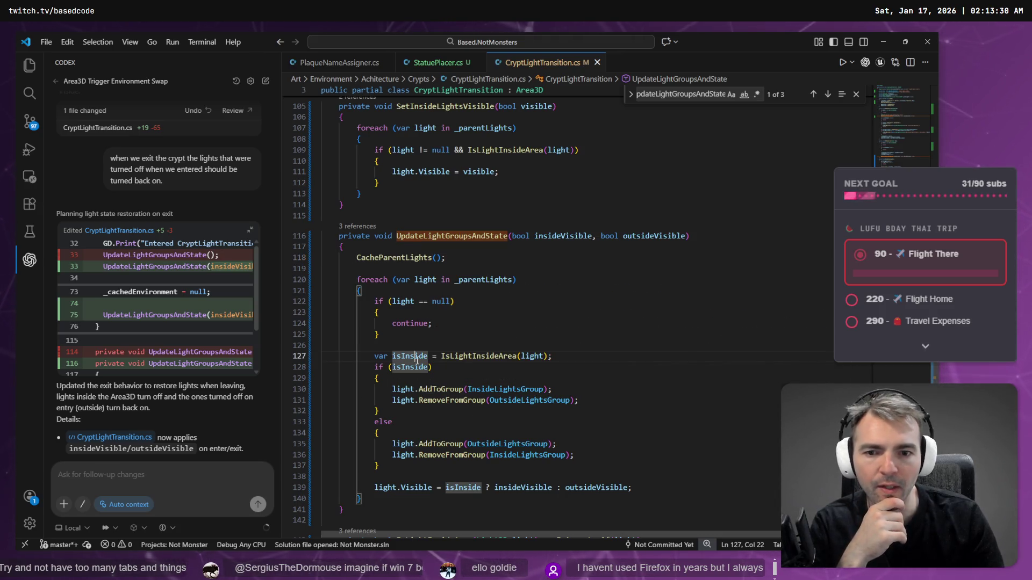
pyautogui.keyDown('ctrl'); pyautogui.click(399, 257); pyautogui.keyUp('ctrl')
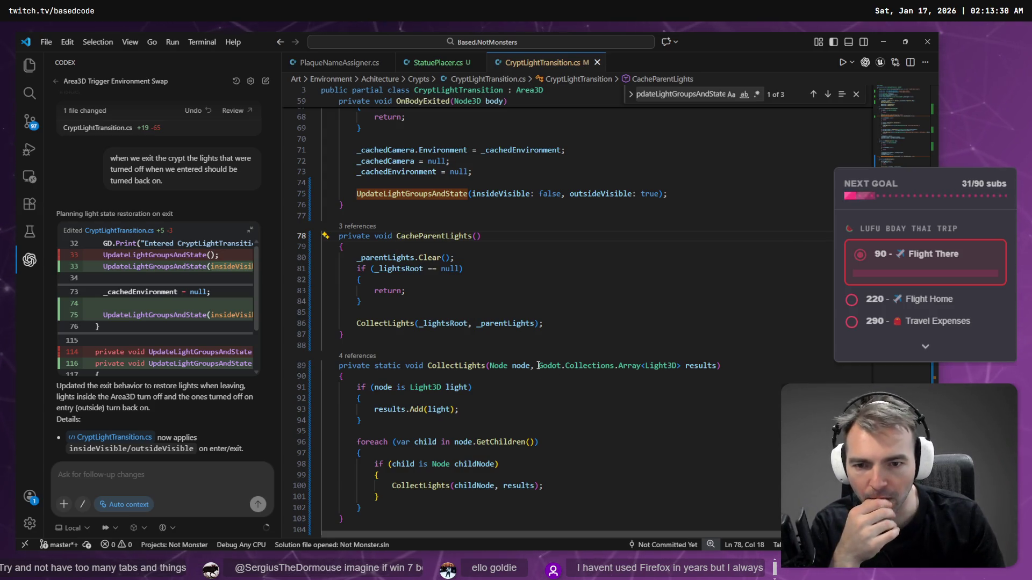
pyautogui.click(396, 258)
pyautogui.keyDown('ctrl'); pyautogui.click(395, 267); pyautogui.keyUp('ctrl')
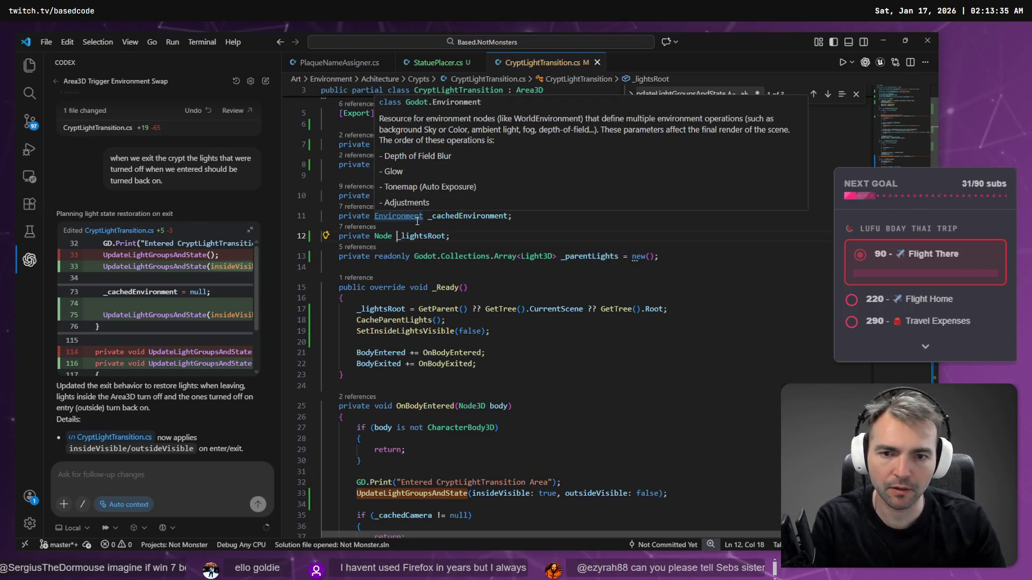
# Step: Scan the rest of the file and peek all six references to _parentLights
pyautogui.hotkey('ctrl', '-')
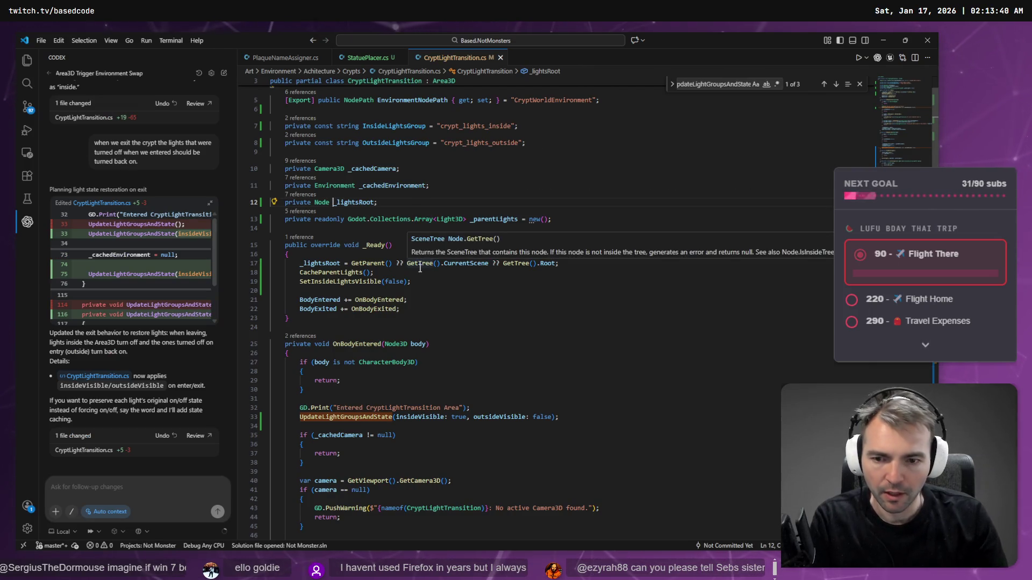
pyautogui.click(420, 267)
pyautogui.scroll(-10, 429, 323)
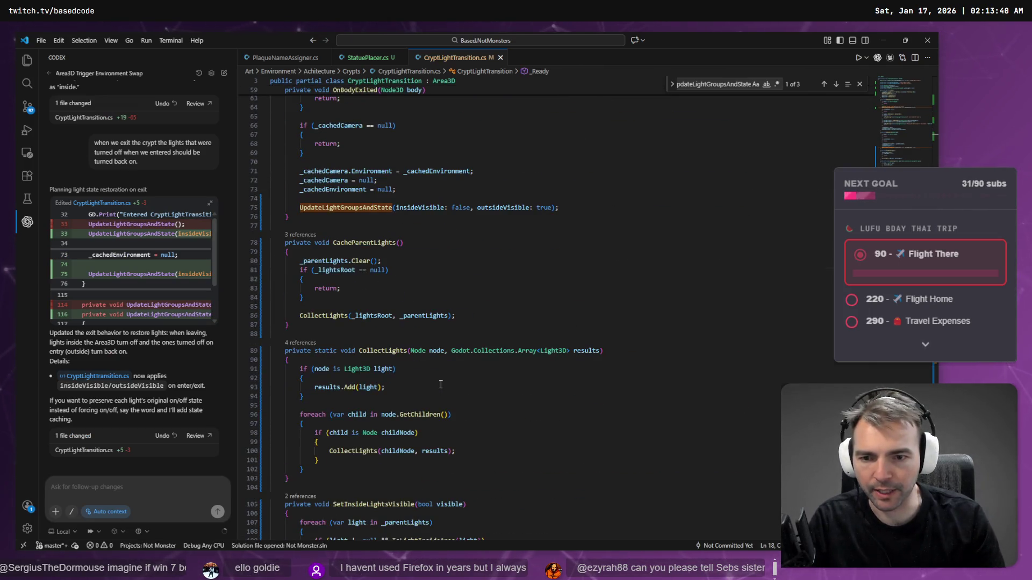
pyautogui.scroll(-7, 441, 384)
pyautogui.scroll(-7, 444, 386)
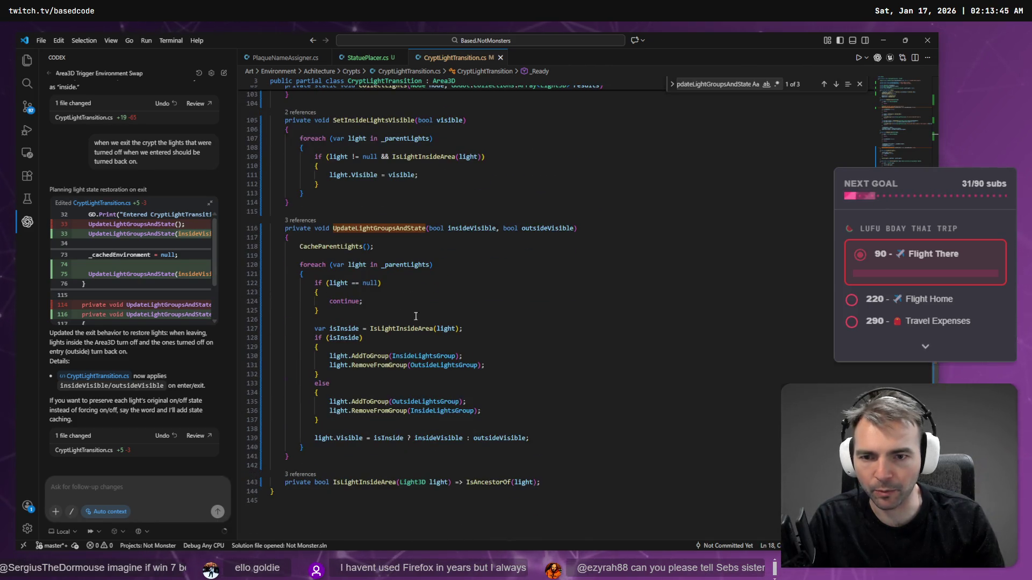
pyautogui.keyDown('ctrl'); pyautogui.click(397, 265); pyautogui.keyUp('ctrl')
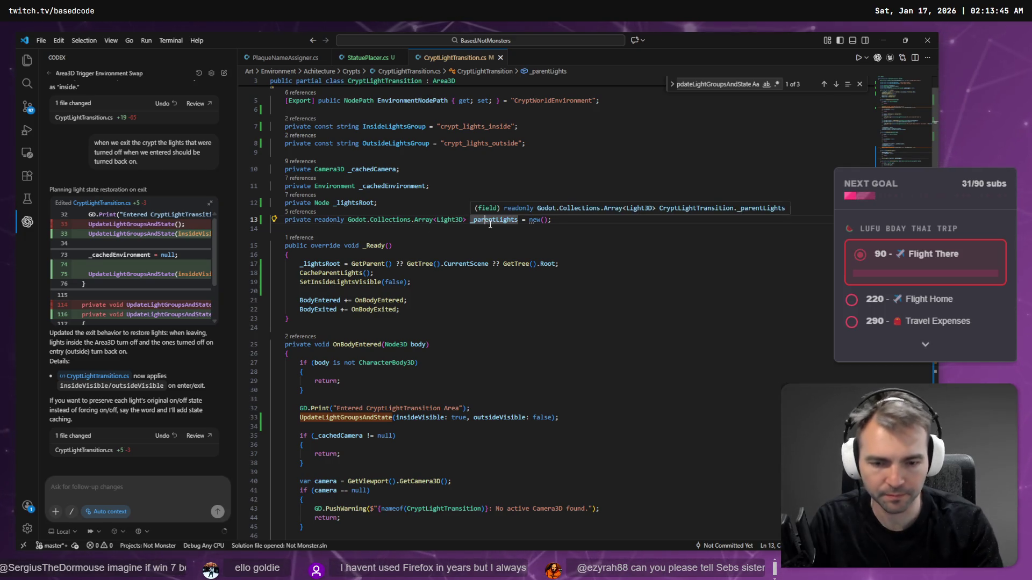
pyautogui.hotkey('shift', 'F12')
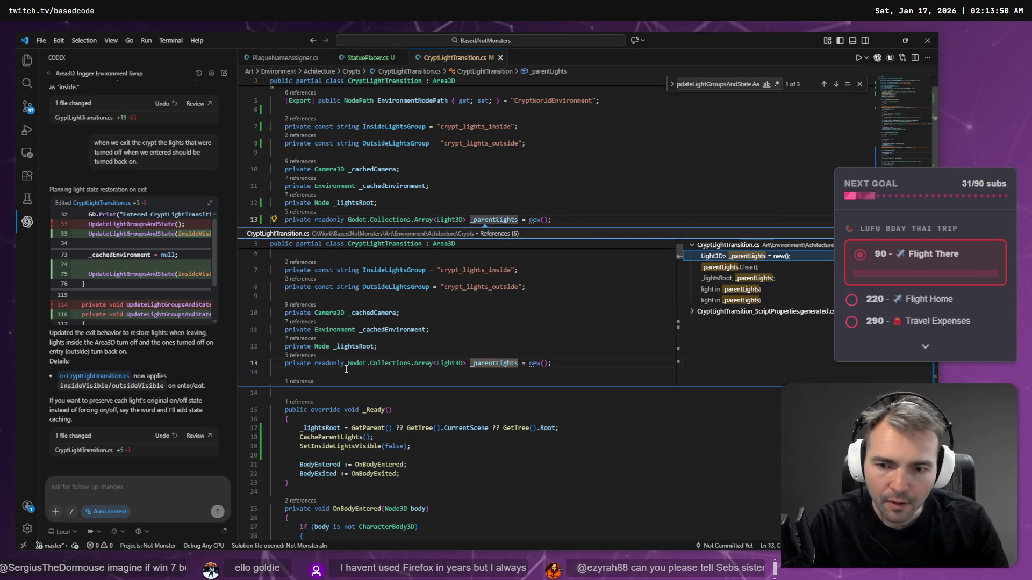
# Step: Check the generated file's references, then copy CryptLightTransition.cs's path from its tab
pyautogui.scroll(-2, 346, 369)
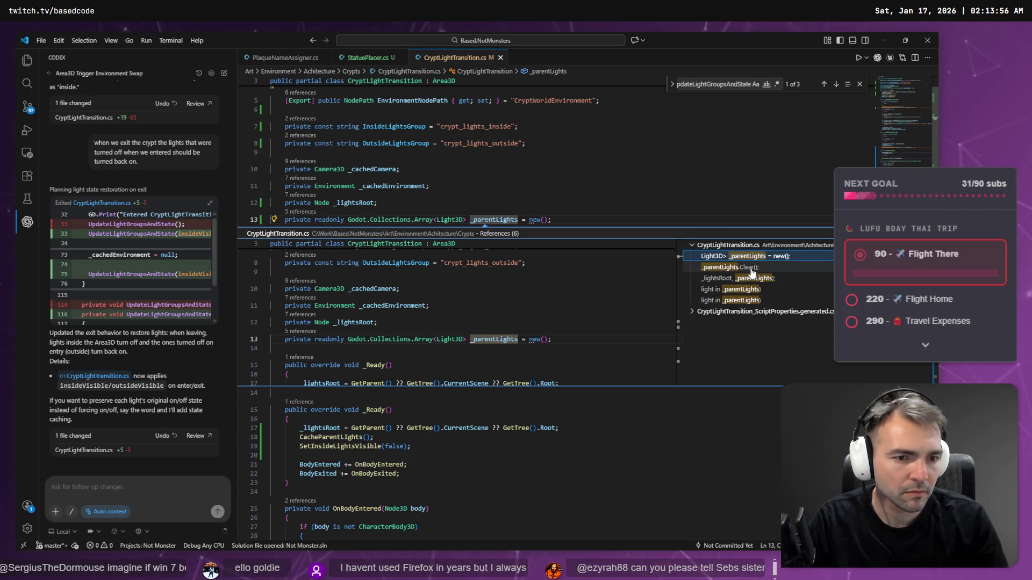
pyautogui.click(739, 313)
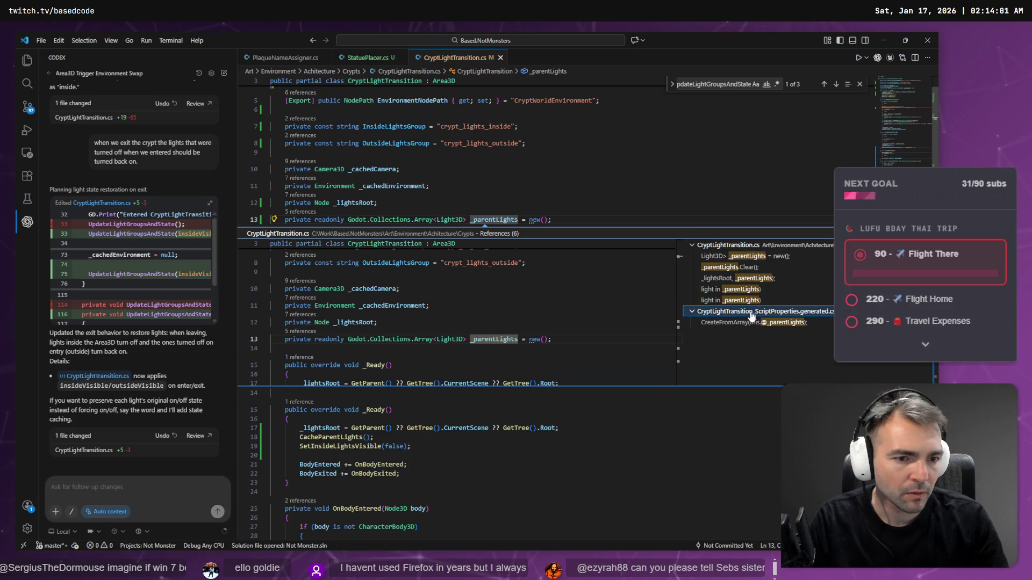
pyautogui.click(751, 314)
pyautogui.click(501, 193)
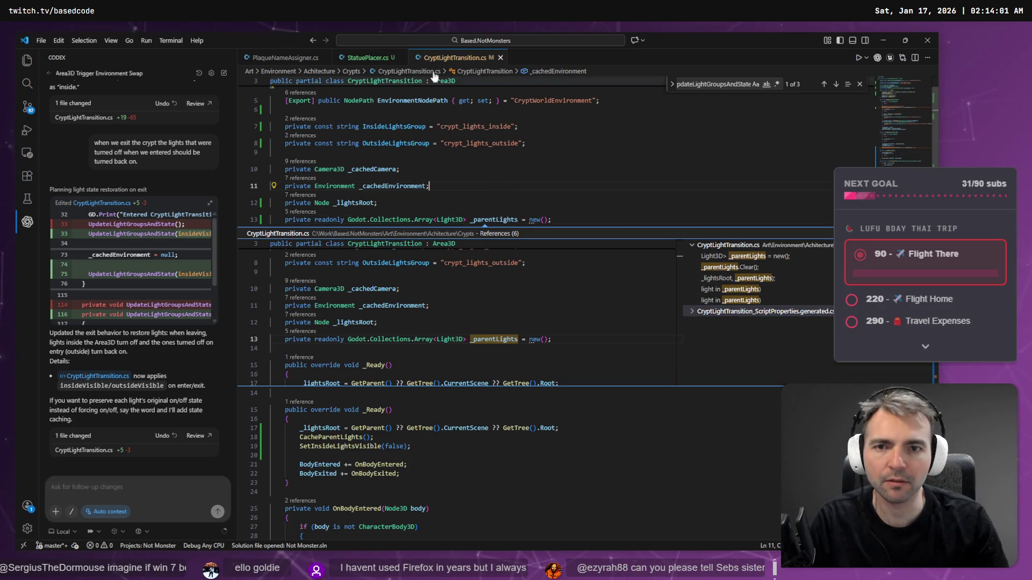
pyautogui.rightClick(438, 55)
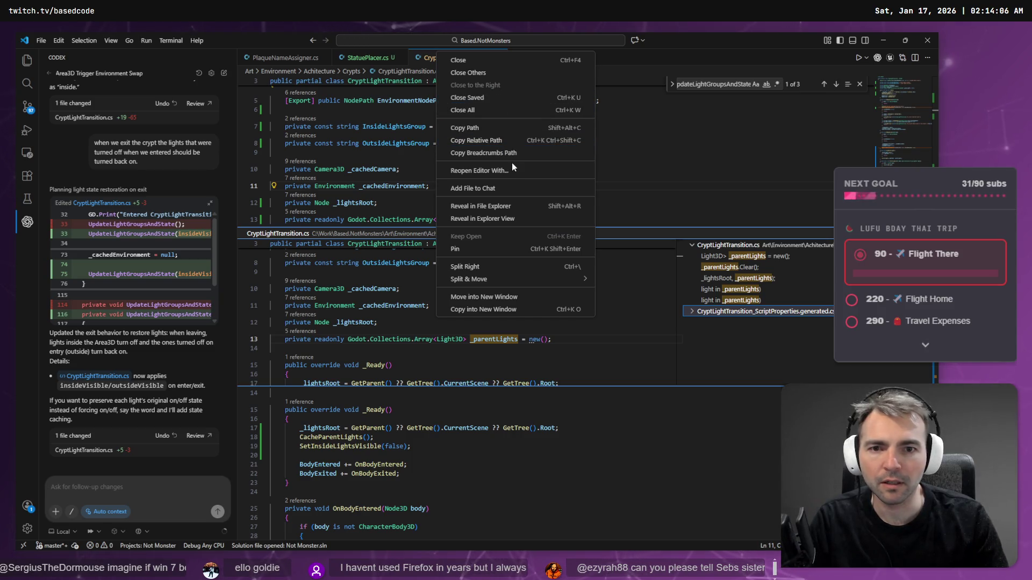
pyautogui.click(505, 132)
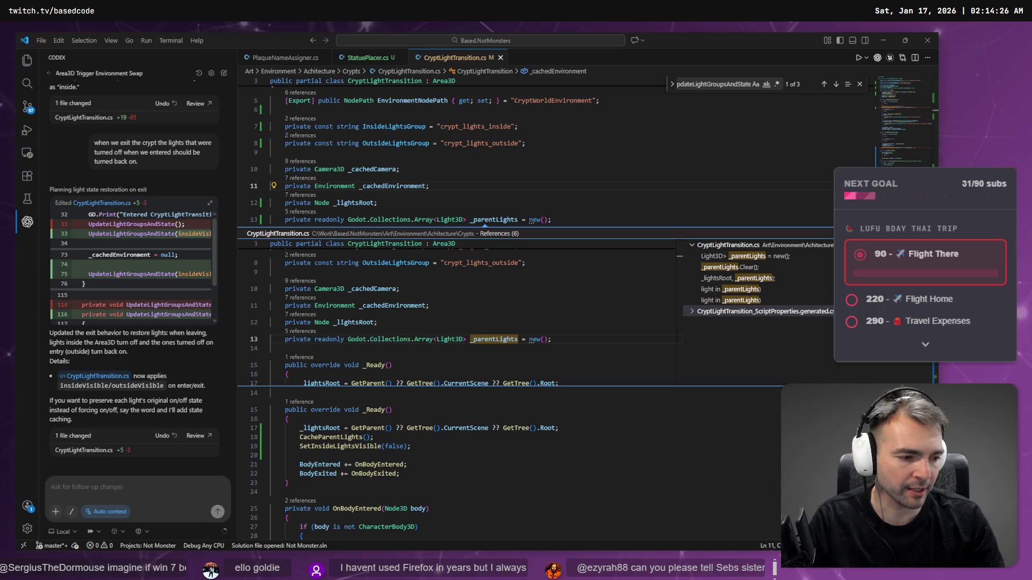
pyautogui.hotkey('alt', 'Tab')
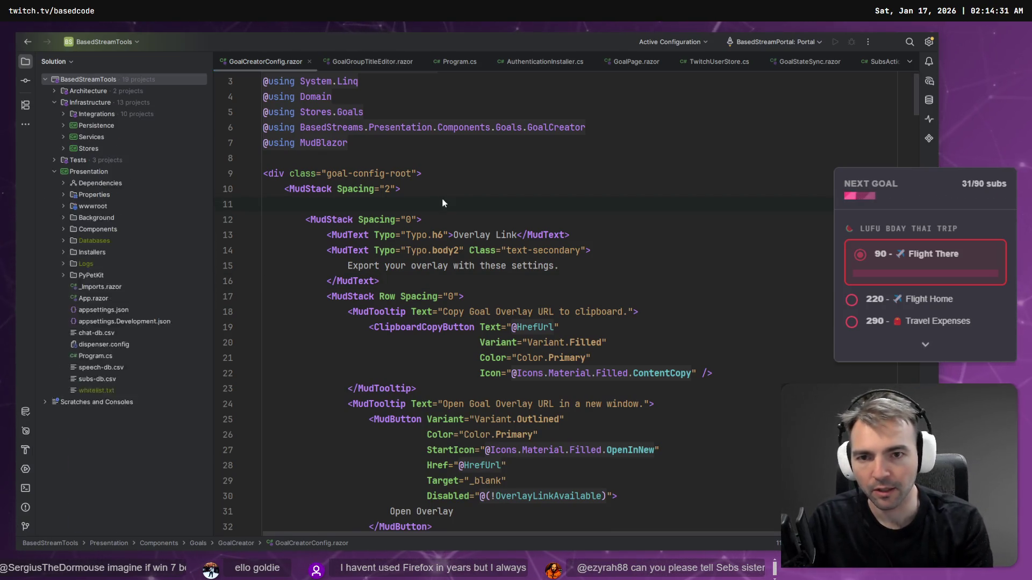
# Step: Load the Not Monster solution from the recent solutions list into the current Rider window
pyautogui.hotkey('ctrl', 'o')
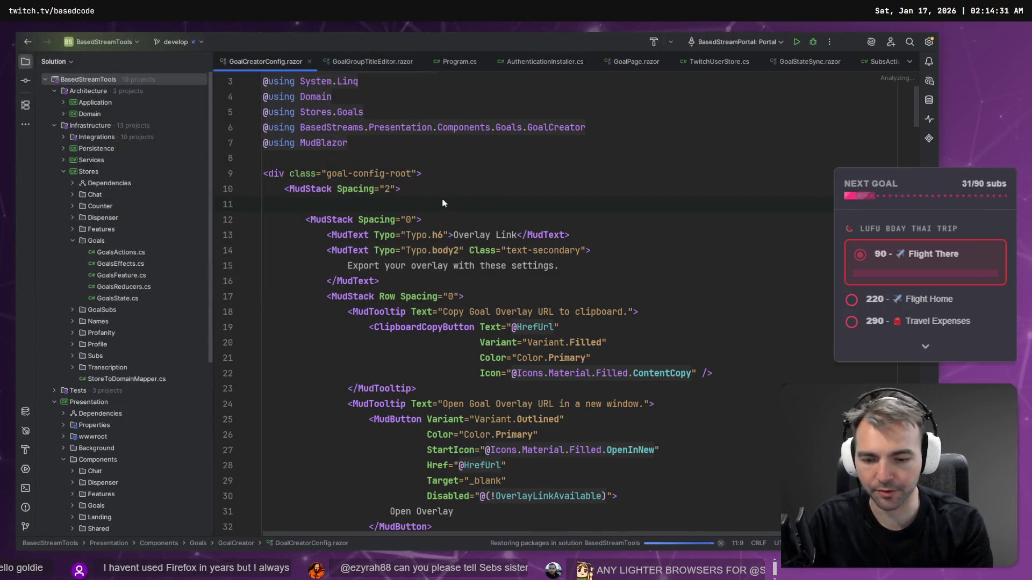
pyautogui.press('Escape')
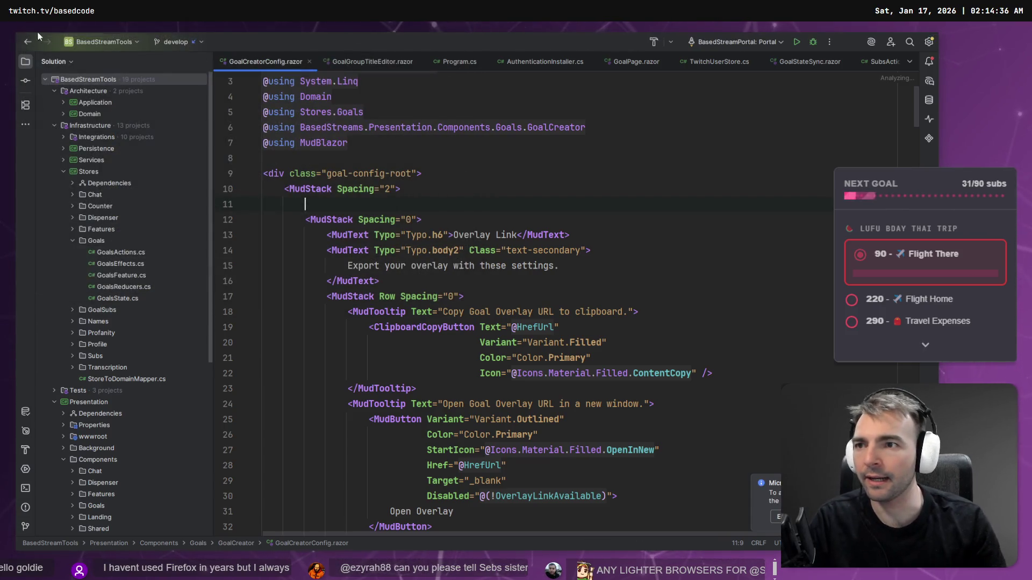
pyautogui.click(71, 42)
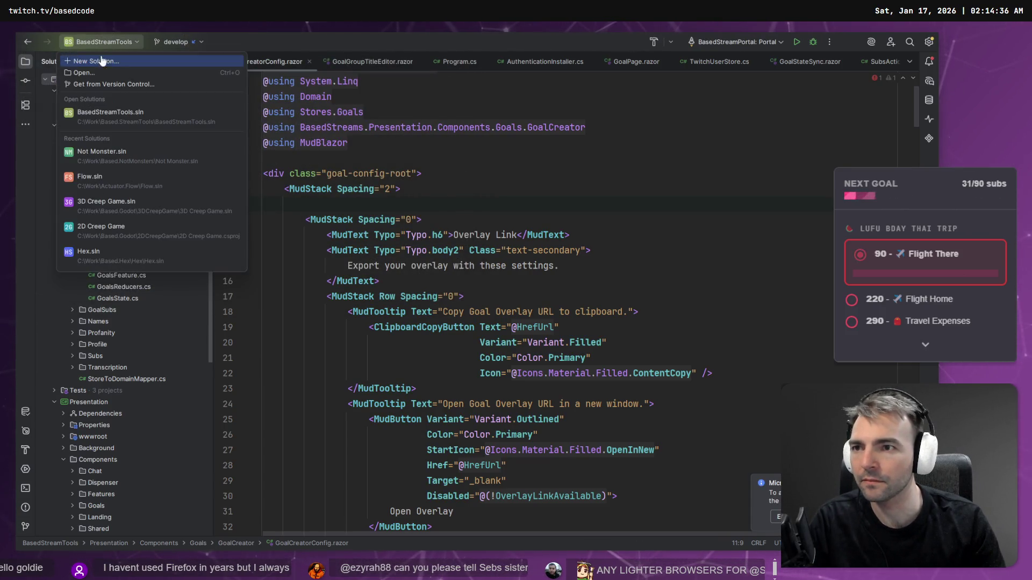
pyautogui.click(144, 155)
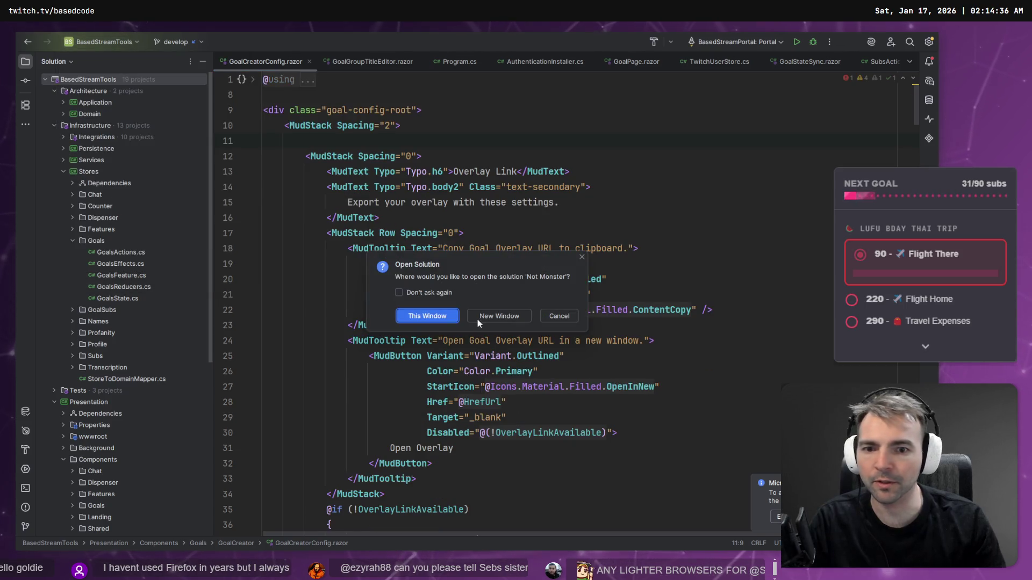
pyautogui.click(426, 317)
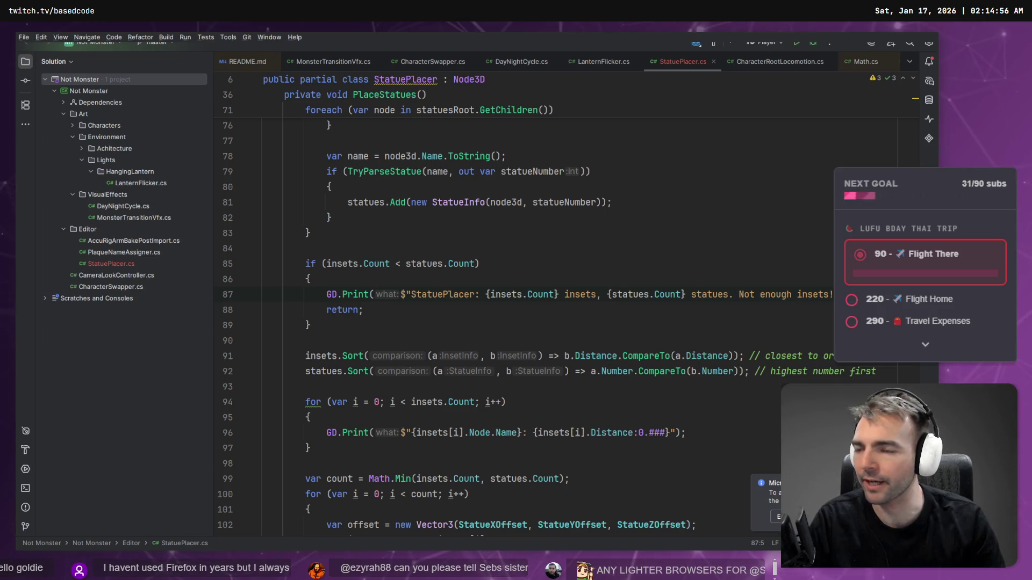
# Step: Open CryptLightTransition.cs by pasting its path into Search Everywhere
pyautogui.click(386, 141)
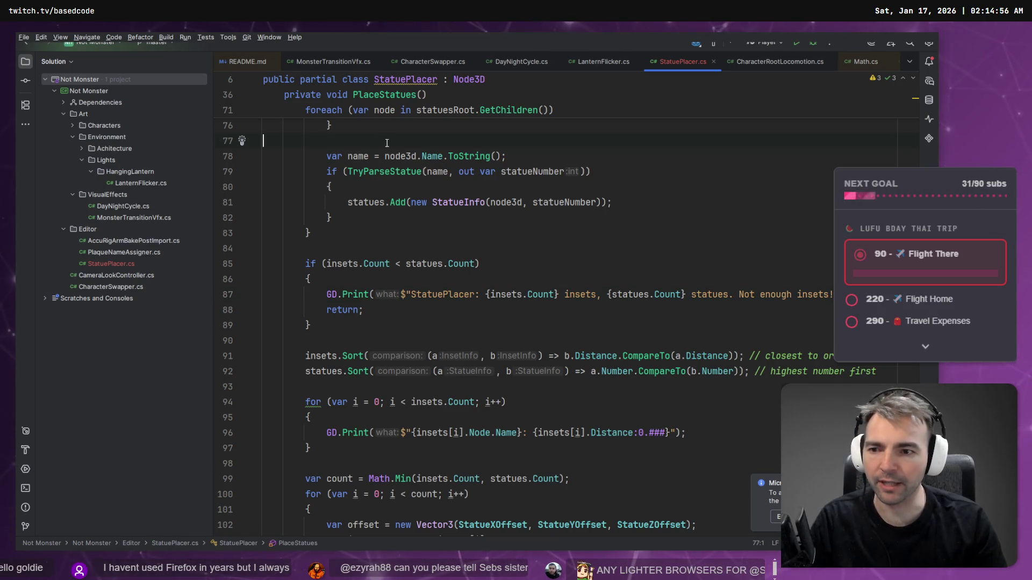
pyautogui.press('shift')
pyautogui.press('shift')
pyautogui.hotkey('ctrl', 'v')
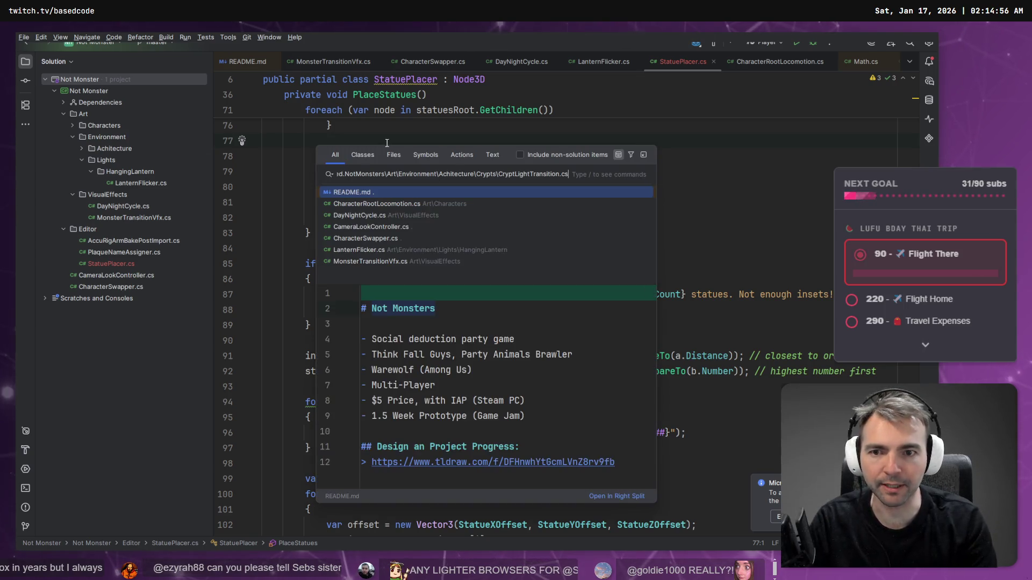
pyautogui.press('Return')
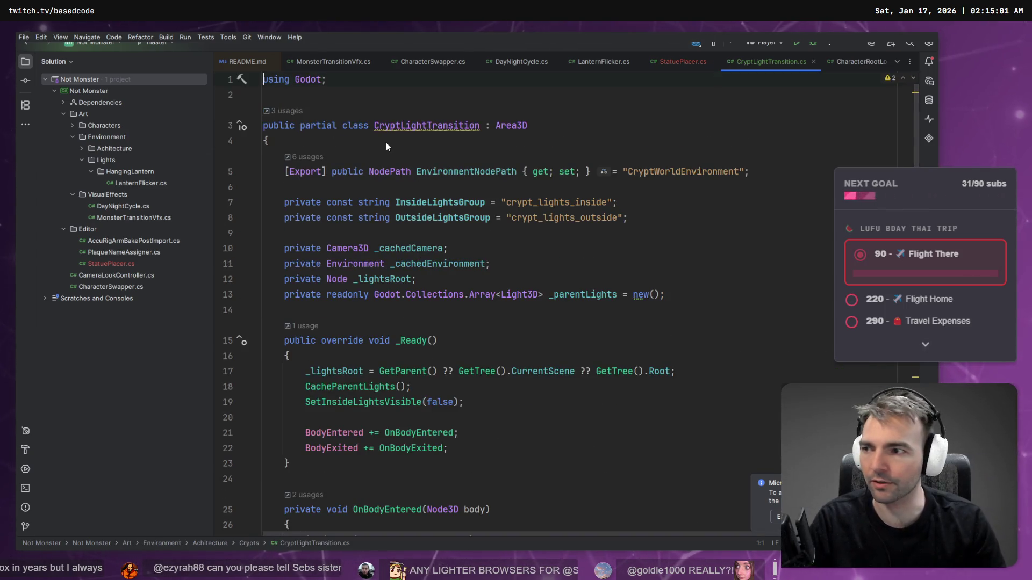
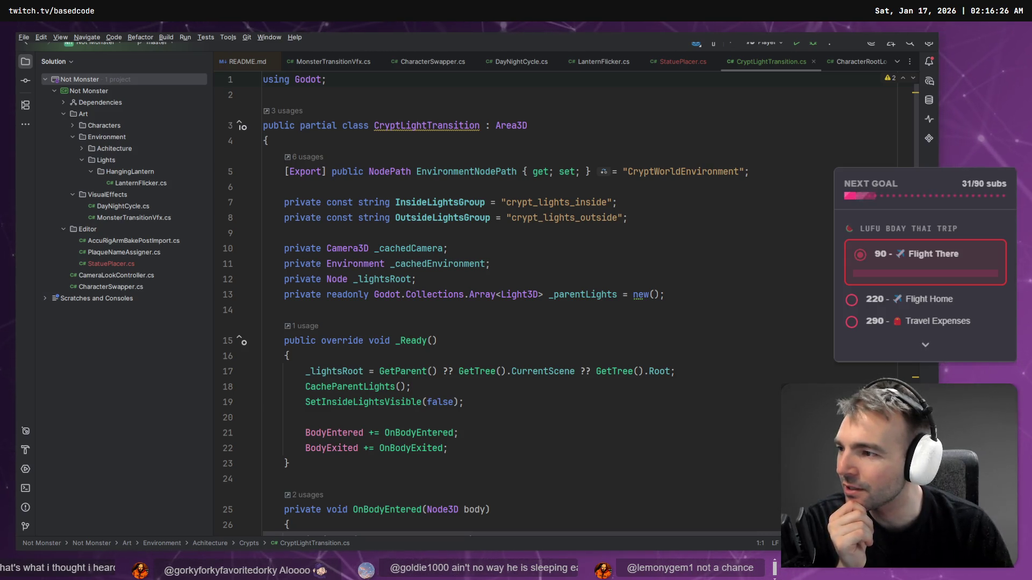
# Step: Look up every usage of InsideLightsGroup in the CryptLightTransition code
pyautogui.click(502, 303)
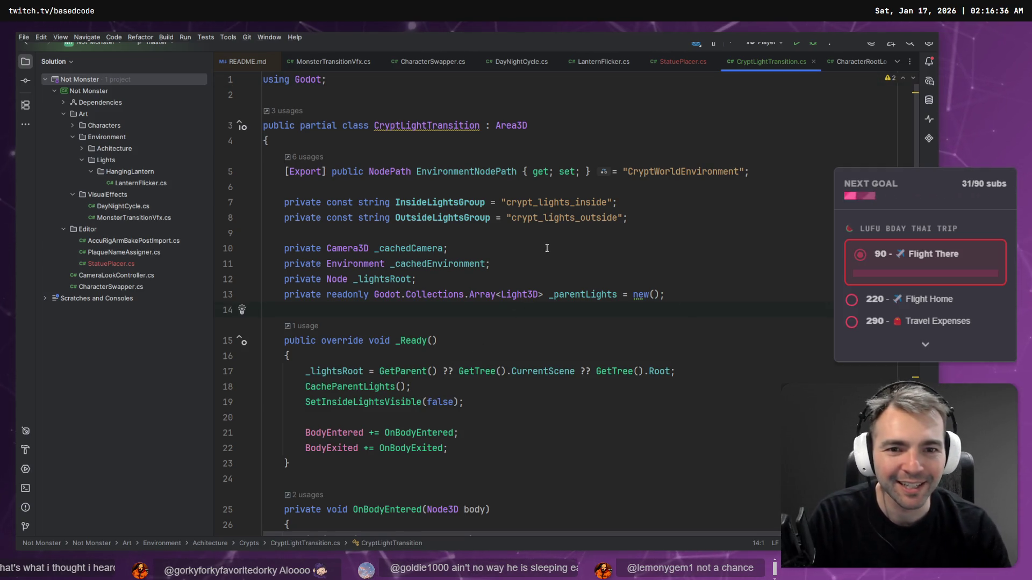
pyautogui.doubleClick(547, 202)
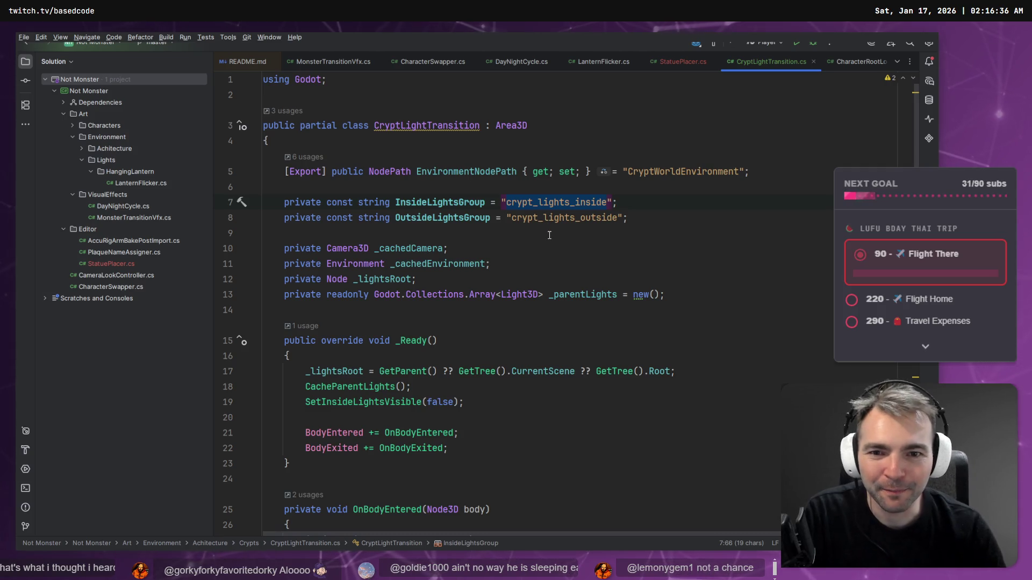
pyautogui.click(450, 208)
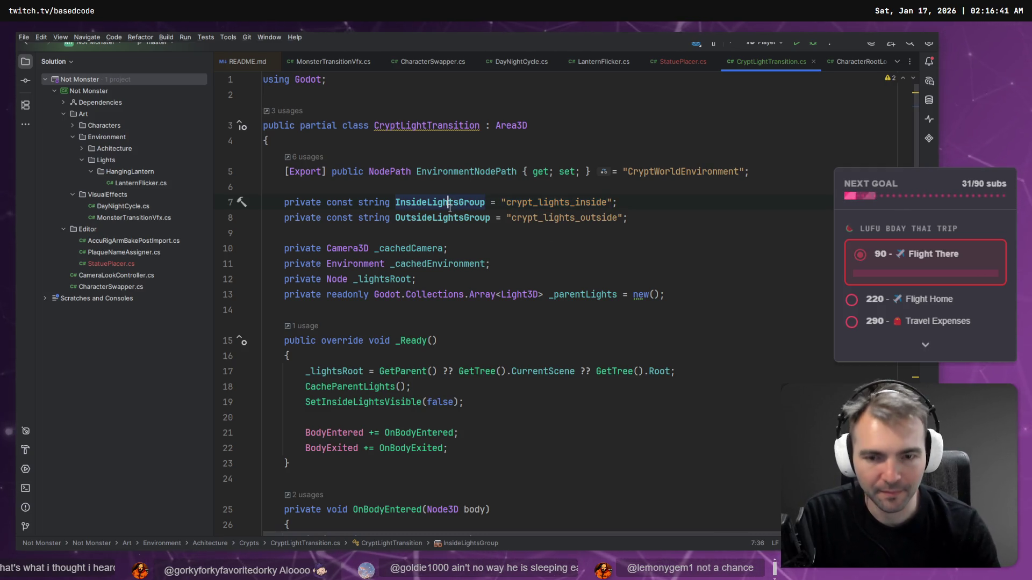
pyautogui.hotkey('alt', 'F7')
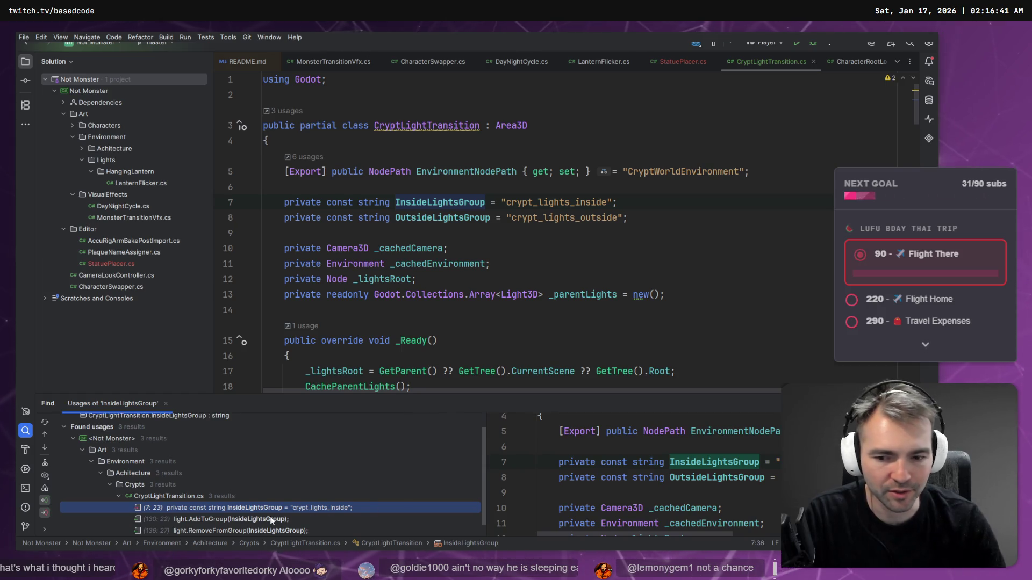
pyautogui.doubleClick(263, 505)
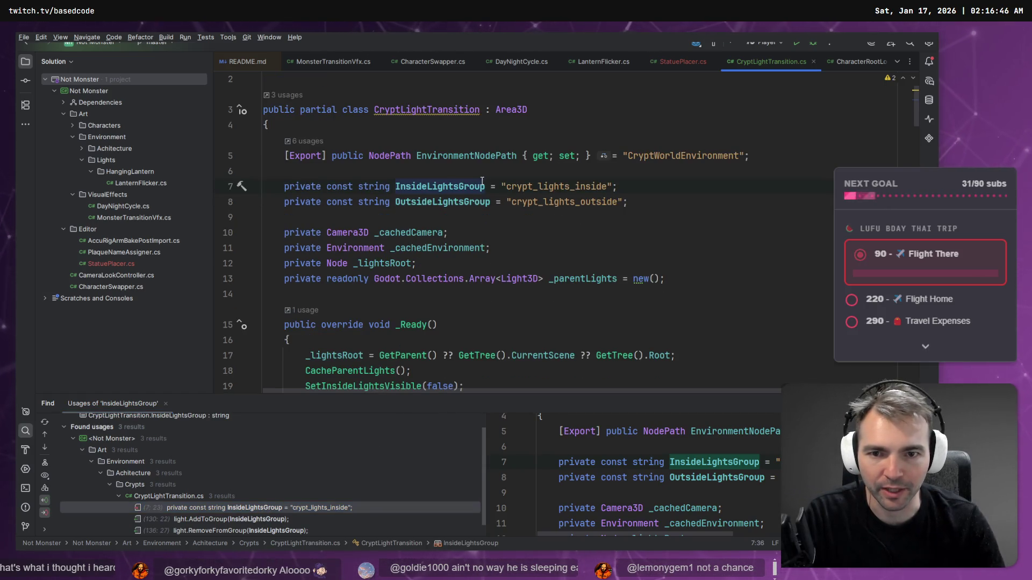
pyautogui.hotkey('ctrl', 'f')
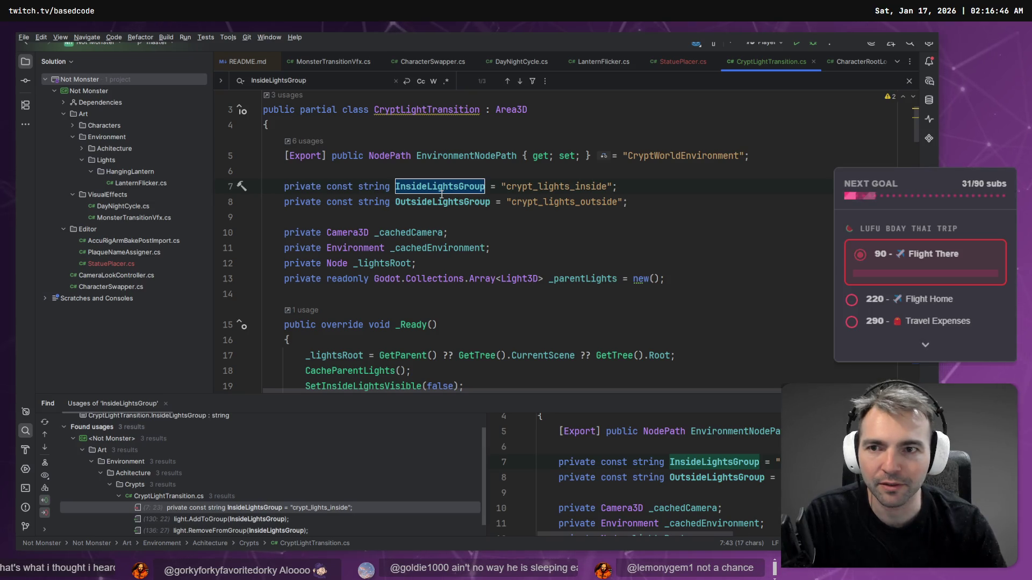
pyautogui.press('Return')
pyautogui.click(359, 199)
pyautogui.hotkey('shift', 'Escape')
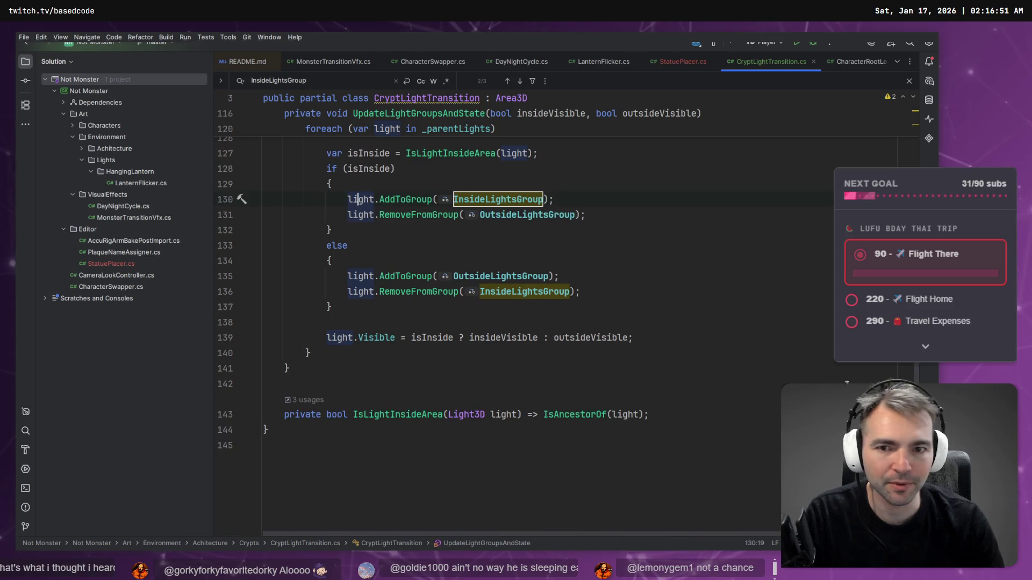
pyautogui.scroll(3, 484, 269)
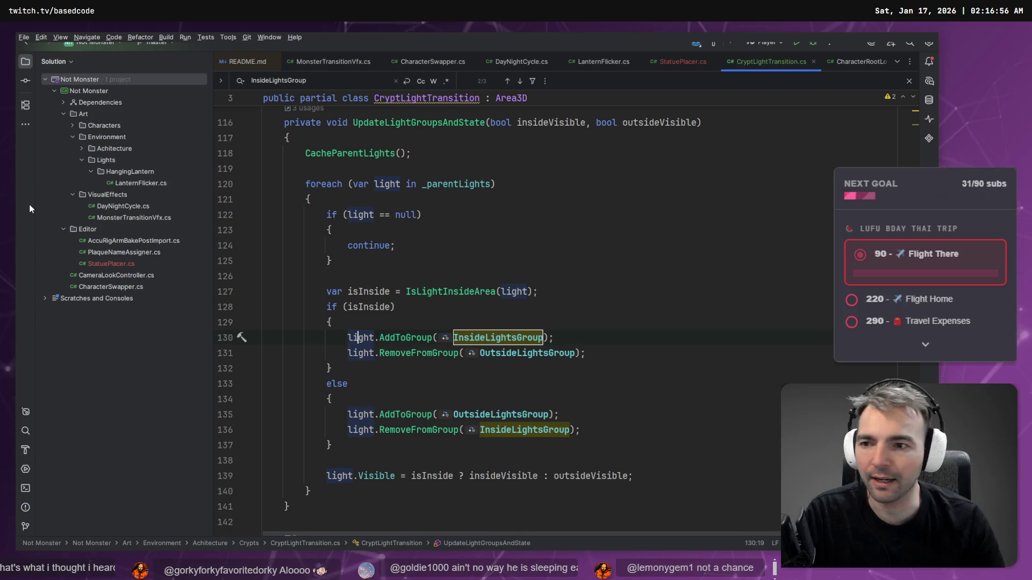
# Step: Delete CryptLightTransition.cs from the Crypts folder and return to Godot
pyautogui.click(81, 160)
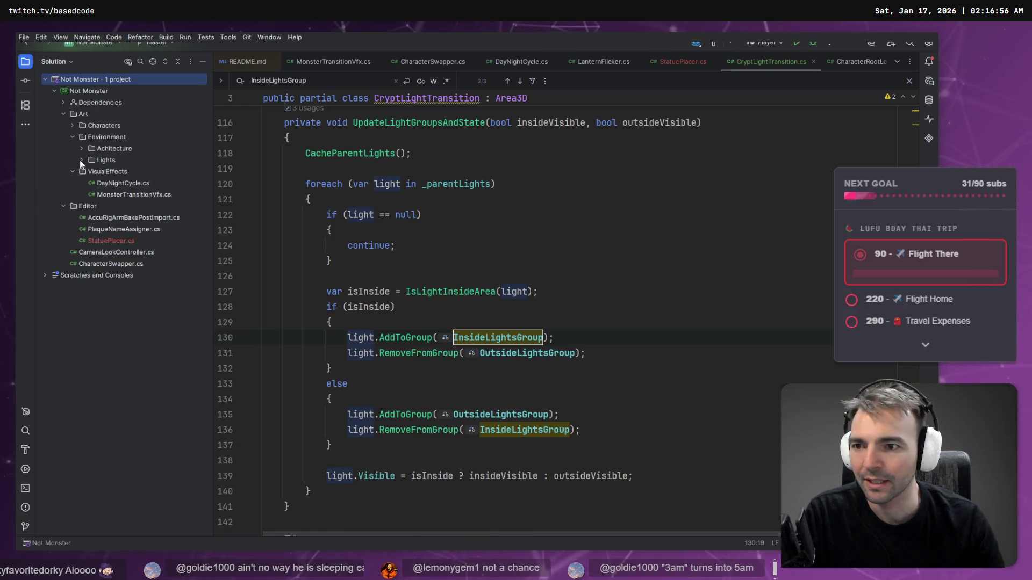
pyautogui.click(153, 61)
pyautogui.rightClick(149, 171)
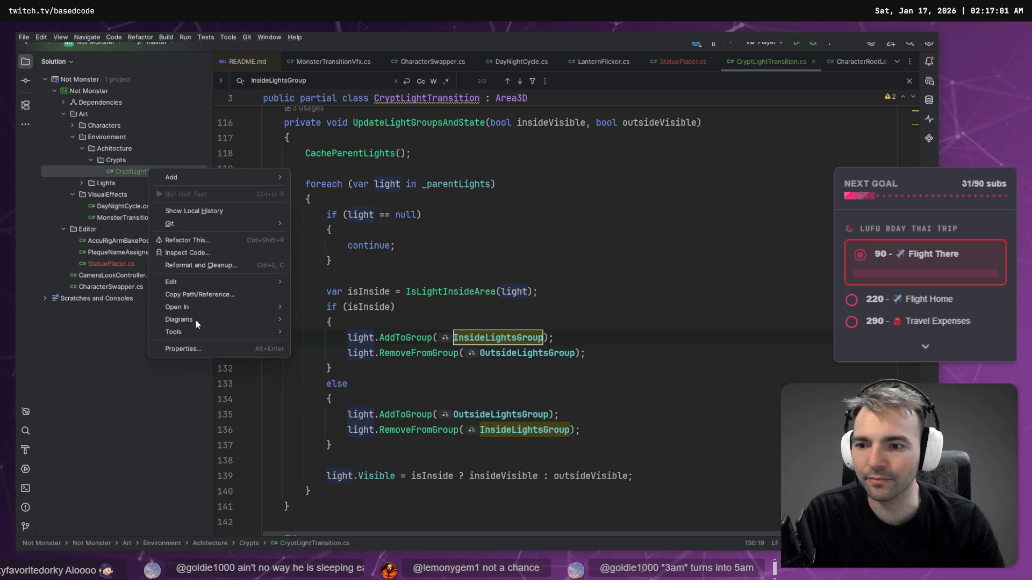
pyautogui.moveTo(212, 285)
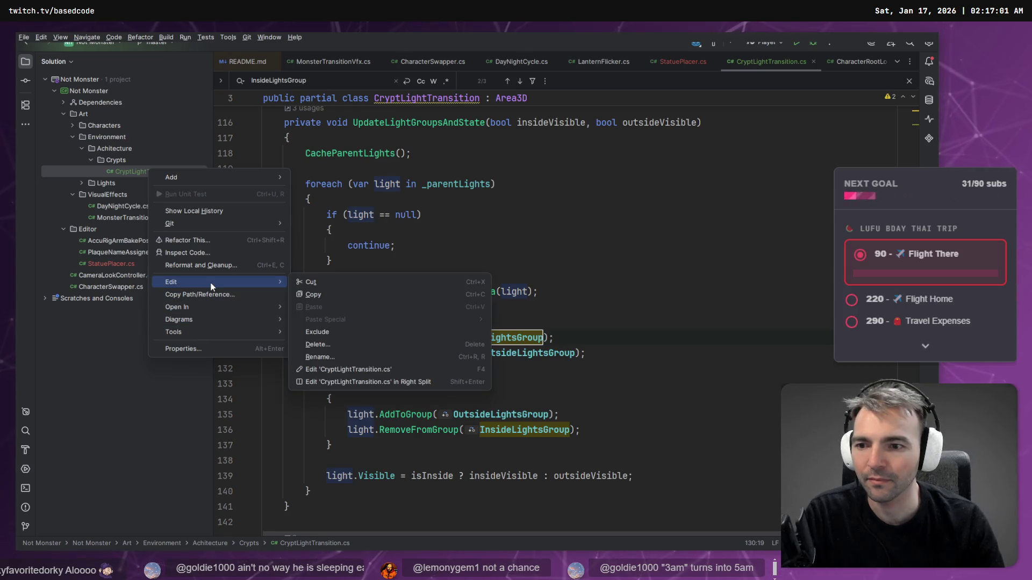
pyautogui.click(357, 344)
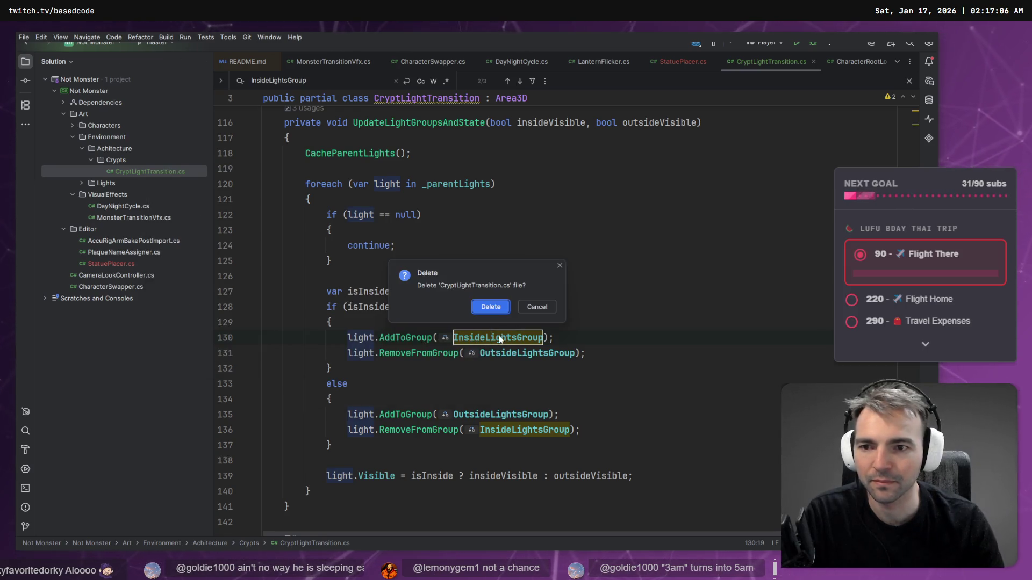
pyautogui.click(489, 308)
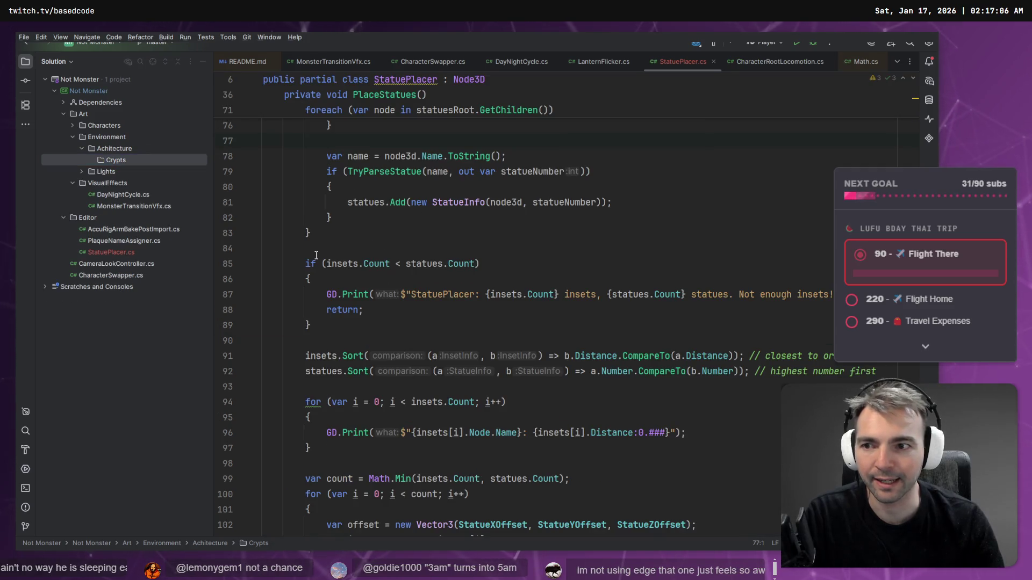
pyautogui.hotkey('alt', 'Tab')
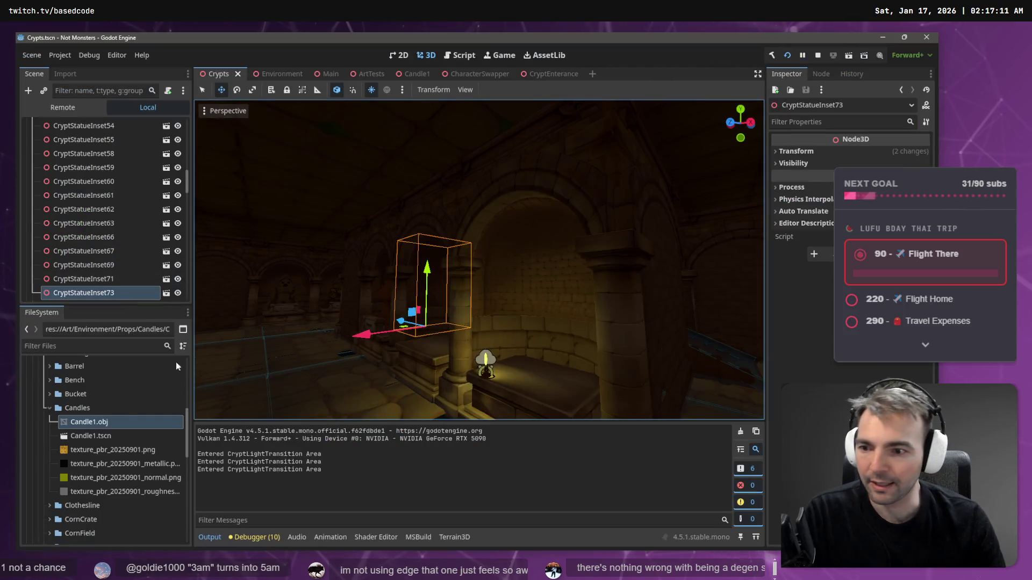
# Step: Collapse the Candles and Props folders and close the CryptEnterance scene
pyautogui.click(50, 408)
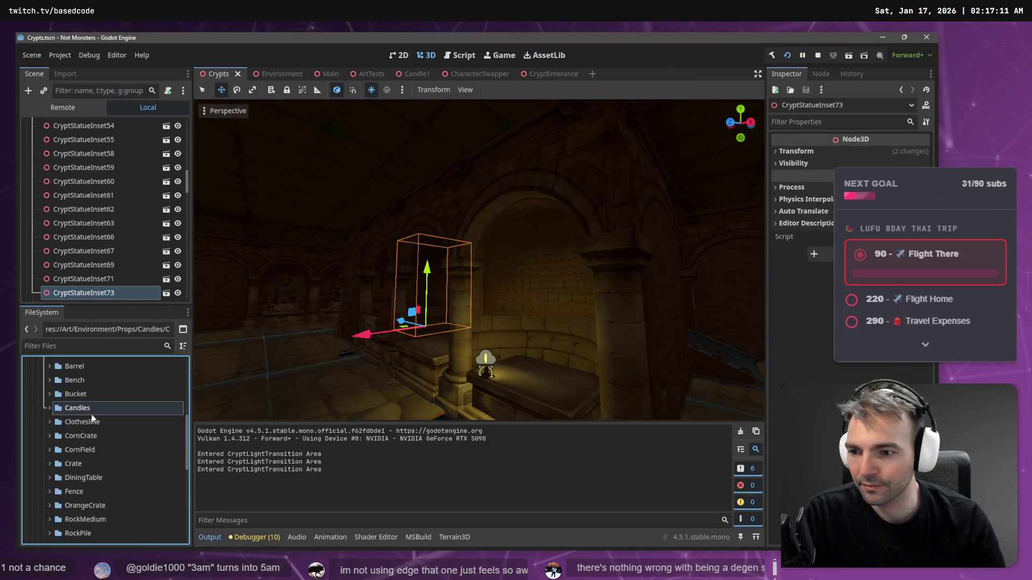
pyautogui.scroll(5, 91, 415)
pyautogui.click(45, 511)
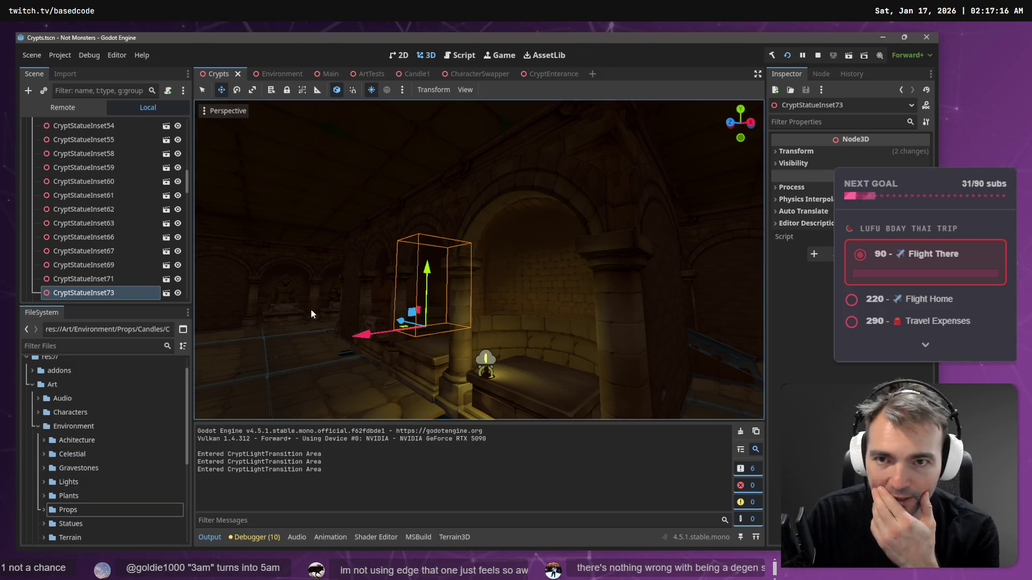
pyautogui.moveTo(409, 160)
pyautogui.mouseDown()
pyautogui.moveTo(371, 162)
pyautogui.moveTo(430, 170)
pyautogui.mouseUp()
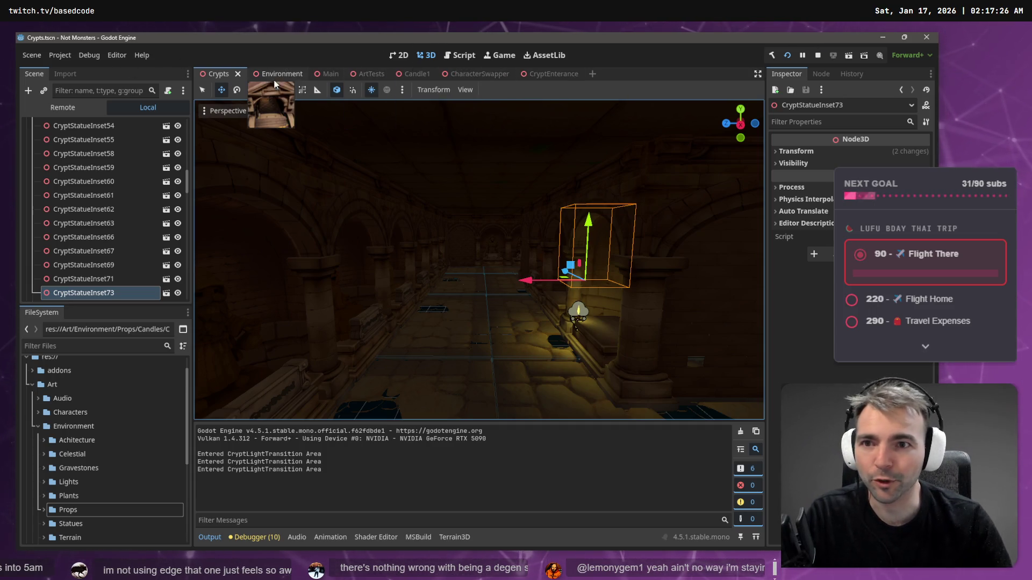
pyautogui.middleClick(553, 75)
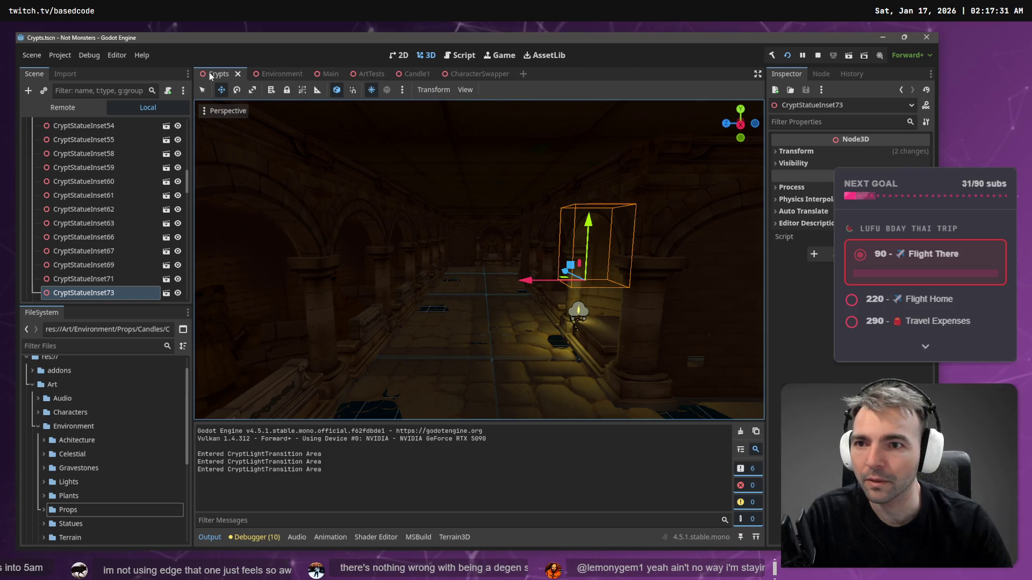
# Step: Collapse the Walls node and expand DarkArea3D in the Crypts scene tree
pyautogui.scroll(10, 35, 215)
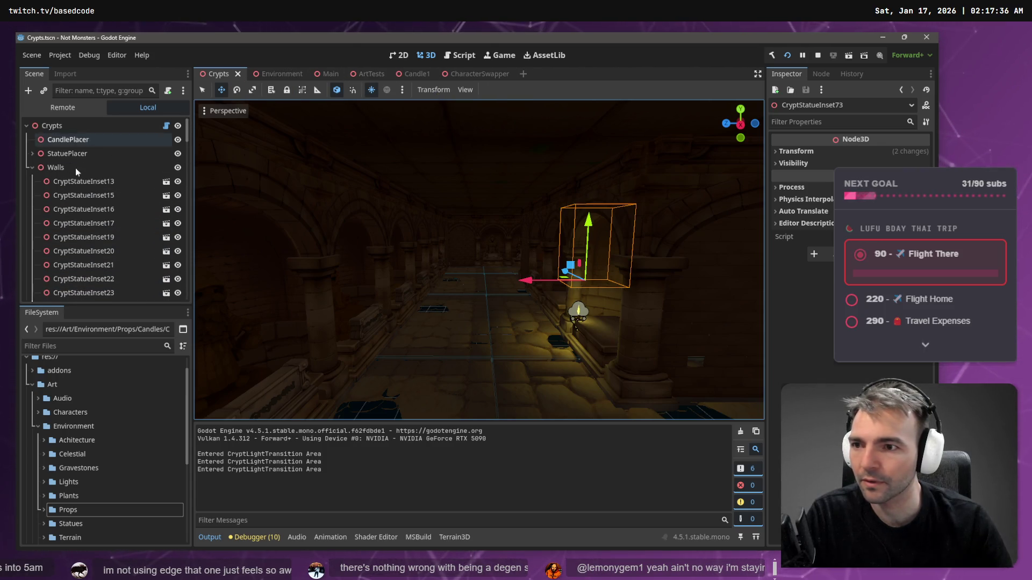
pyautogui.click(31, 167)
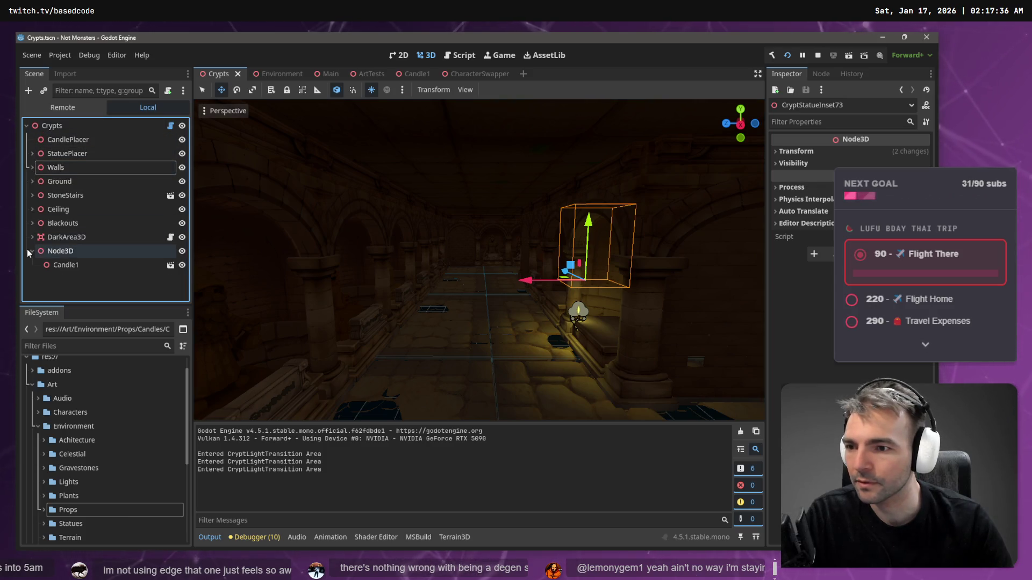
pyautogui.click(59, 251)
pyautogui.click(52, 126)
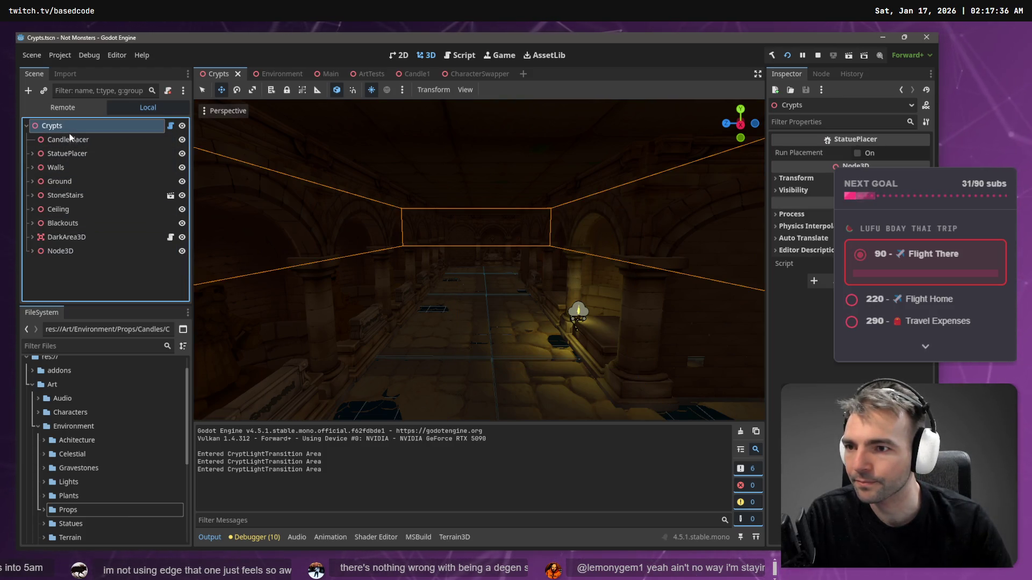
pyautogui.click(81, 140)
pyautogui.click(75, 154)
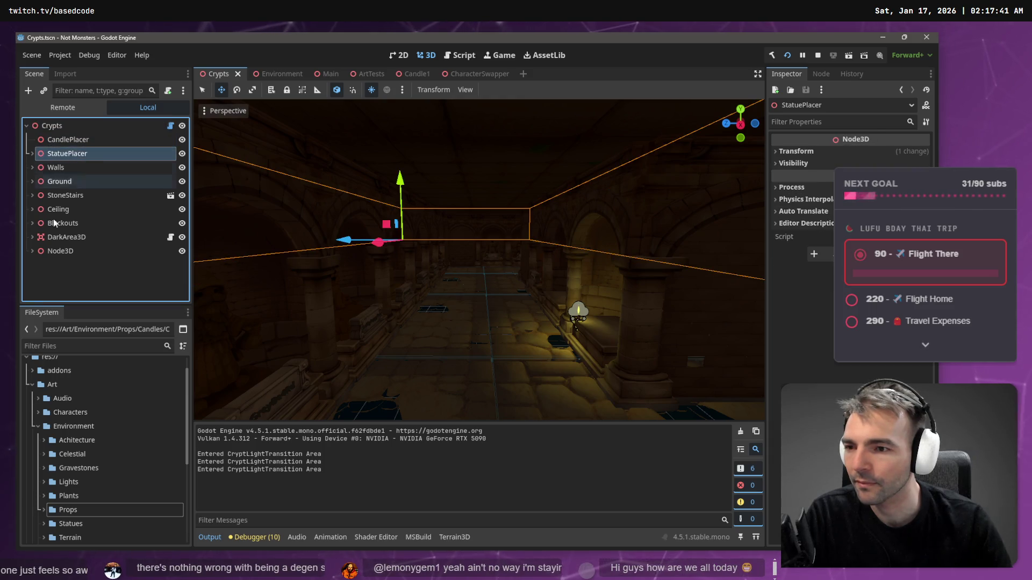
pyautogui.click(33, 237)
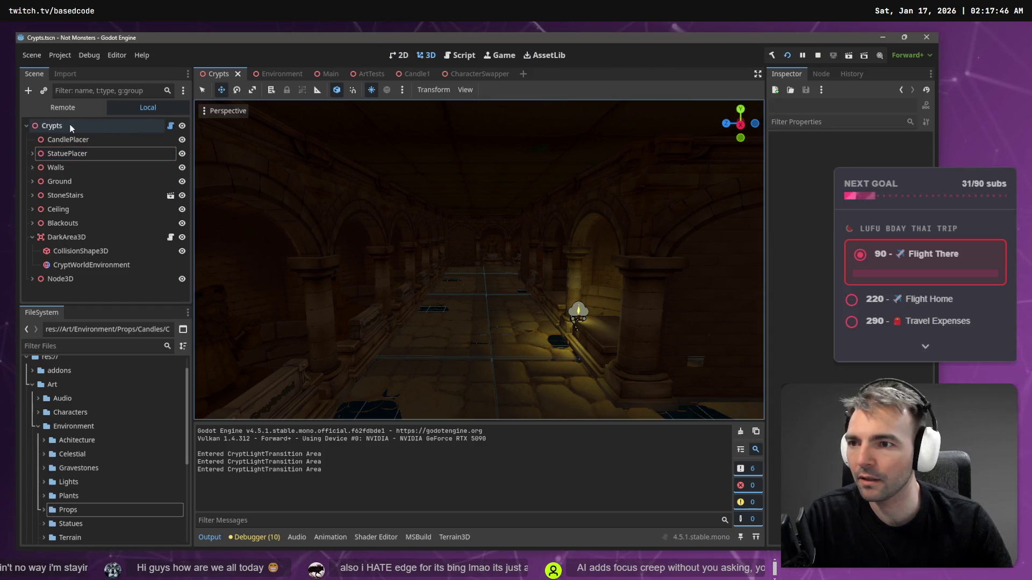
pyautogui.click(70, 128)
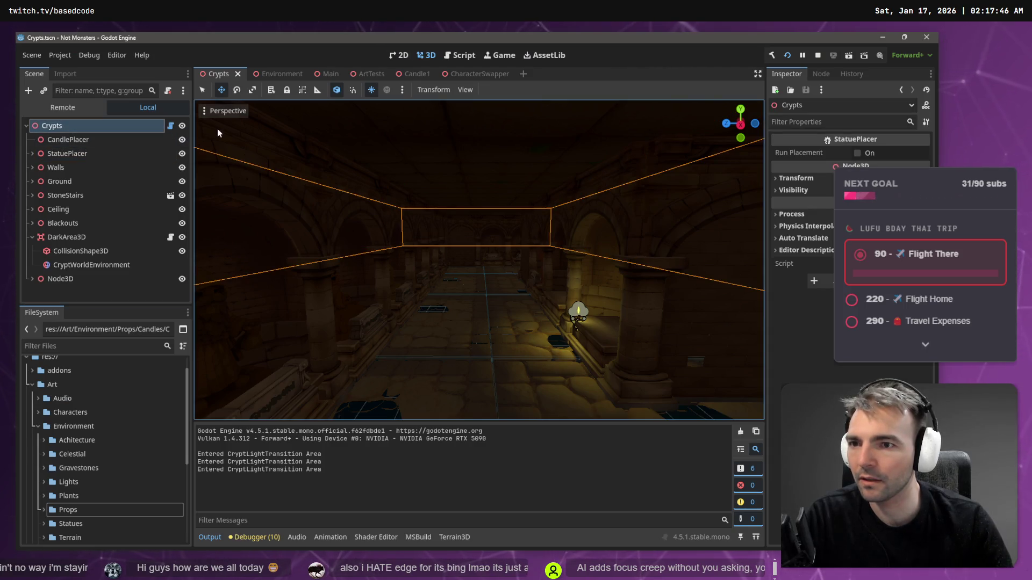
# Step: Paste a screenshot of the scene into the Codex prompt in VS Code
pyautogui.moveTo(188, 127)
pyautogui.mouseDown()
pyautogui.moveTo(189, 115)
pyautogui.moveTo(65, 281)
pyautogui.moveTo(21, 291)
pyautogui.mouseUp()
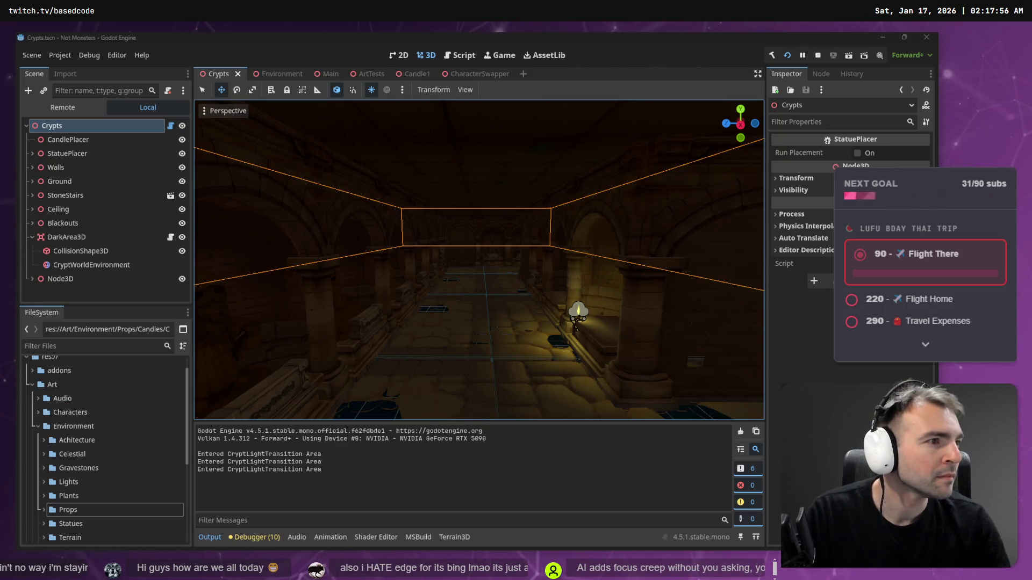
pyautogui.hotkey('alt', 'Tab')
pyautogui.hotkey('ctrl', 'v')
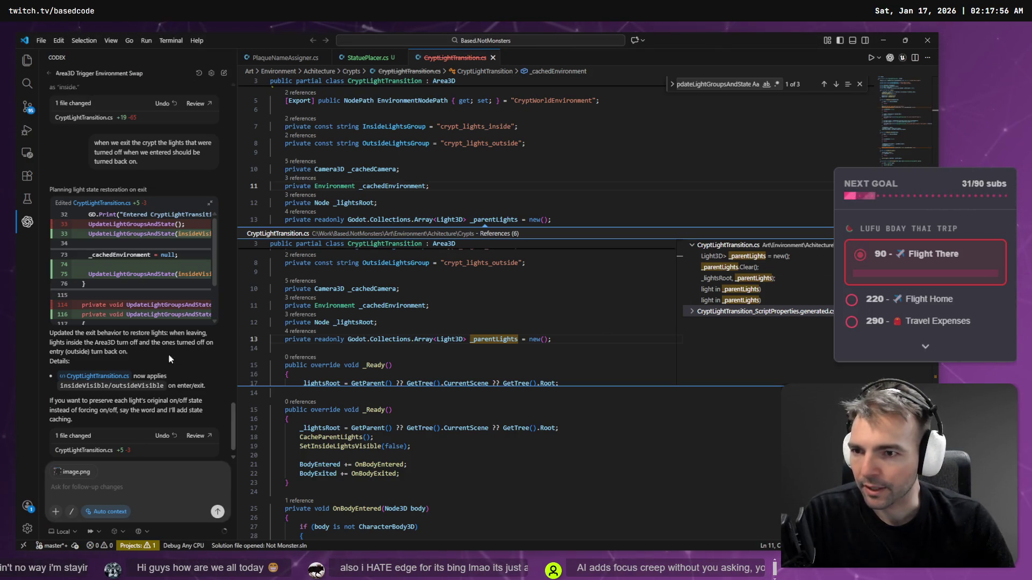
# Step: Copy the earlier Area 3D prompt text into the Codex chat input
pyautogui.scroll(15, 169, 355)
pyautogui.scroll(10, 173, 267)
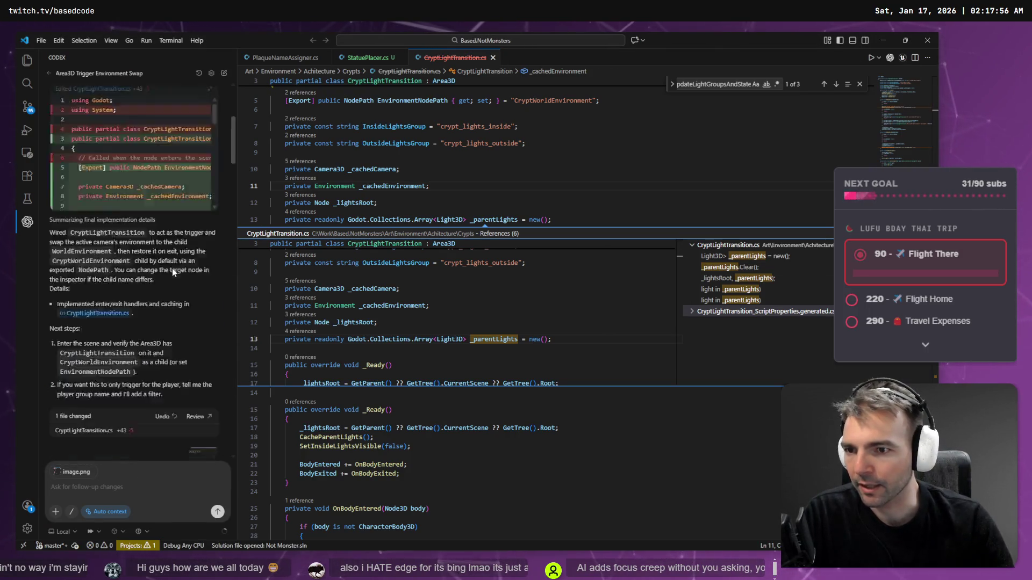
pyautogui.moveTo(141, 206); pyautogui.dragTo(87, 119)
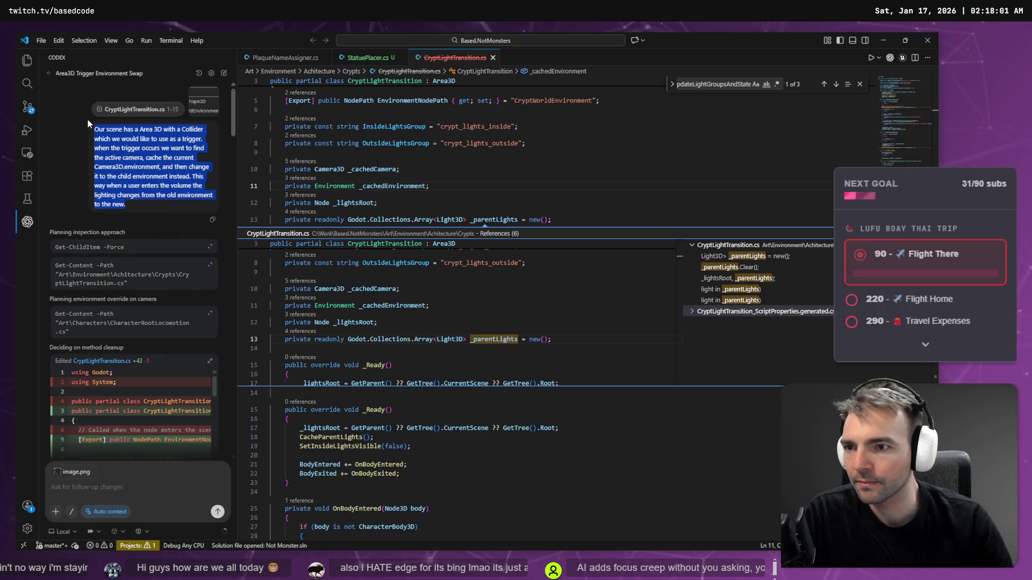
pyautogui.hotkey('ctrl', 'c')
pyautogui.click(116, 488)
pyautogui.hotkey('ctrl', 'v')
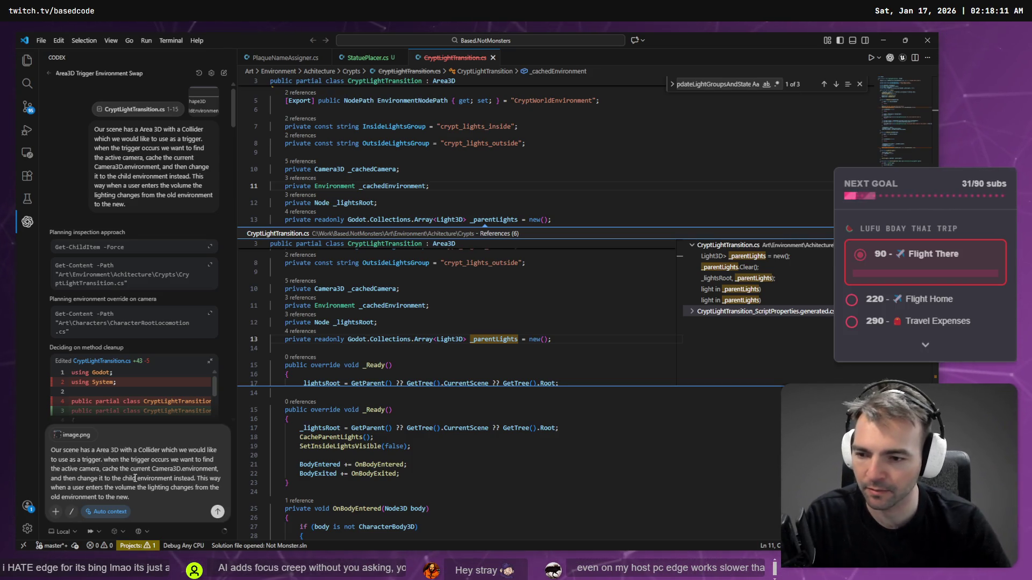
# Step: Trim the prompt to its first sentence about the Area 3D trigger collider
pyautogui.press('super+h')
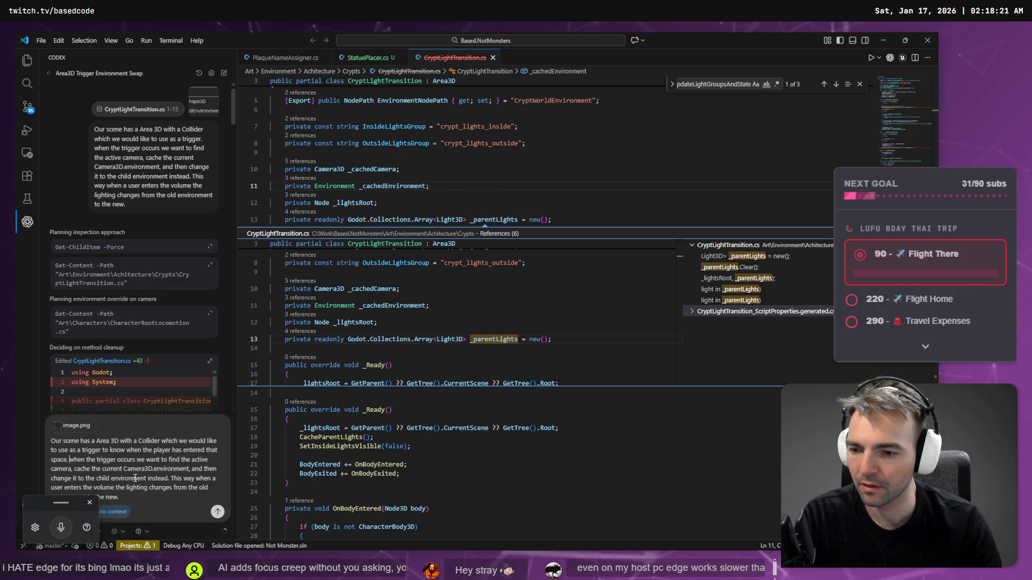
pyautogui.hotkey('shift', 'Down')
pyautogui.hotkey('shift', 'Down')
pyautogui.hotkey('shift', 'Down')
pyautogui.hotkey('shift', 'Down')
pyautogui.hotkey('shift', 'Down')
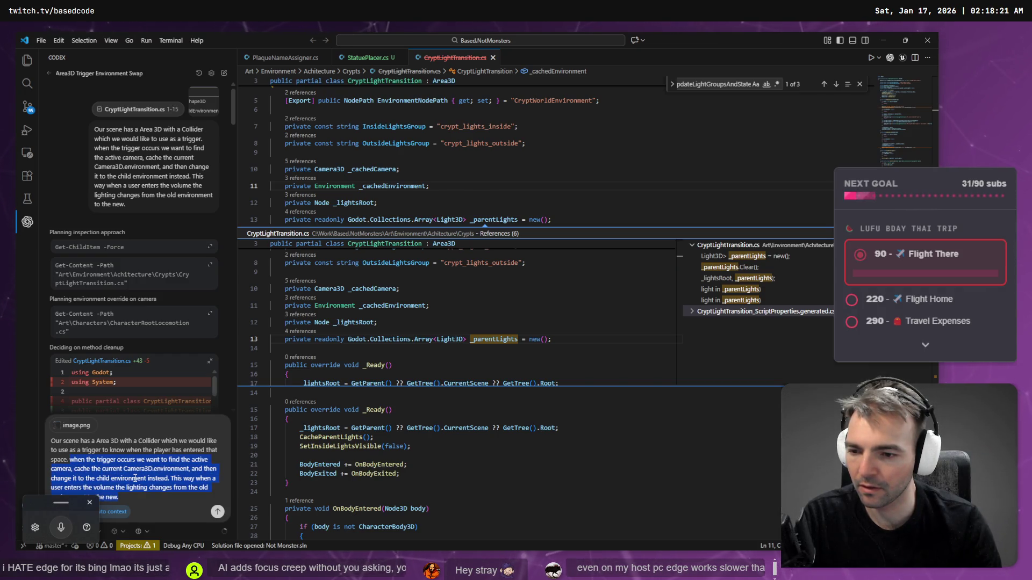
pyautogui.press('BackSpace')
pyautogui.hotkey('ctrl', 'z')
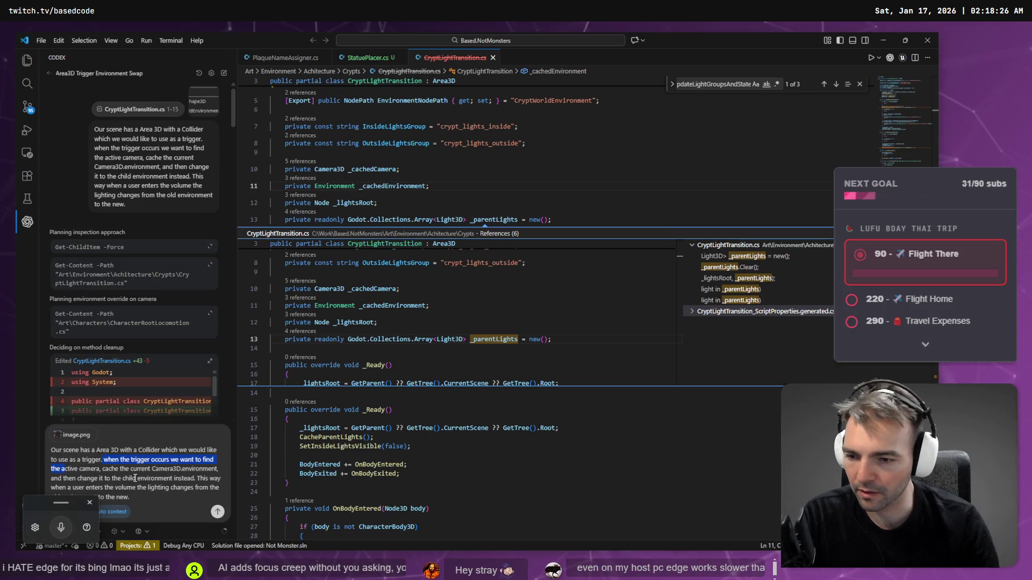
pyautogui.hotkey('shift', 'Down')
pyautogui.hotkey('shift', 'Down')
pyautogui.hotkey('shift', 'Down')
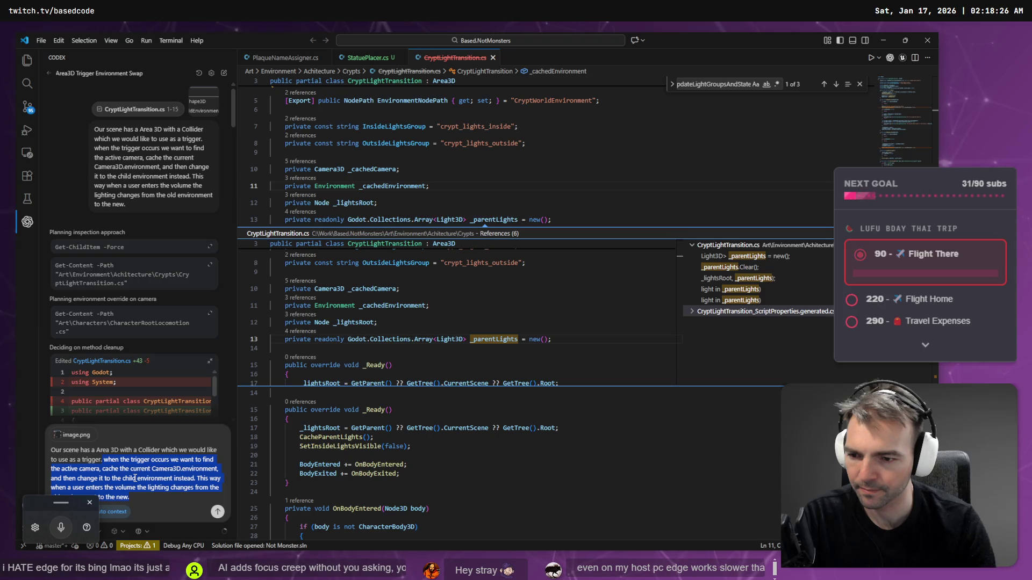
pyautogui.press('BackSpace')
pyautogui.hotkey('alt', 'Tab')
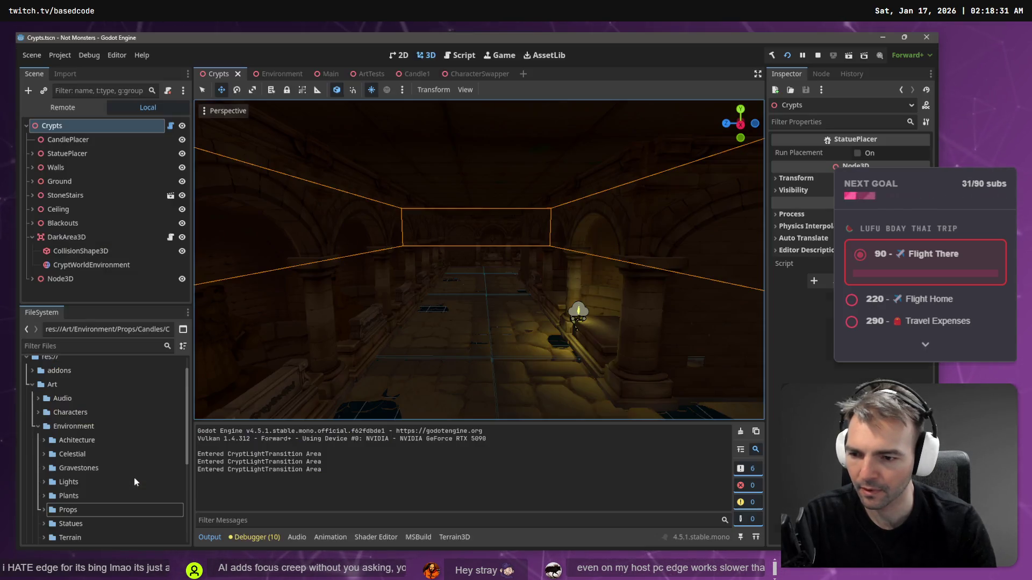
pyautogui.hotkey('alt', 'Tab')
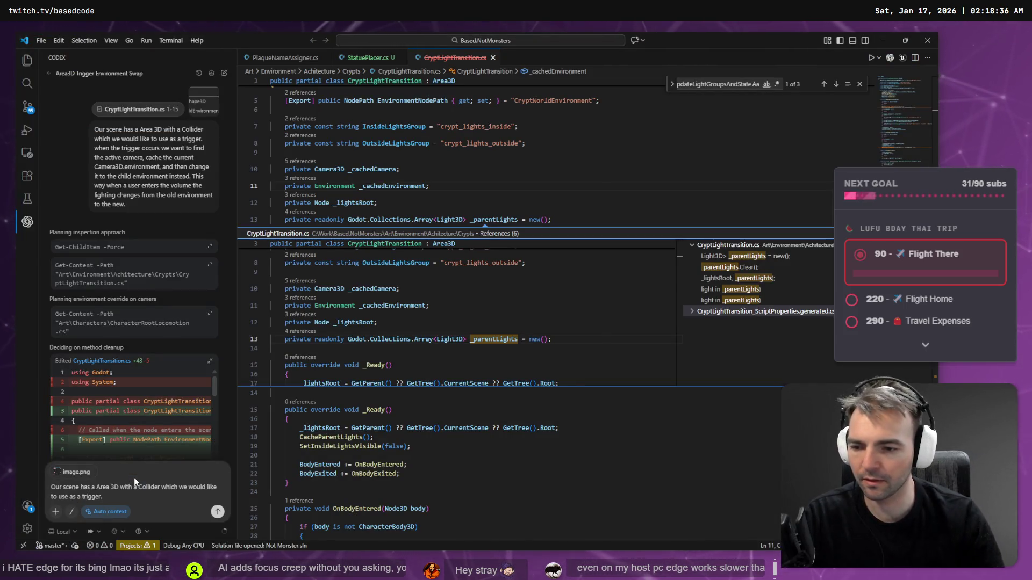
# Step: Add that the Area 3D has a WorldEnvironment child with interior-appropriate rendering
pyautogui.press('super+h')
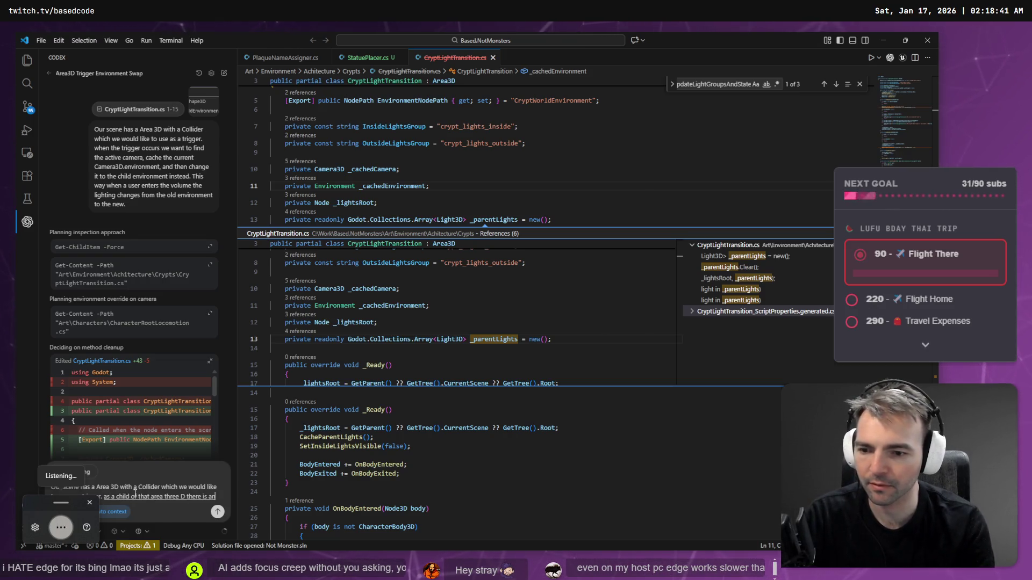
pyautogui.hotkey('alt', 'Tab')
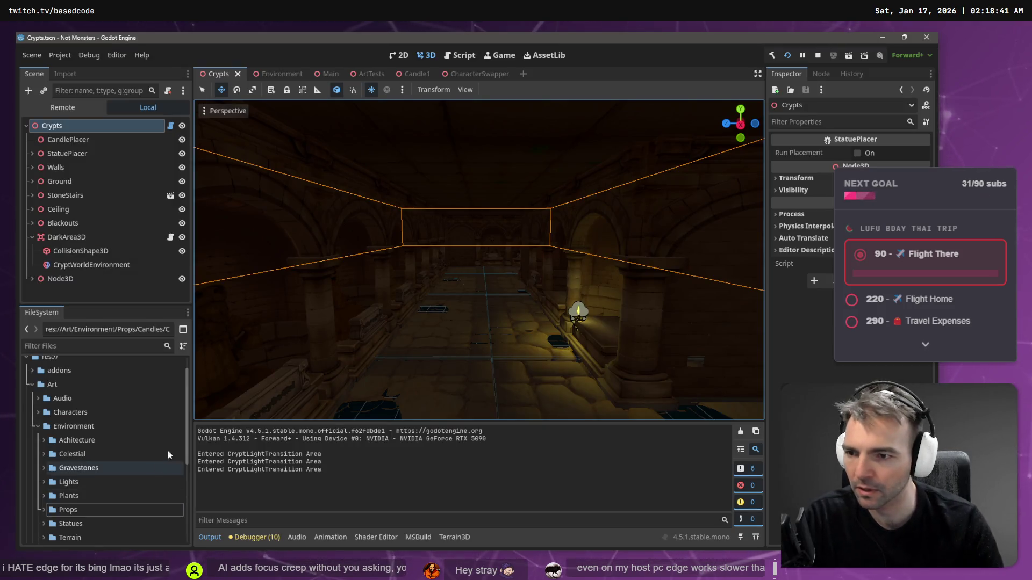
pyautogui.click(86, 265)
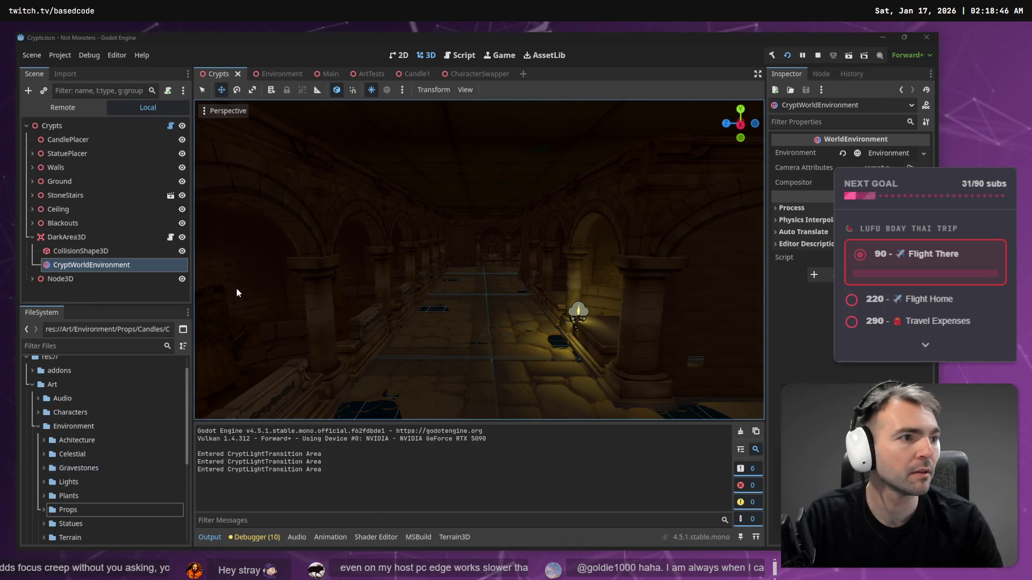
pyautogui.hotkey('alt', 'Tab')
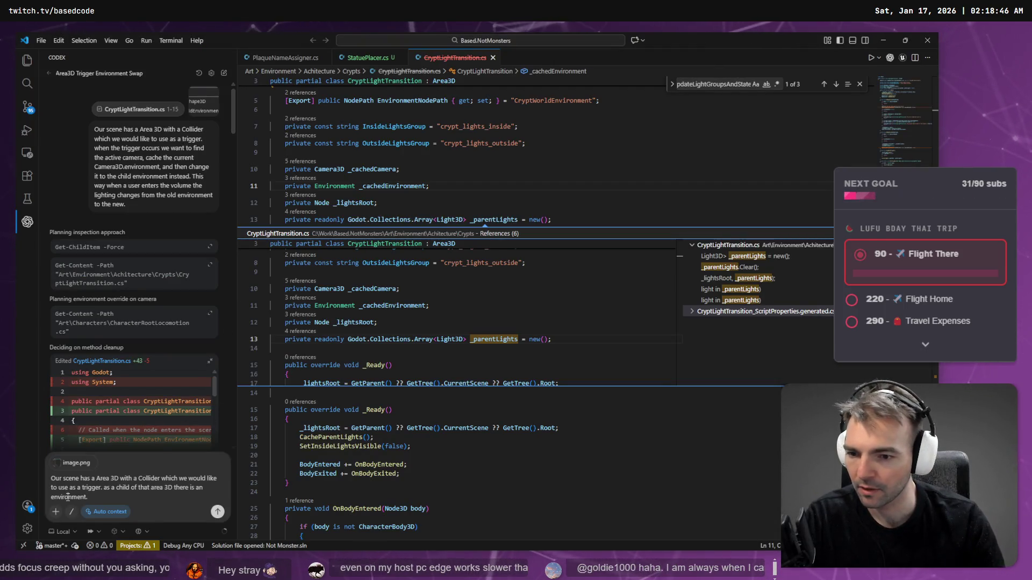
pyautogui.write('Worl')
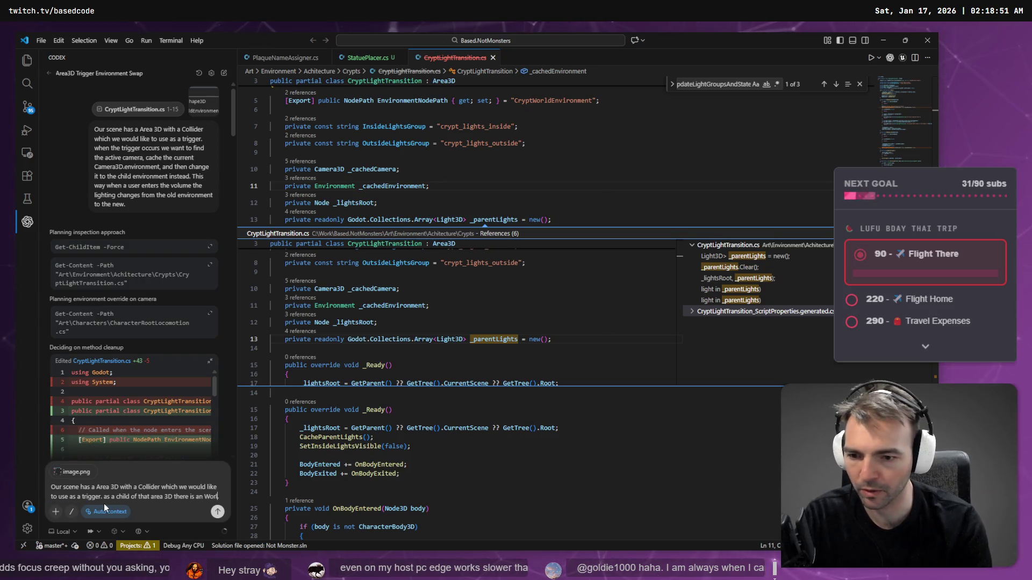
pyautogui.write('dEnvironment,')
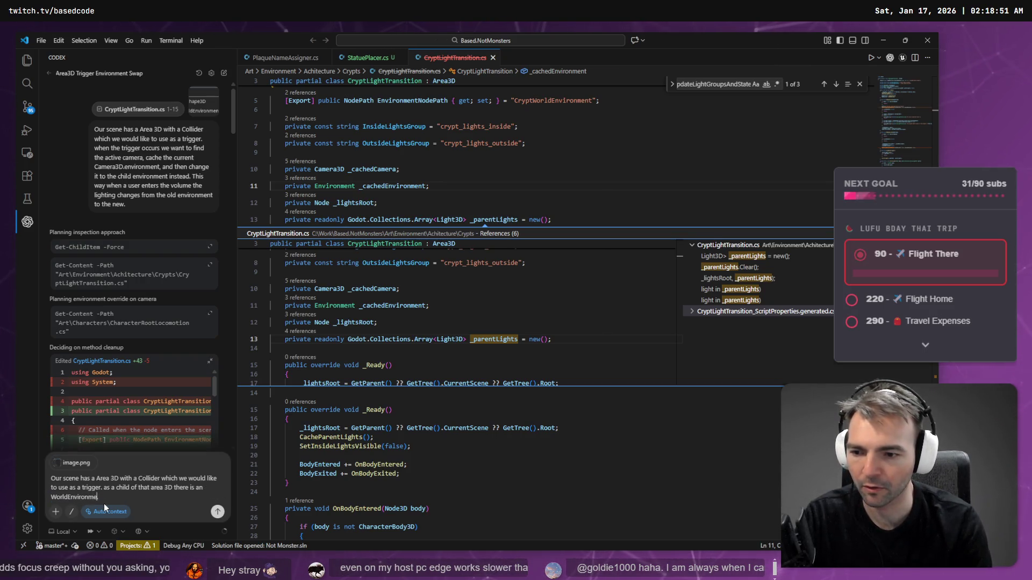
pyautogui.press('super+h')
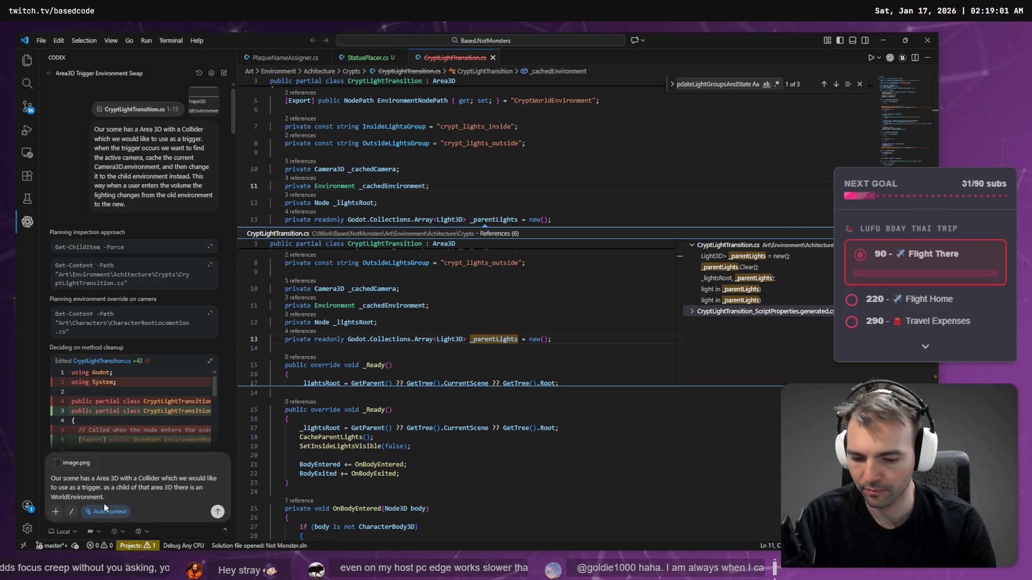
pyautogui.press('super+h')
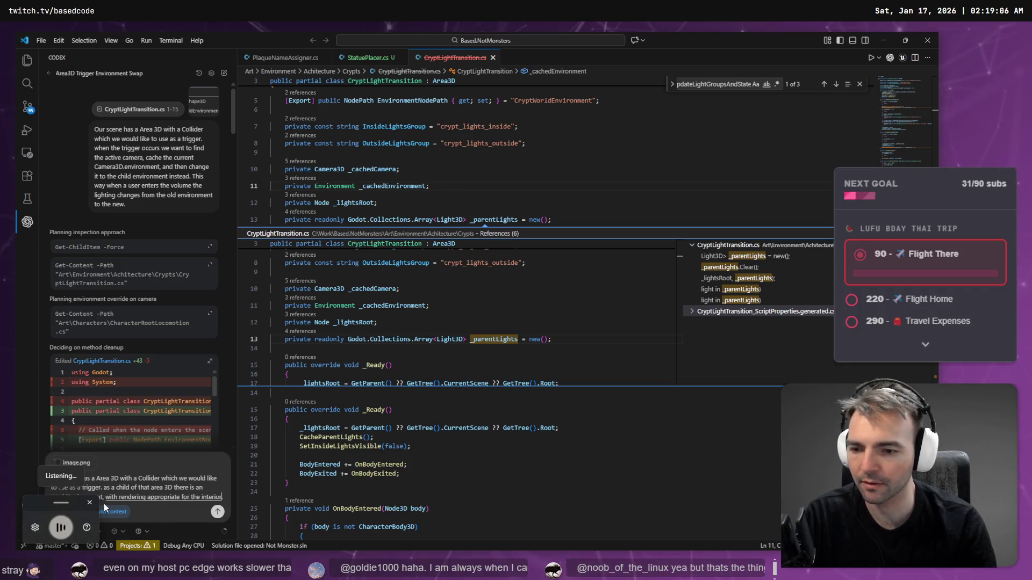
pyautogui.press('Escape')
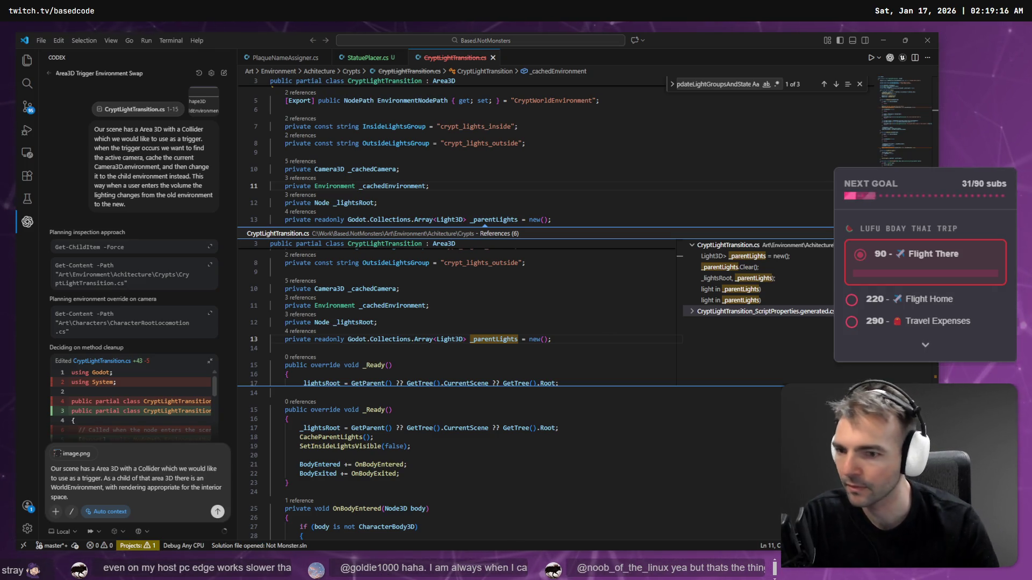
pyautogui.hotkey('ctrl', '=')
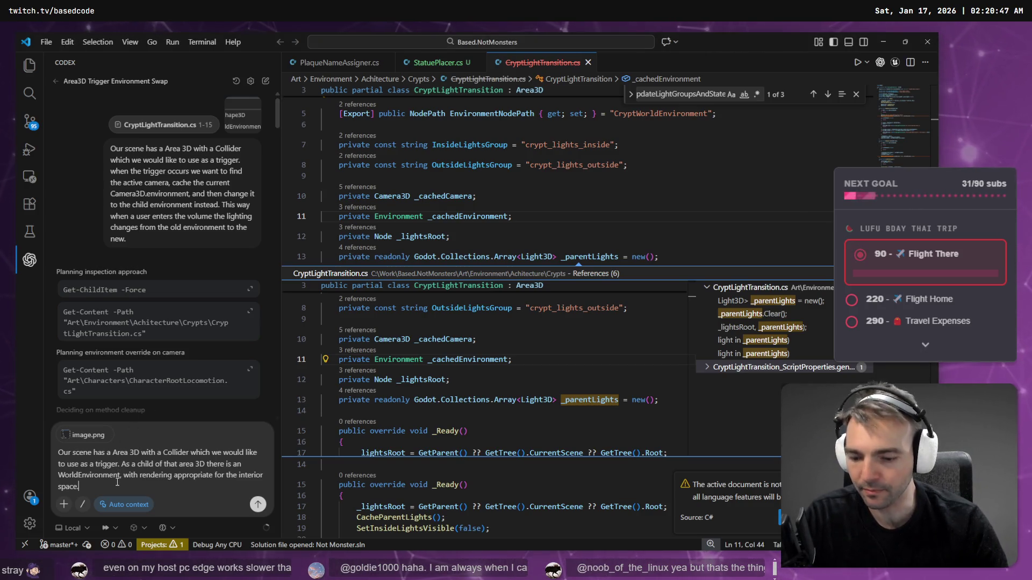
# Step: Dictate that entering the space swaps the Character 3D camera's world environment
pyautogui.press('super+h')
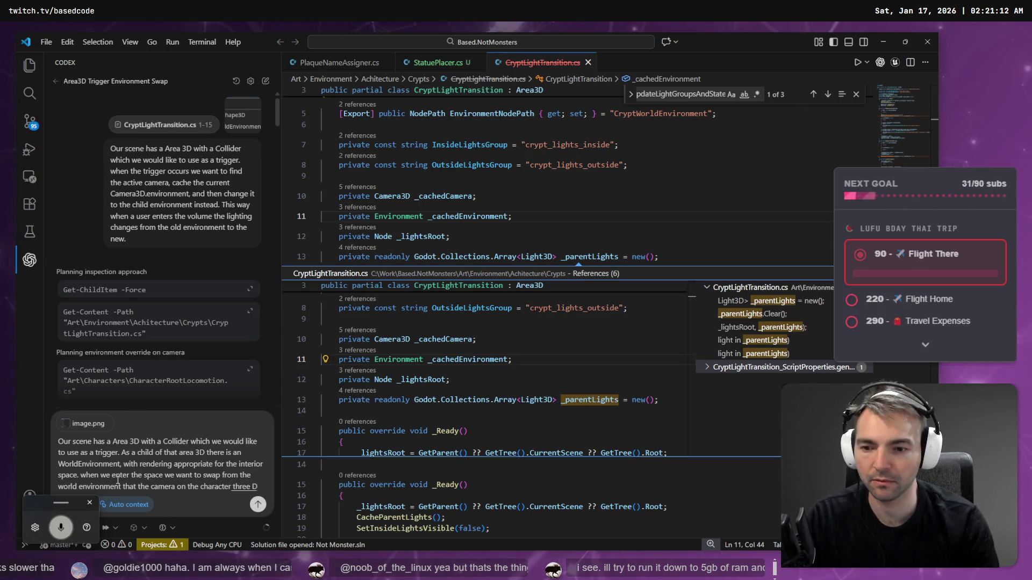
pyautogui.hotkey('ctrl', 'Left')
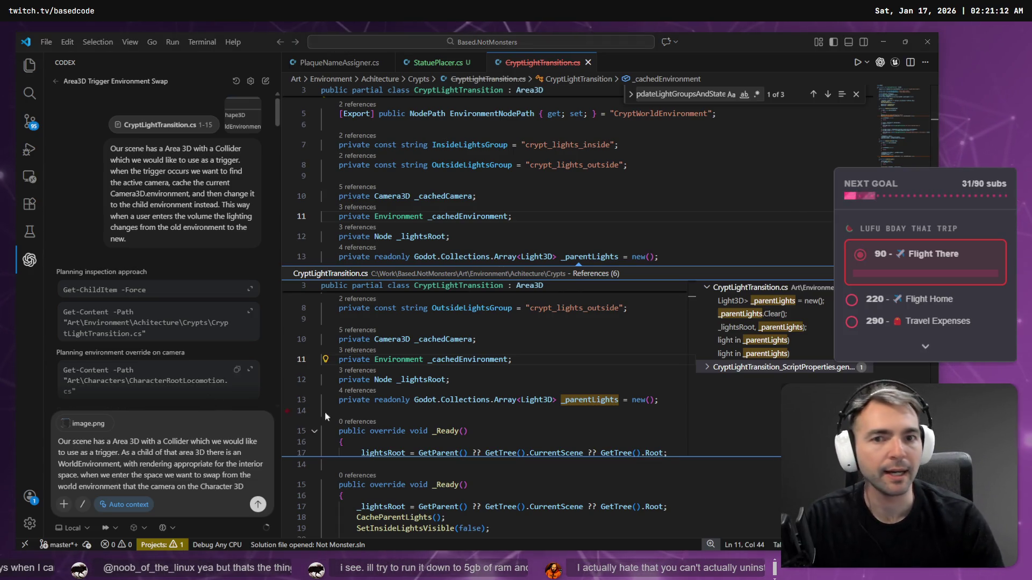
pyautogui.hotkey('alt', 'Tab')
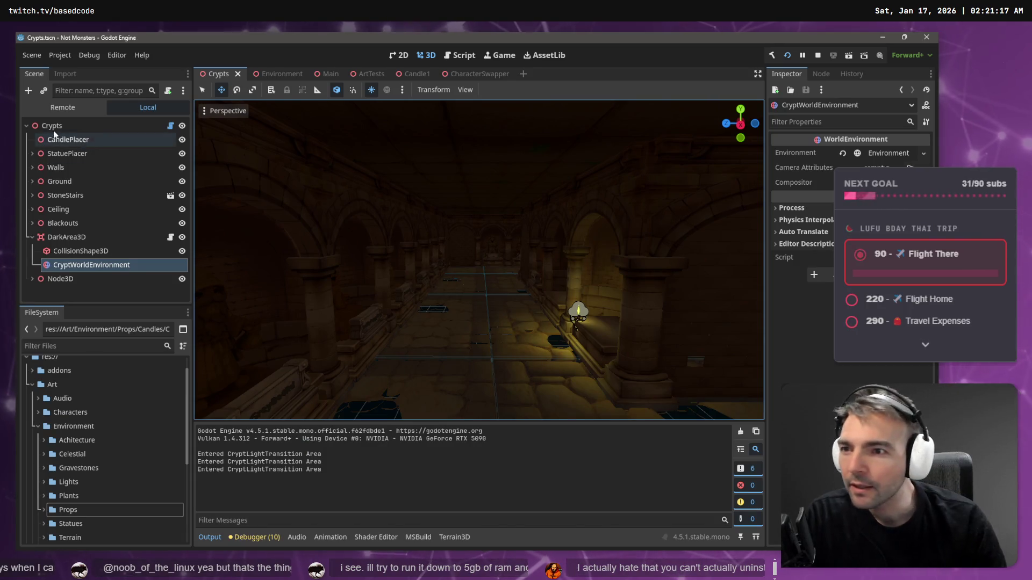
# Step: Inspect the CharacterSwapper scene, MonsterTransitionVFX and the Monsters' WerewolfCharacter node
pyautogui.click(491, 76)
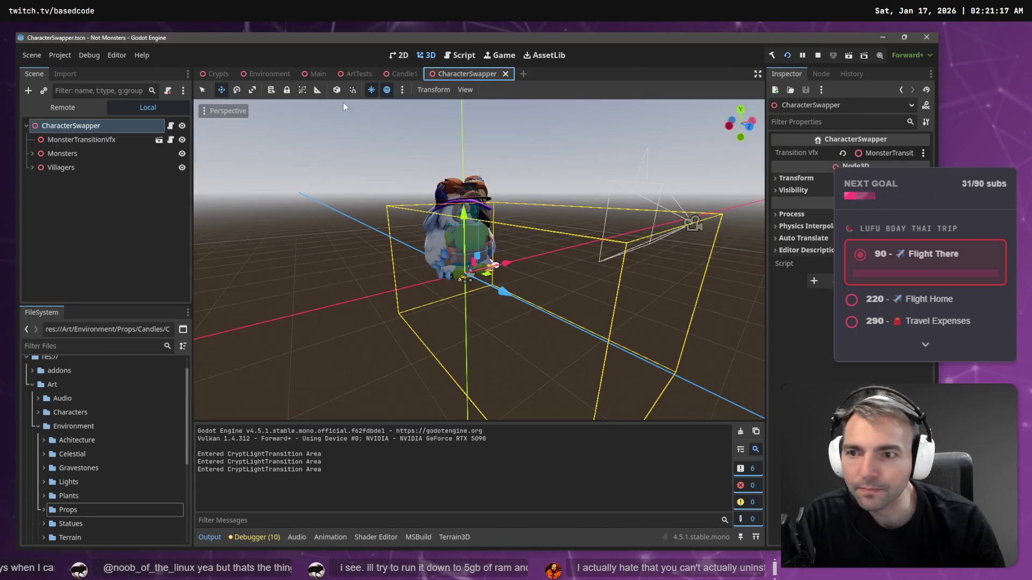
pyautogui.click(81, 139)
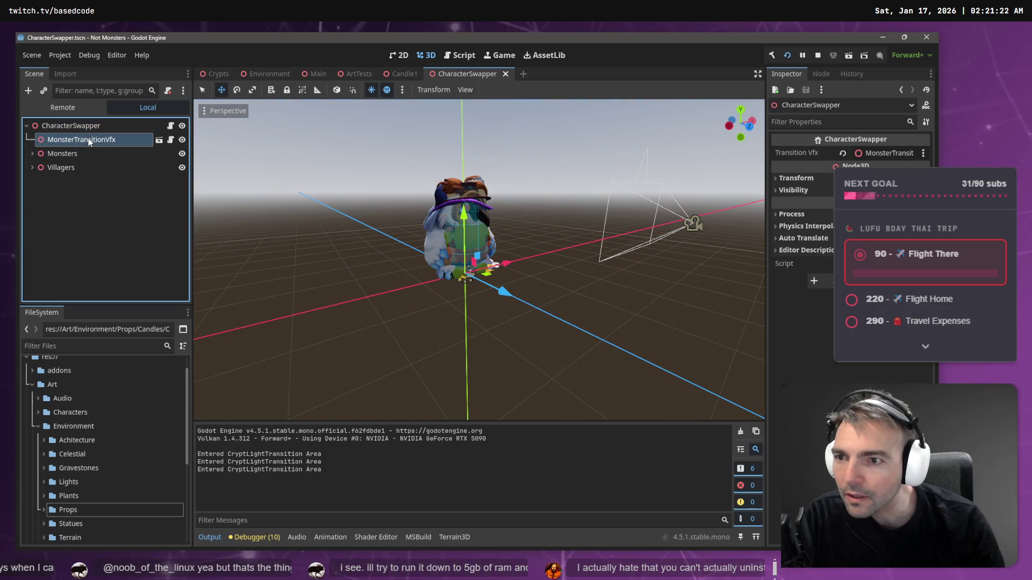
pyautogui.click(159, 141)
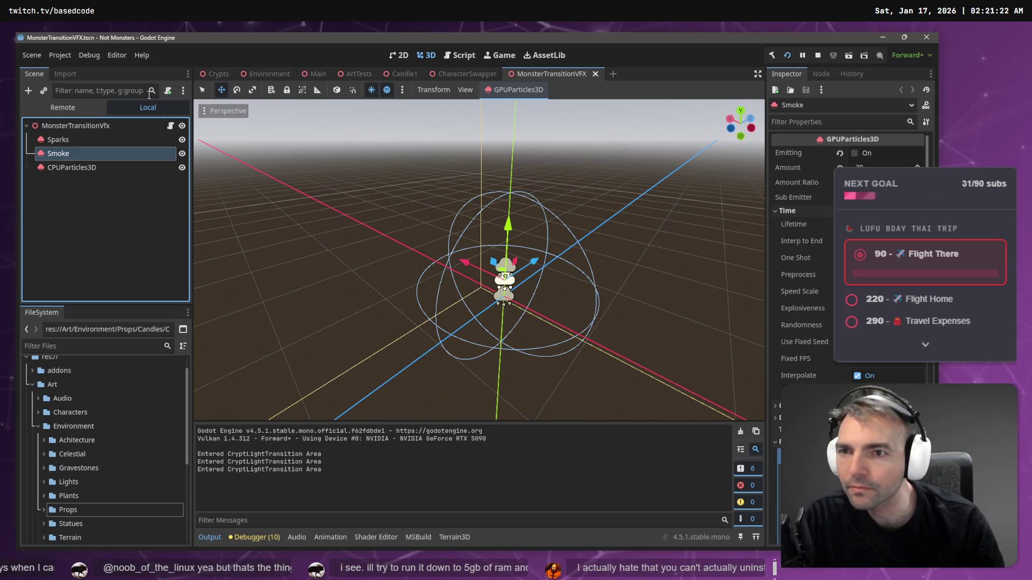
pyautogui.hotkey('ctrl', 'shift', 'w')
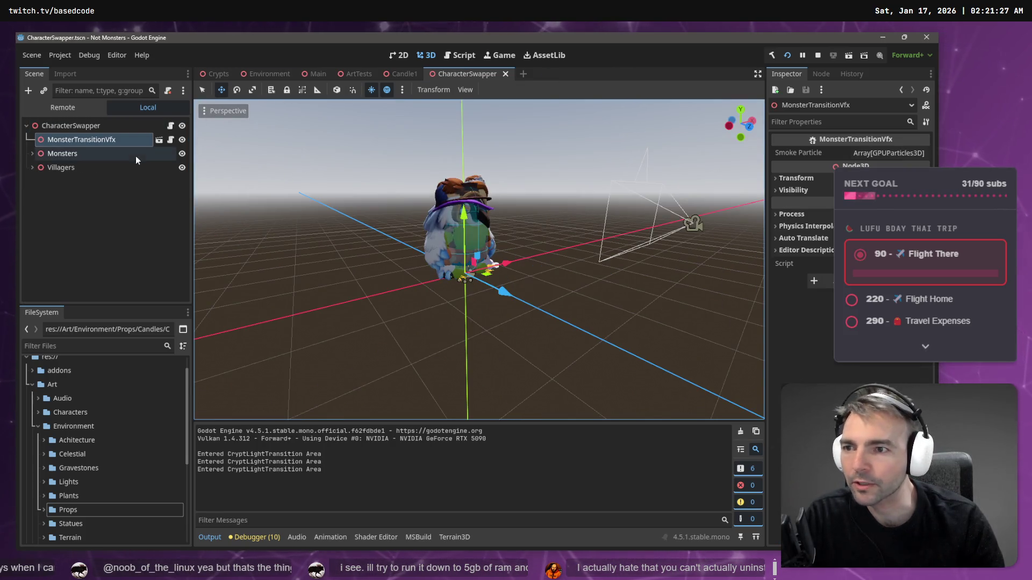
pyautogui.click(138, 154)
pyautogui.click(159, 126)
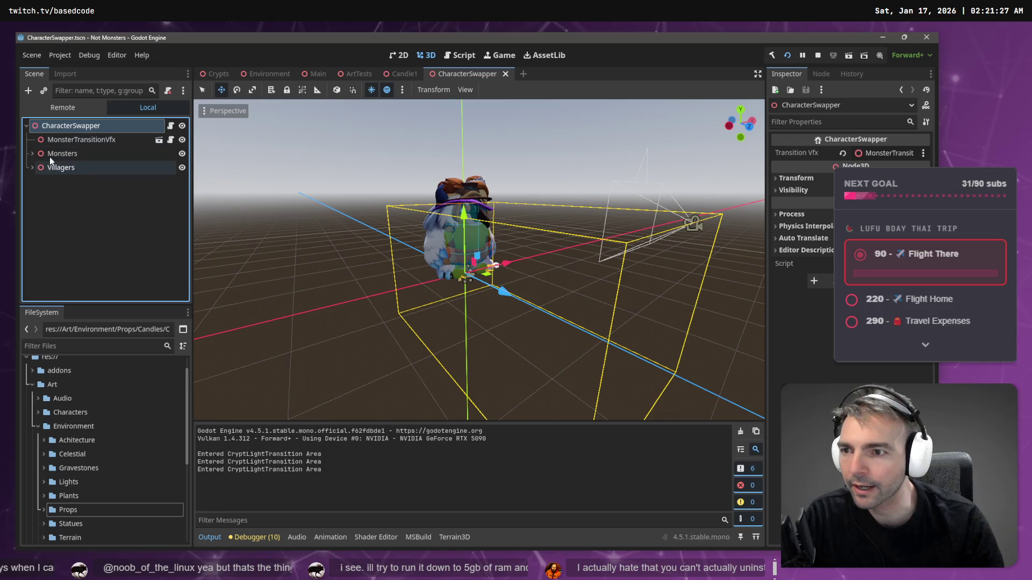
pyautogui.click(32, 154)
pyautogui.click(95, 171)
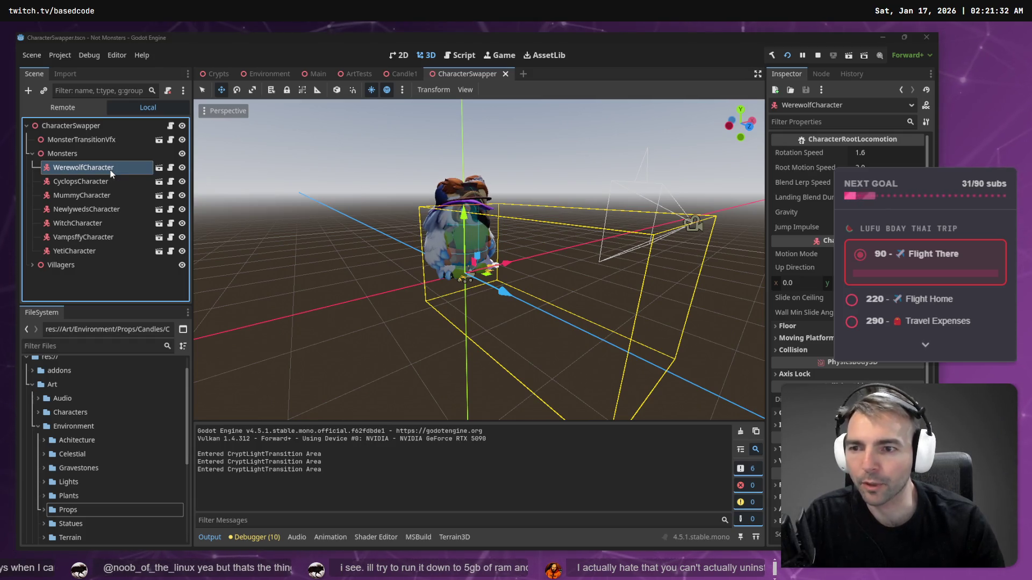
# Step: Correct the prompt's class name to CharacterBody3D
pyautogui.hotkey('alt', 'Tab')
pyautogui.click(233, 486)
pyautogui.write('Body3D')
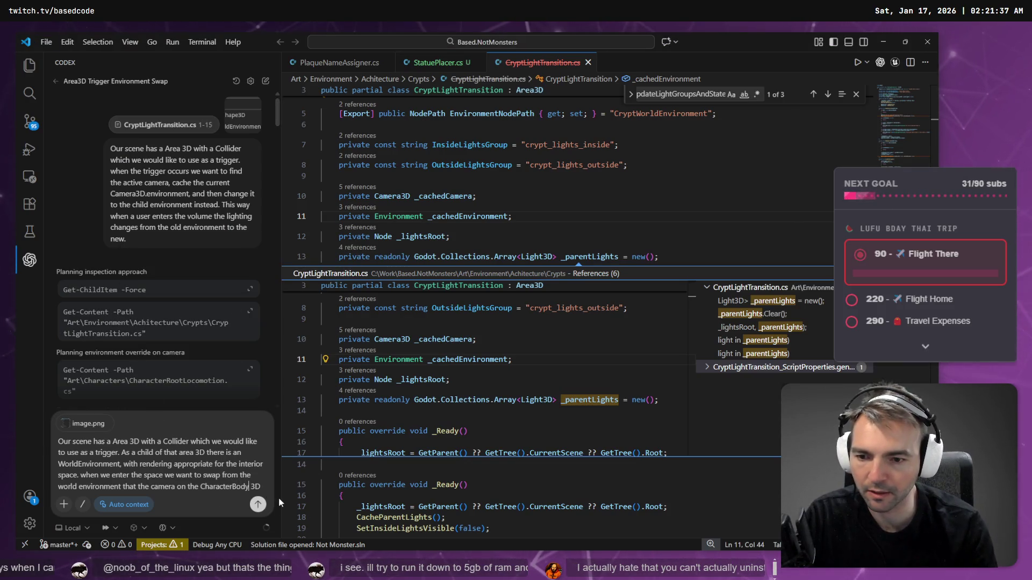
pyautogui.press('Delete')
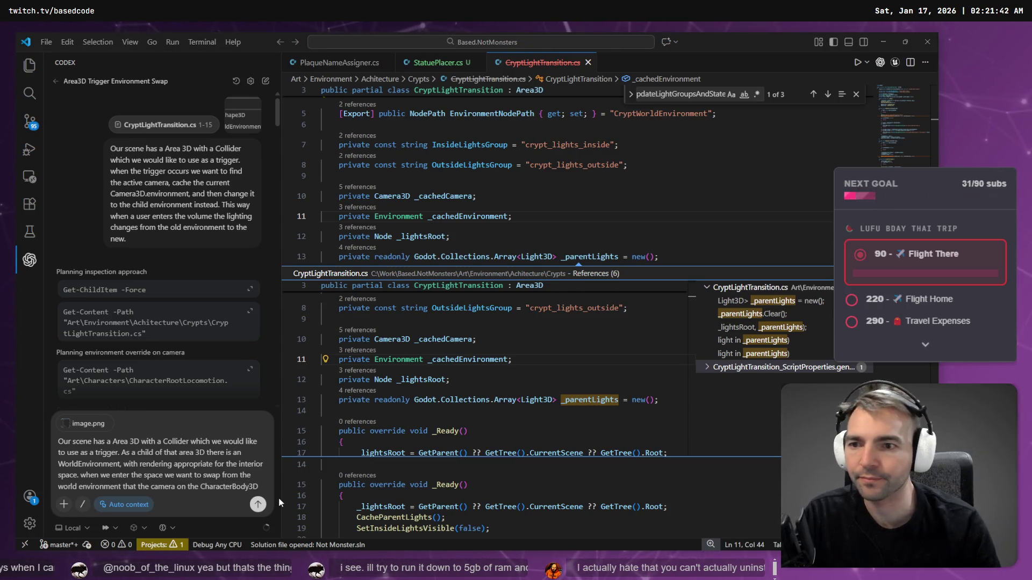
# Step: Open the WerewolfCharacter scene to check its camera setup, then return to the prompt
pyautogui.hotkey('alt', 'Tab')
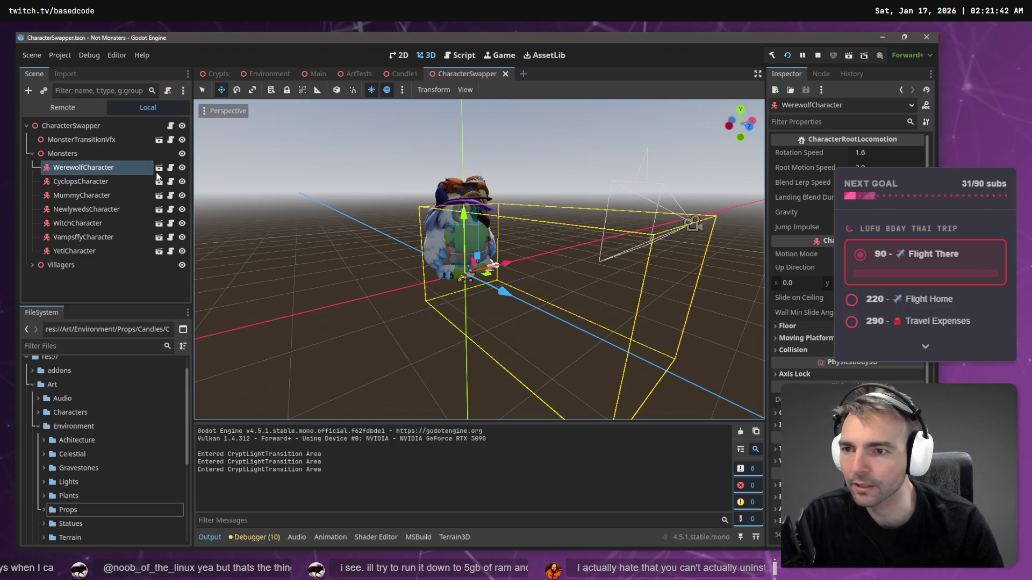
pyautogui.click(159, 168)
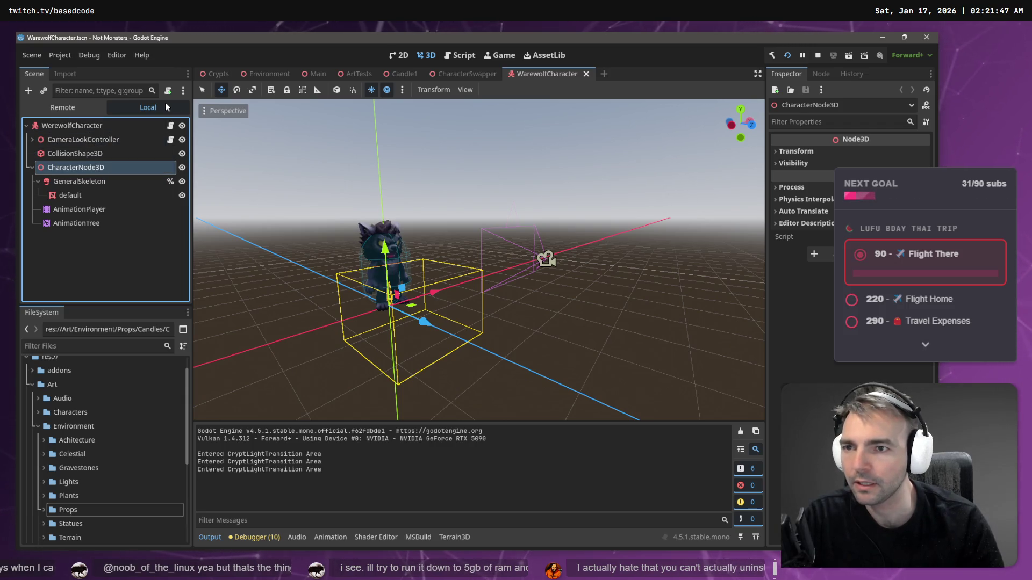
pyautogui.hotkey('alt', 'Tab')
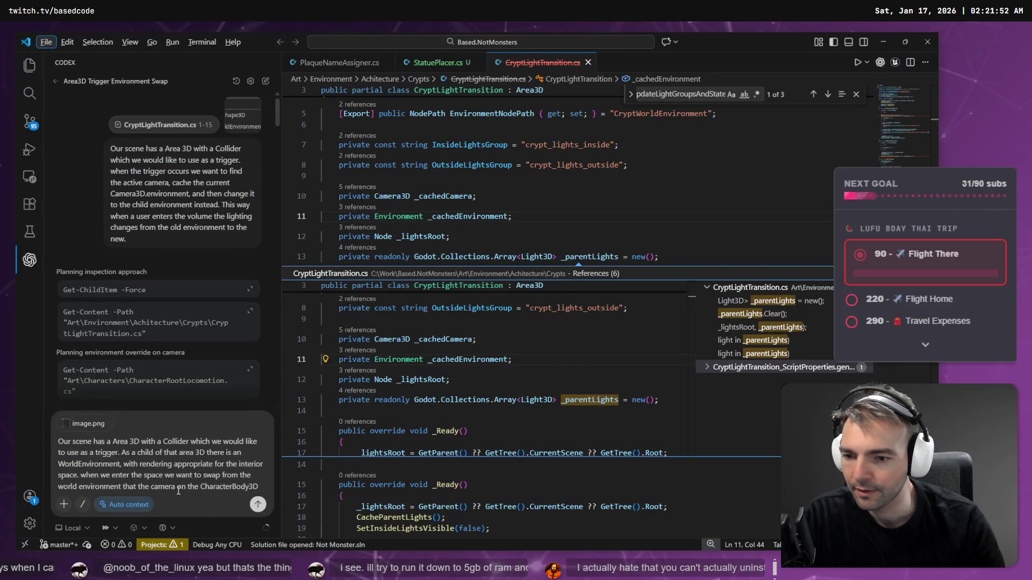
# Step: Reword the prompt to say the camera 'which is a child of the' CharacterBody3D
pyautogui.write('benieth')
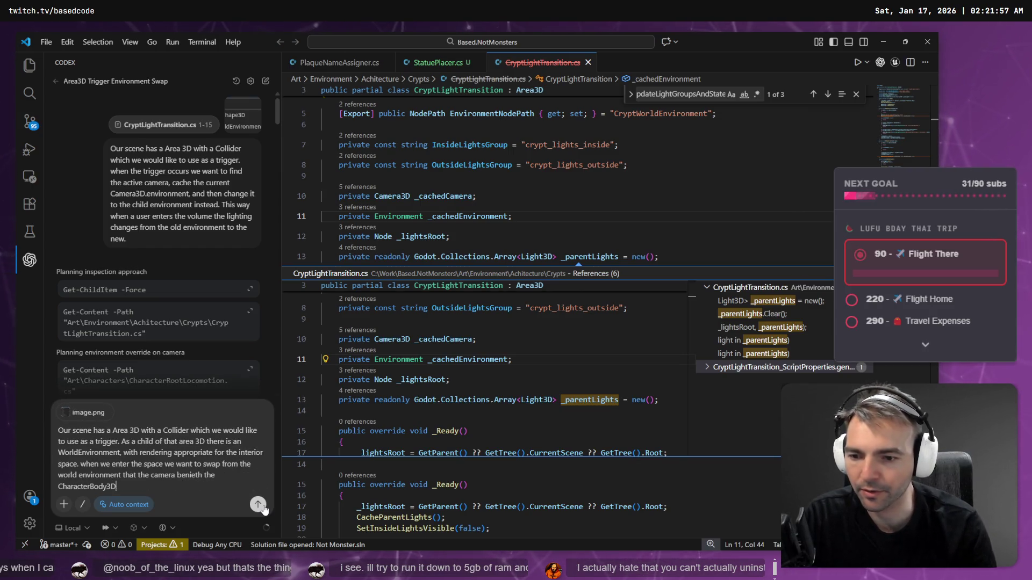
pyautogui.write('.')
pyautogui.press('BackSpace')
pyautogui.write(',')
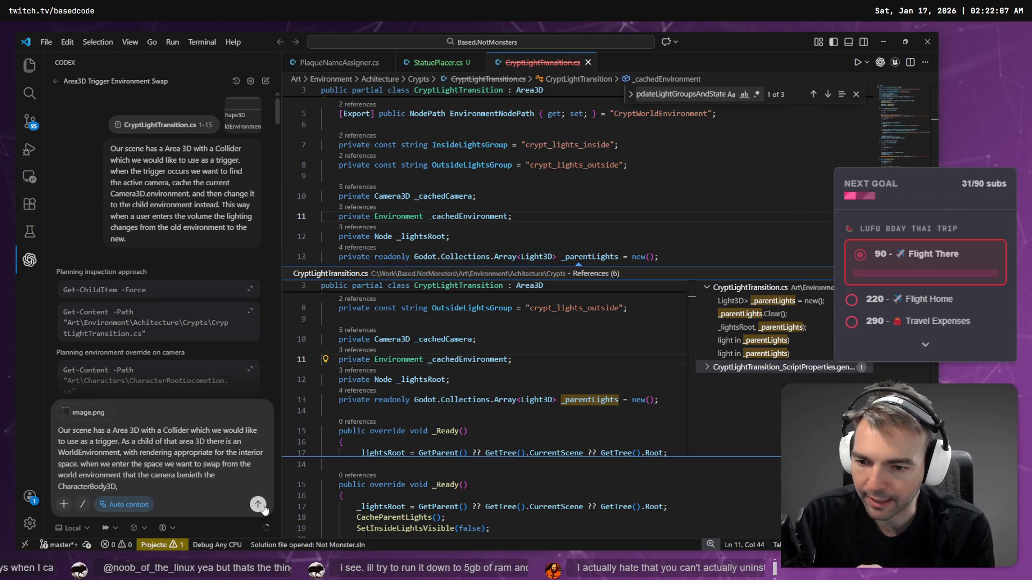
pyautogui.doubleClick(189, 475)
pyautogui.write('which is a child of')
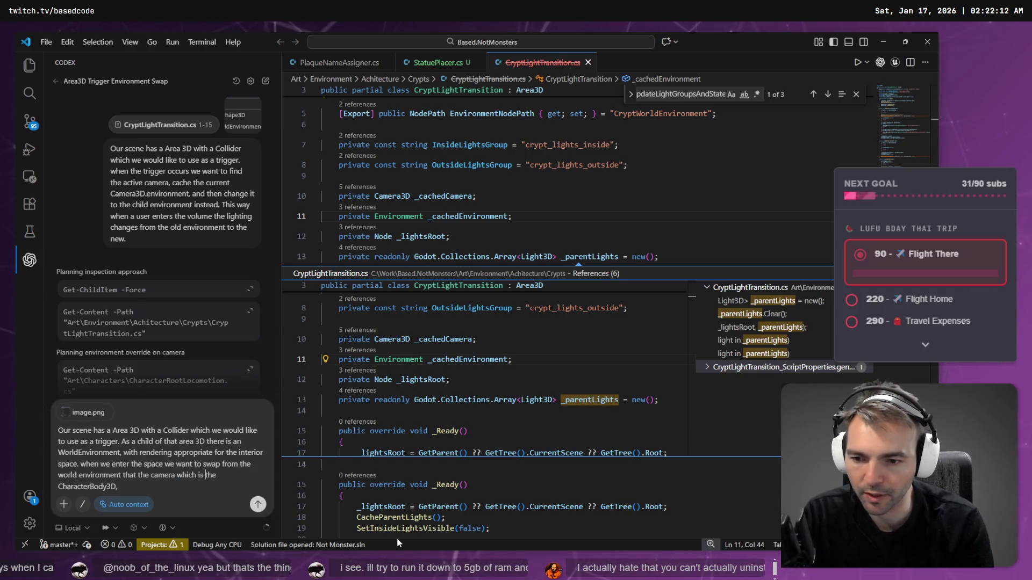
pyautogui.write(' the')
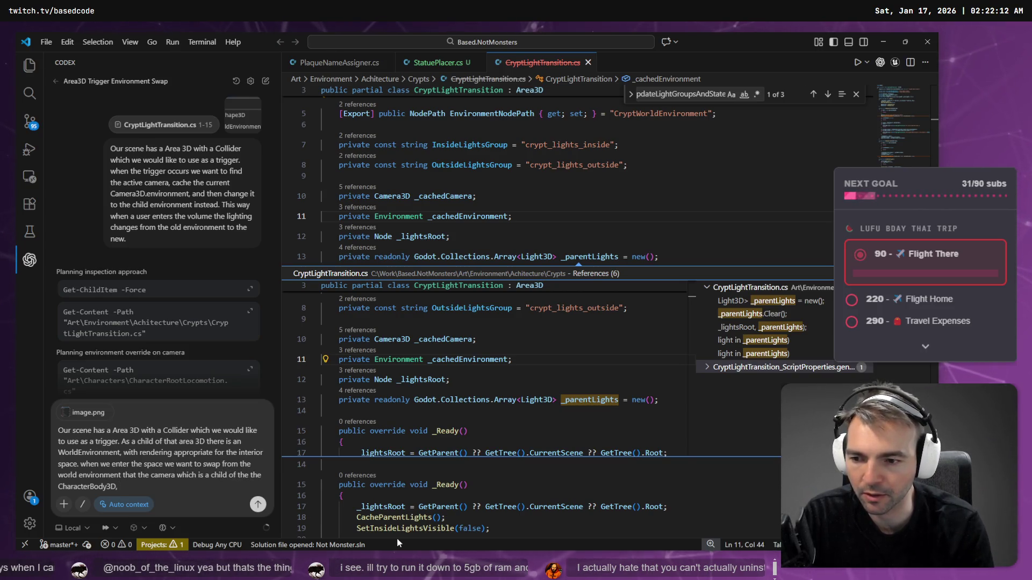
pyautogui.press('End')
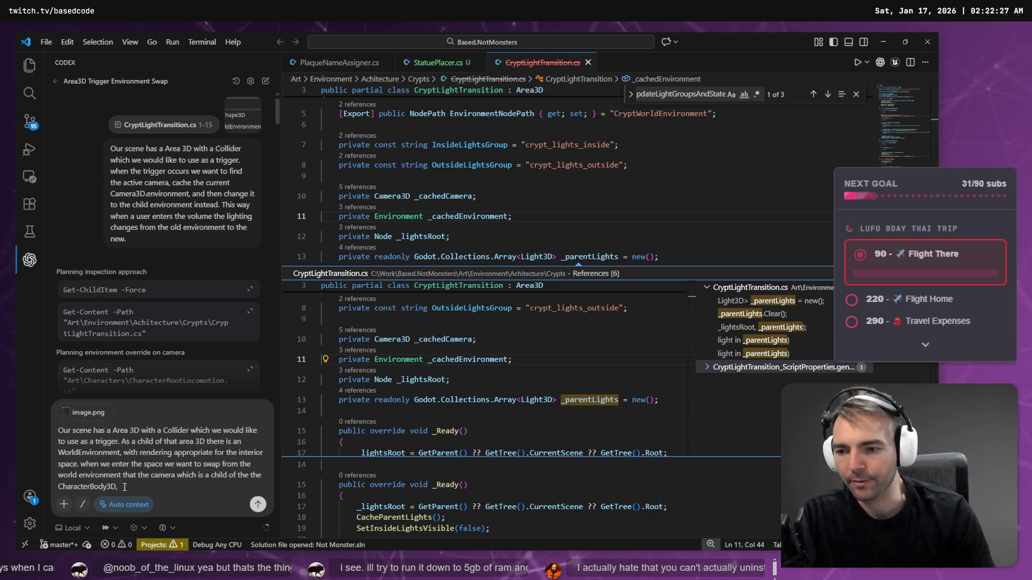
# Step: Delete the prompt's ending and re-dictate finding the camera on the CharacterBody3D
pyautogui.moveTo(119, 486); pyautogui.dragTo(80, 464)
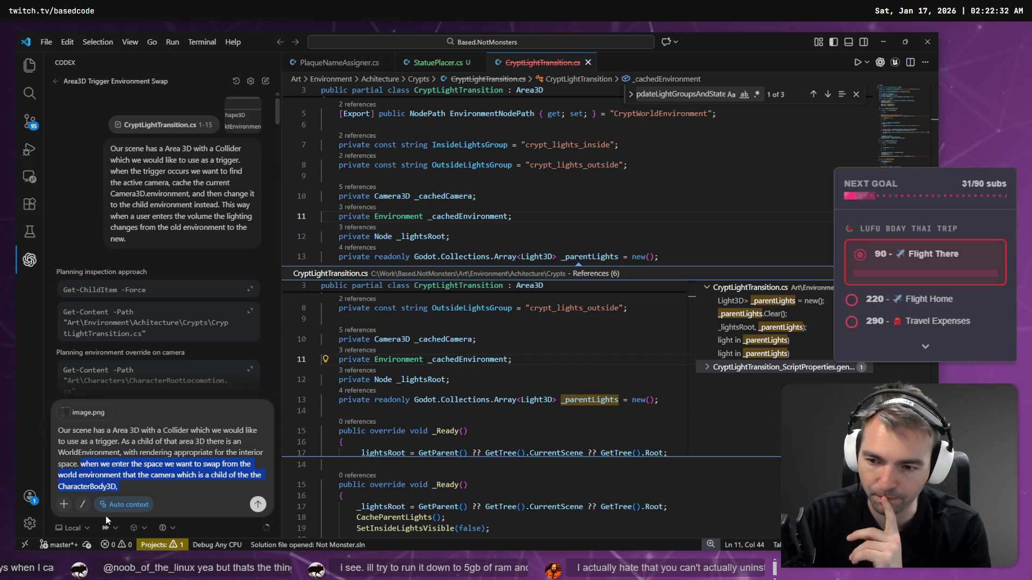
pyautogui.press('BackSpace')
pyautogui.press('super+h')
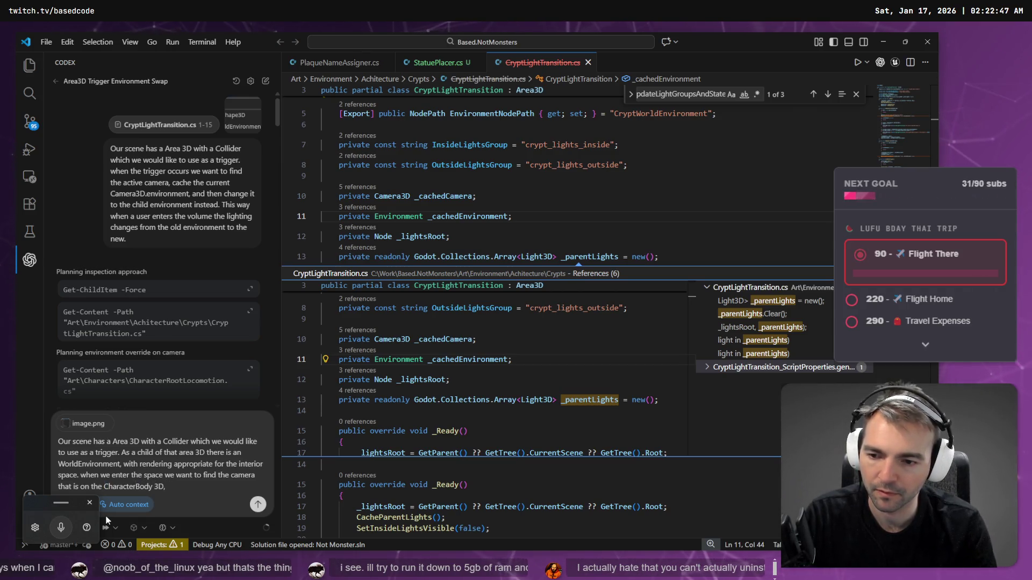
# Step: Dictate using the Area3D's environment on entry and restoring the previous one 'before entering'
pyautogui.press('super+h')
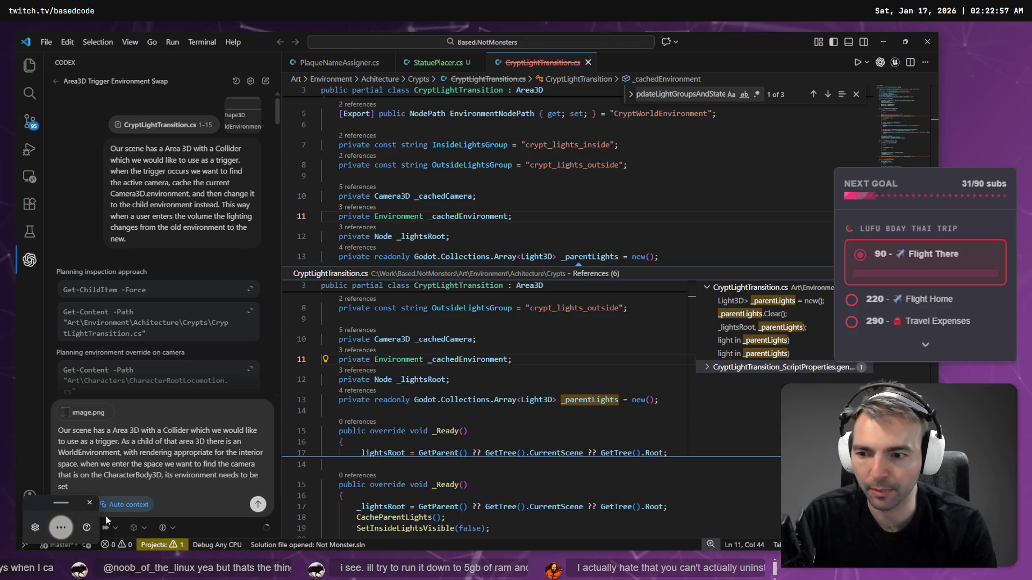
pyautogui.press('super+h')
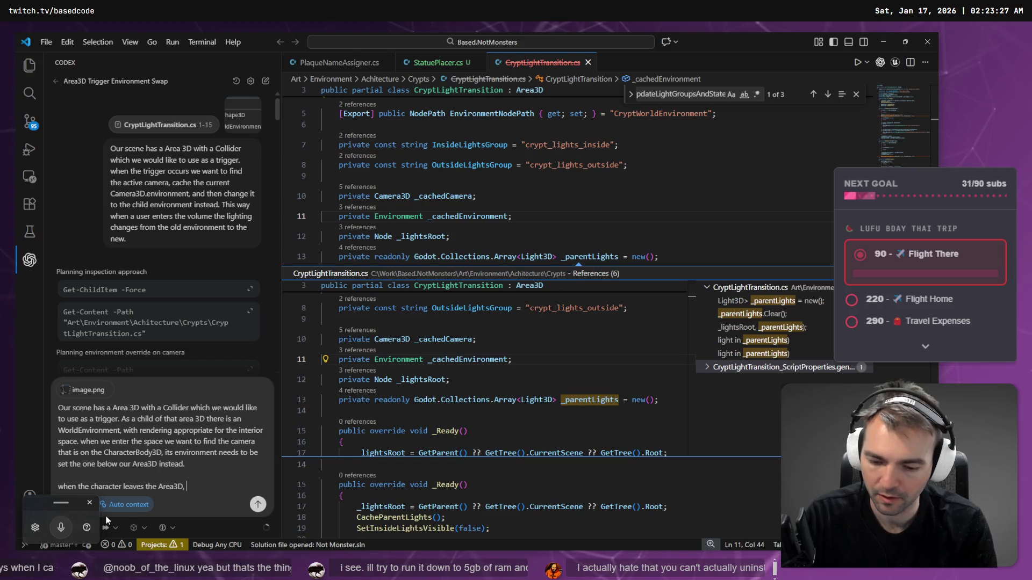
pyautogui.press('super+h')
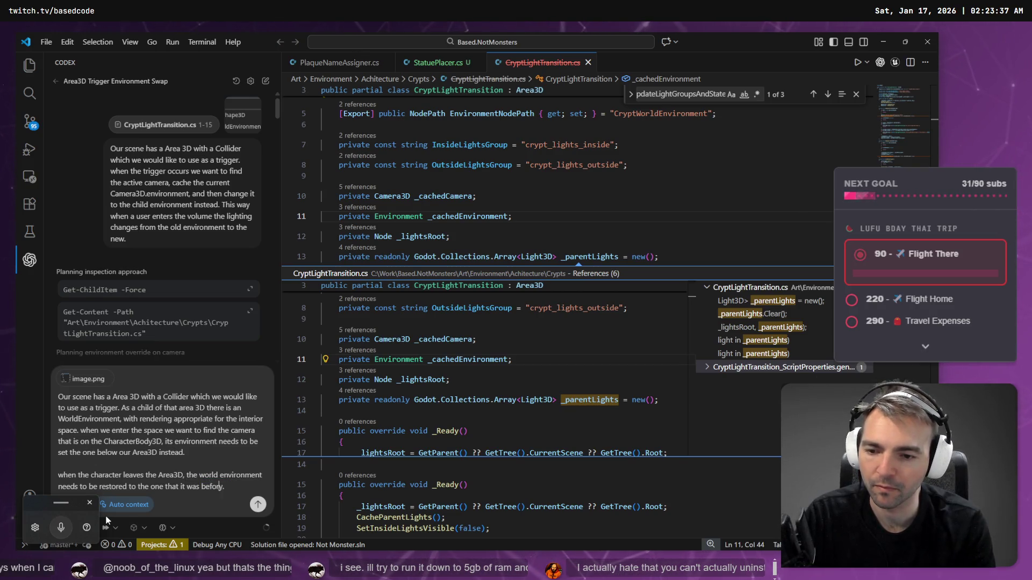
pyautogui.press('Delete')
pyautogui.write('entering')
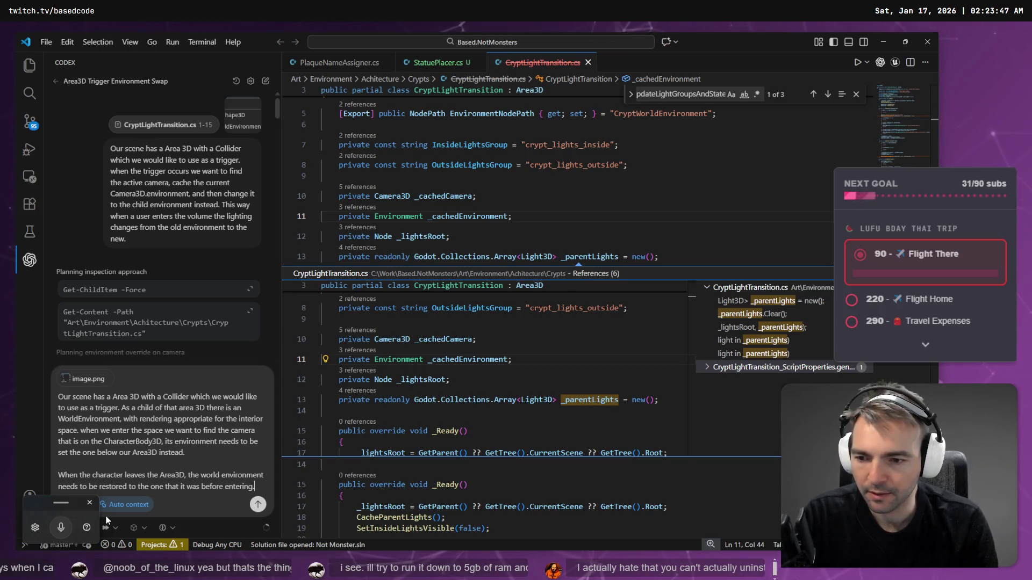
pyautogui.hotkey('shift', 'Return')
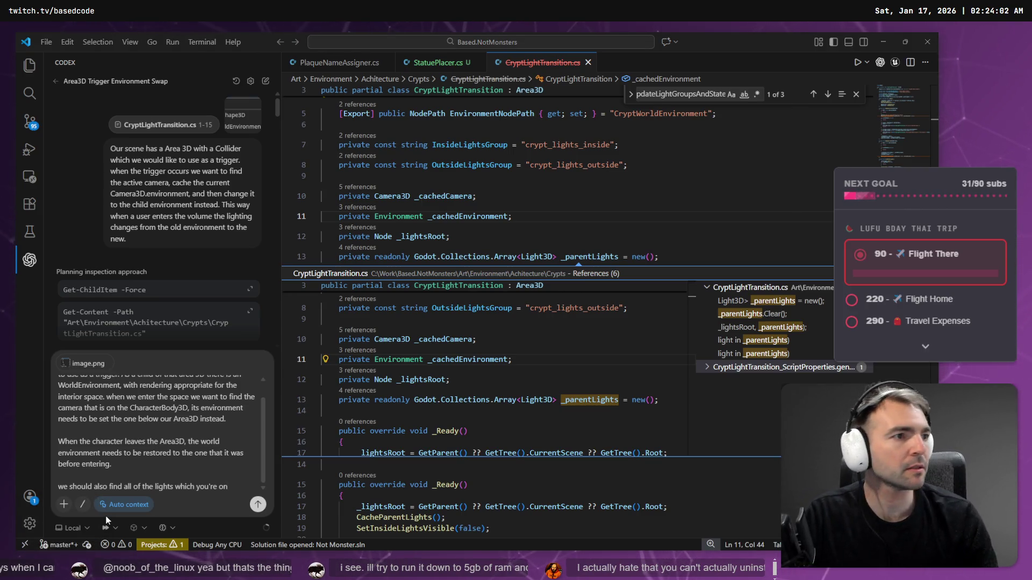
pyautogui.hotkey('alt', 'Tab')
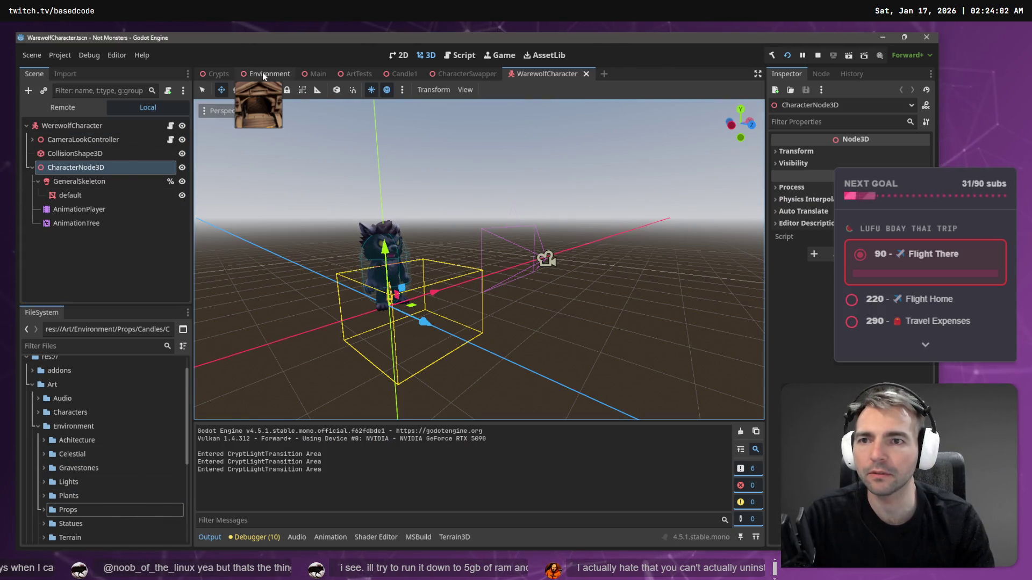
# Step: View the Environment scene over the town and select its Crypts node
pyautogui.click(262, 72)
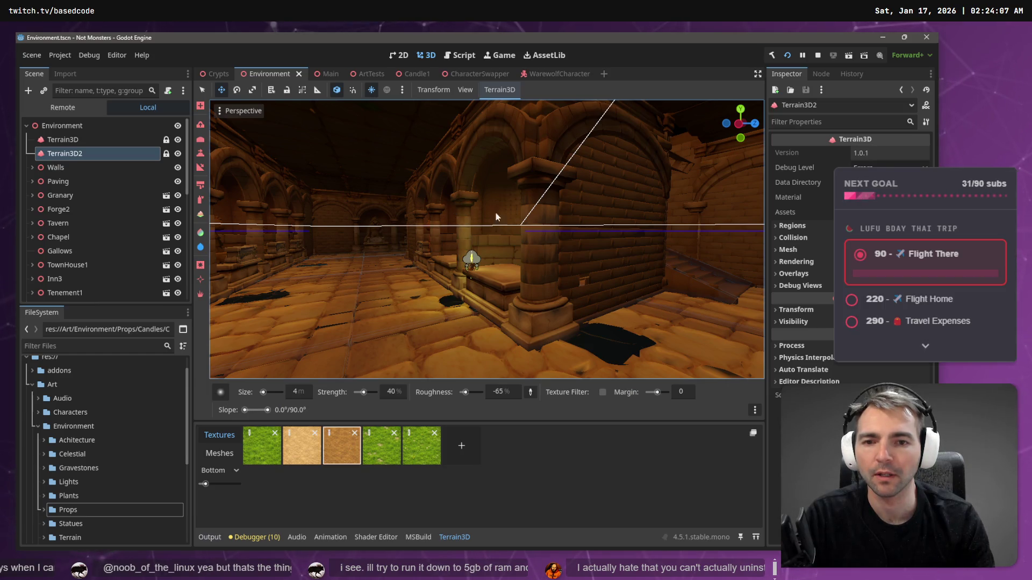
pyautogui.moveTo(495, 211); pyautogui.dragTo(495, 211)
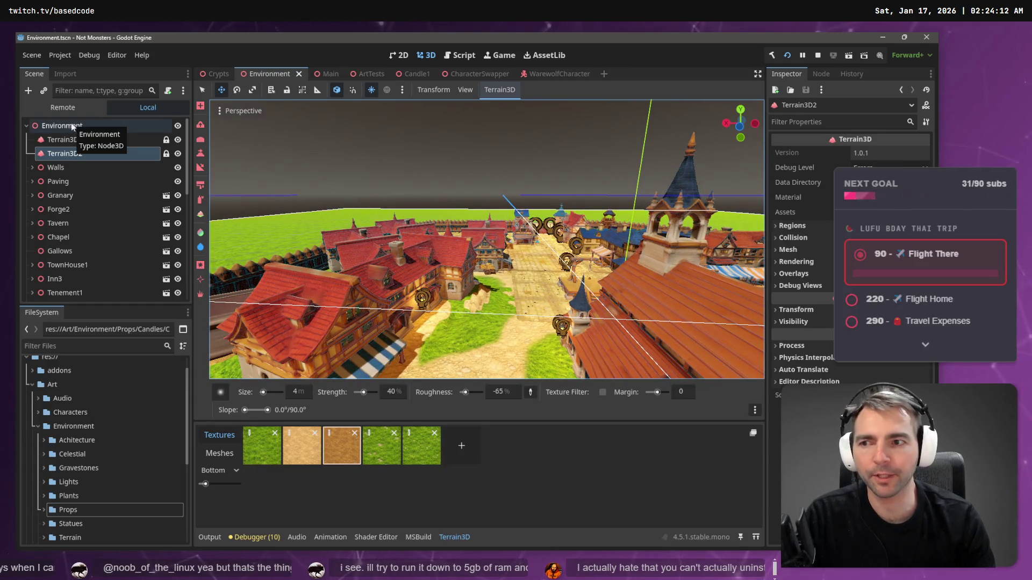
pyautogui.scroll(-10, 102, 215)
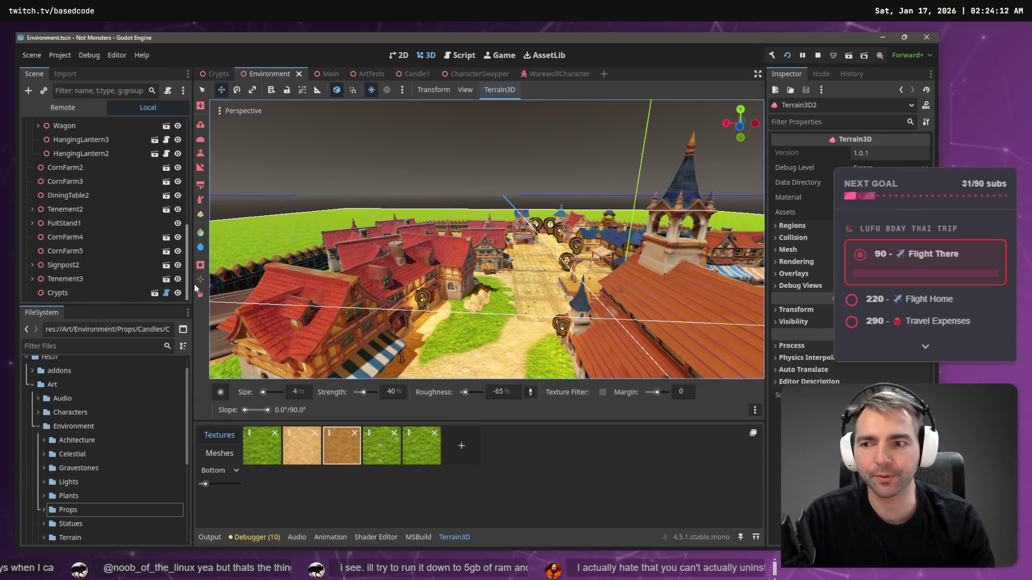
pyautogui.click(103, 294)
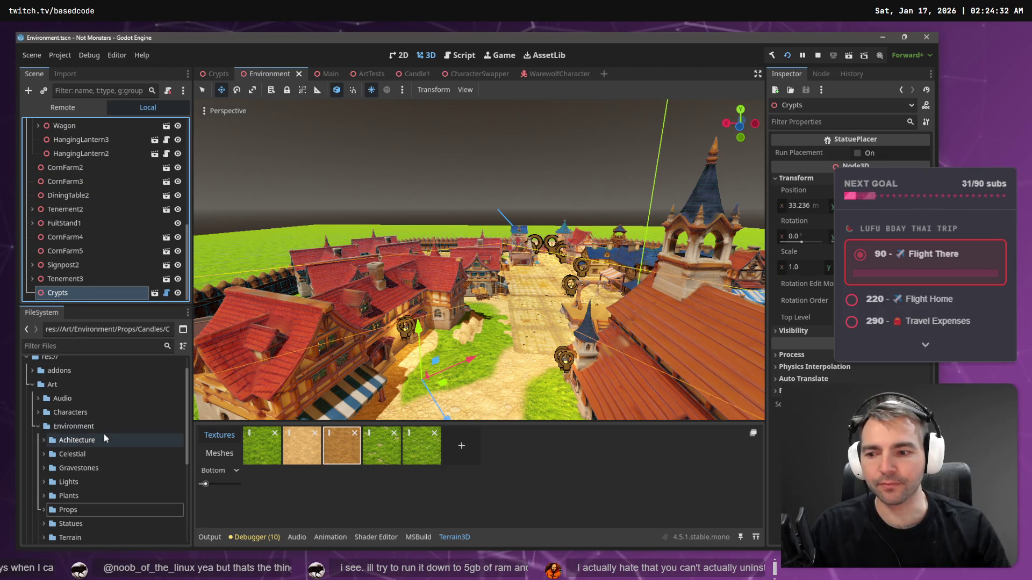
pyautogui.scroll(-3, 104, 434)
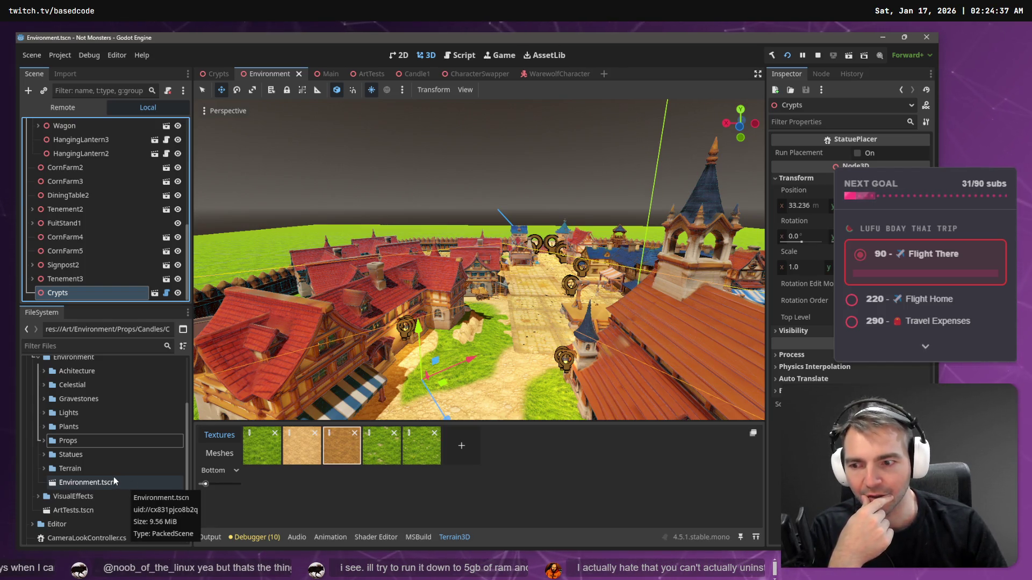
pyautogui.scroll(2, 114, 474)
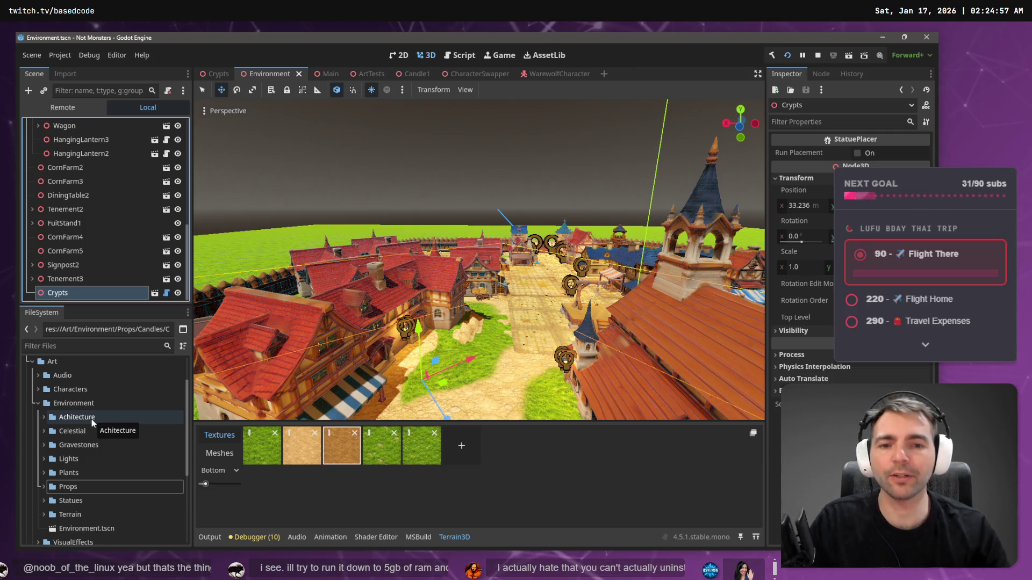
pyautogui.hotkey('alt', 'Tab')
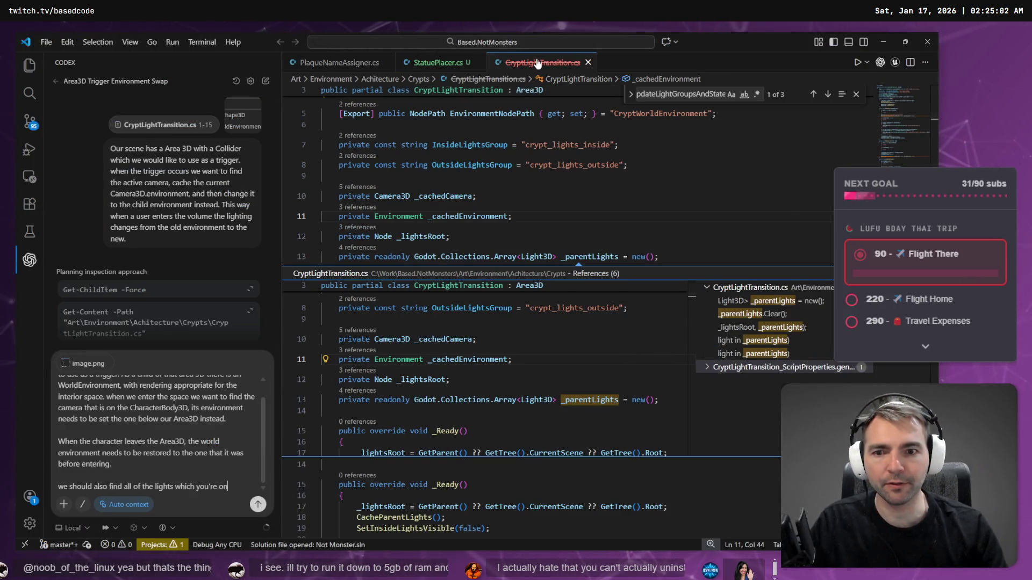
# Step: Close CryptLightTransition.cs, clear the unfinished Codex prompt, and reopen Godot's Crypts scene
pyautogui.click(587, 62)
pyautogui.hotkey('ctrl', 'a')
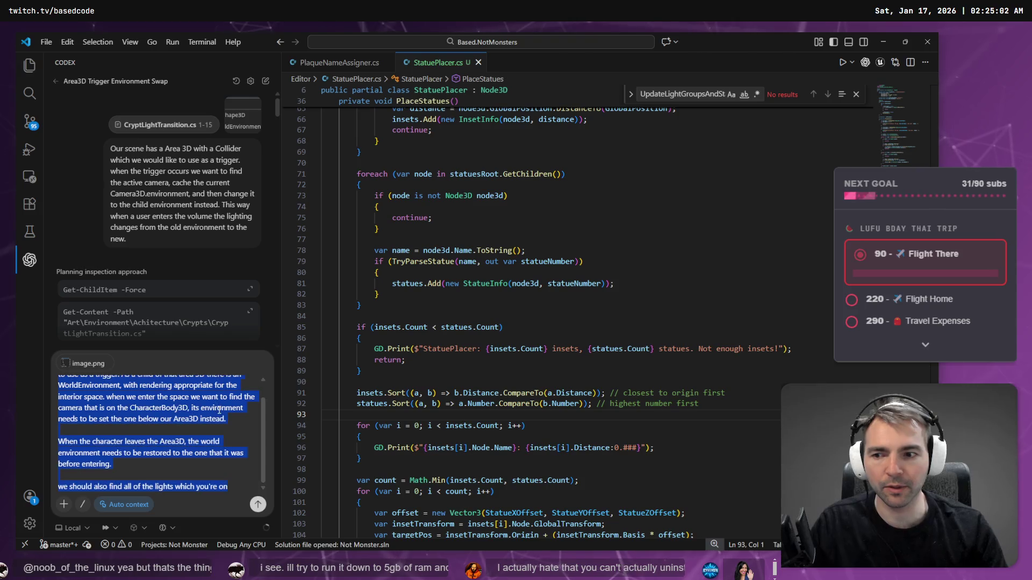
pyautogui.press('BackSpace')
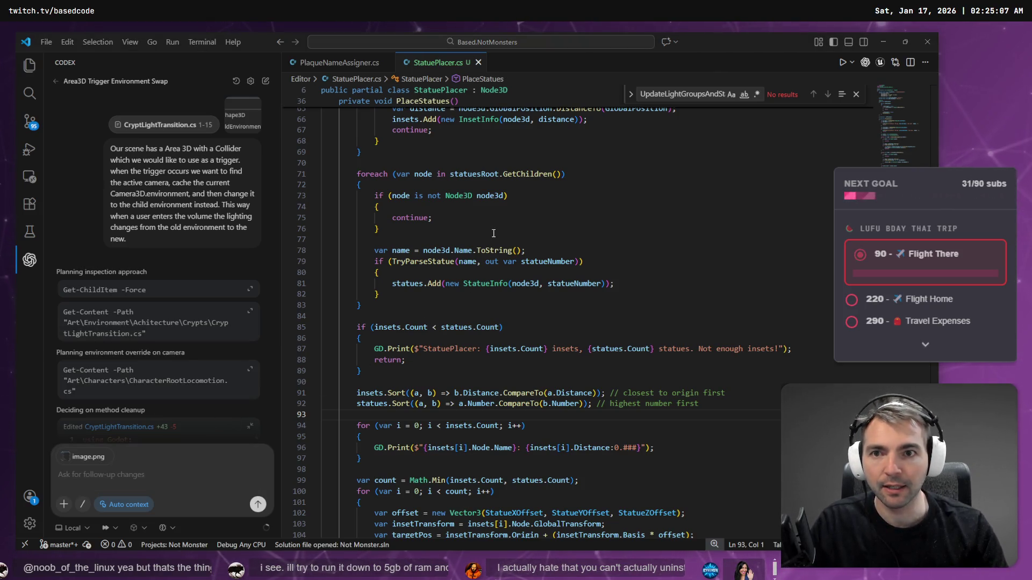
pyautogui.hotkey('alt', 'Tab')
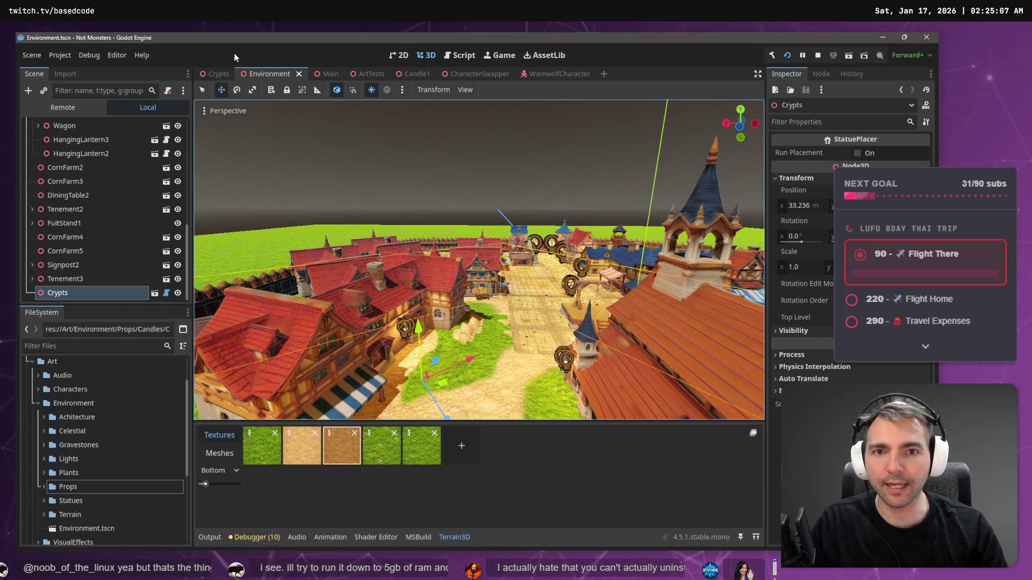
pyautogui.click(215, 74)
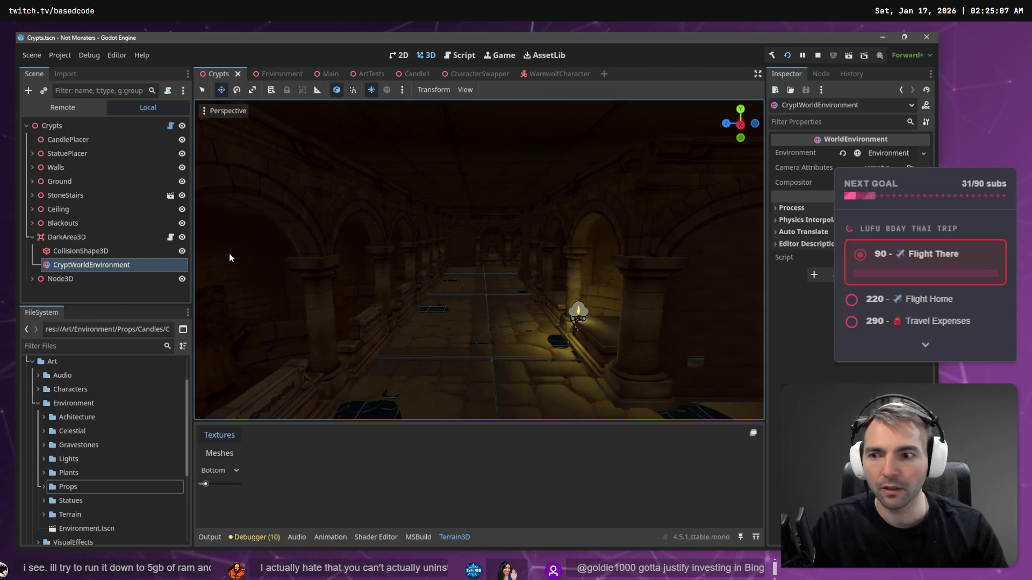
# Step: Delete DarkArea3D and all its child nodes from the Crypts scene
pyautogui.click(84, 255)
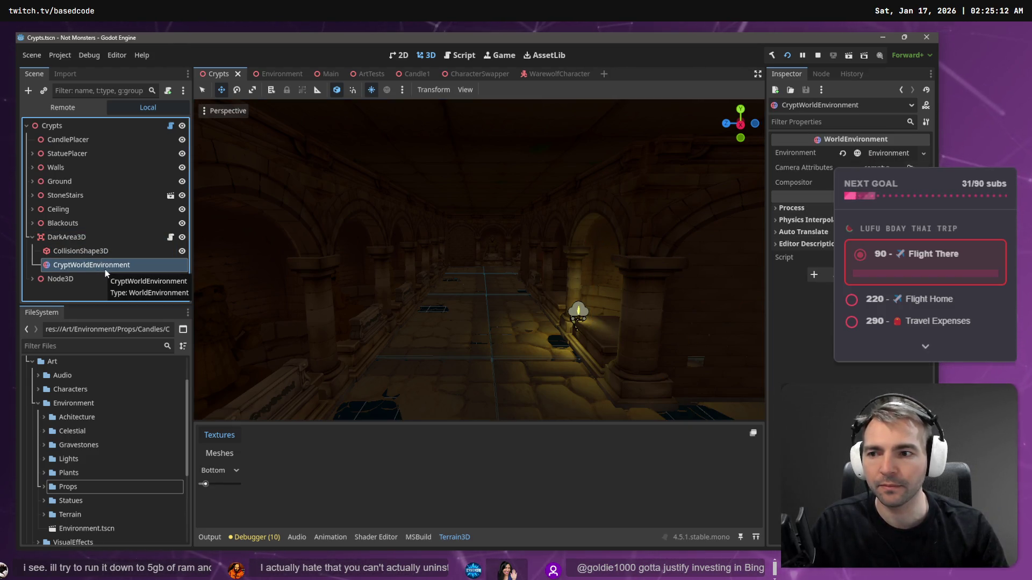
pyautogui.hotkey('shift', 'Up')
pyautogui.hotkey('shift', 'Up')
pyautogui.press('Delete')
pyautogui.press('Return')
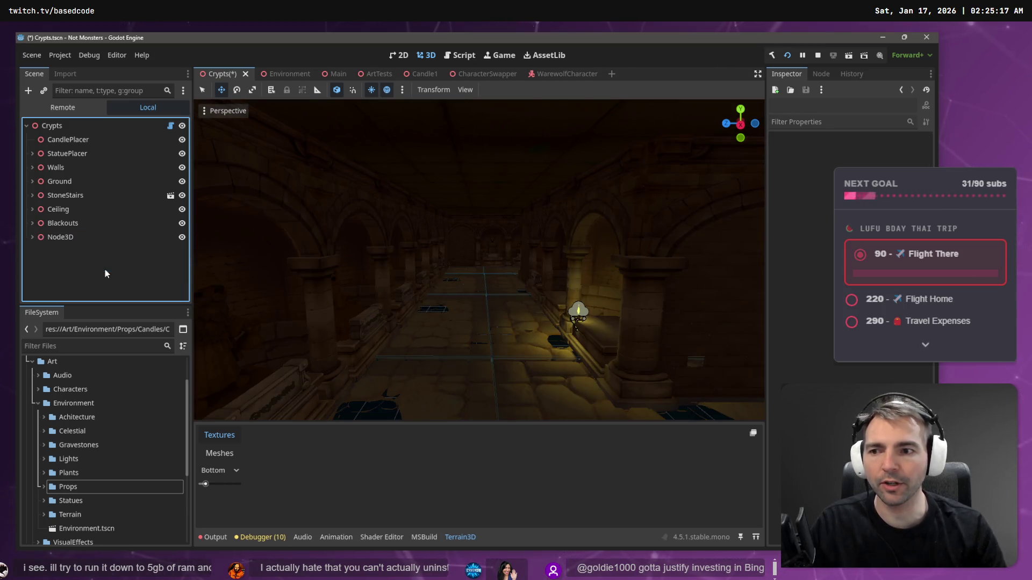
pyautogui.moveTo(478, 258)
pyautogui.mouseDown()
pyautogui.moveTo(451, 264)
pyautogui.moveTo(569, 263)
pyautogui.mouseUp()
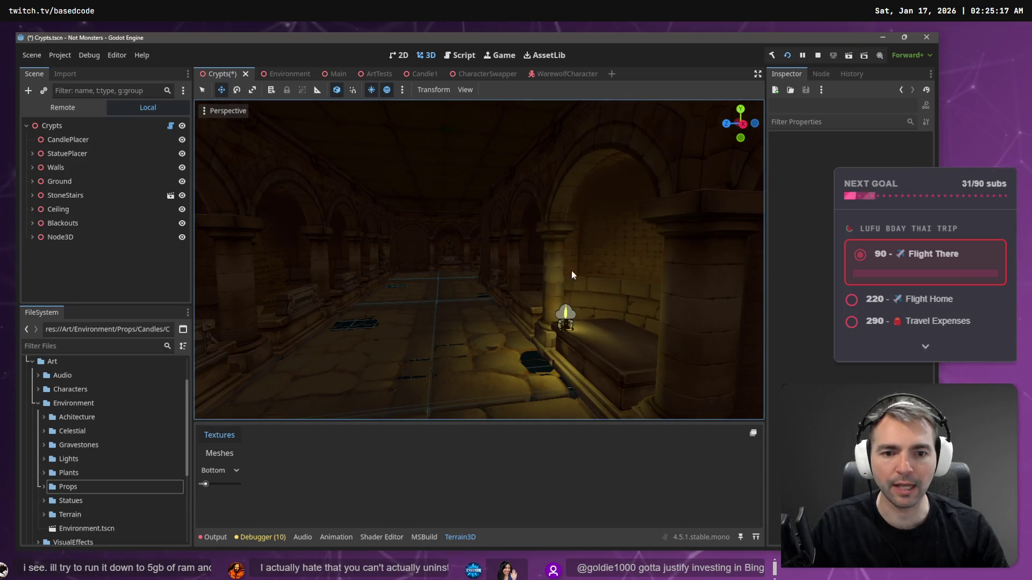
# Step: Rename the Node3D node to 'Candles'
pyautogui.click(75, 239)
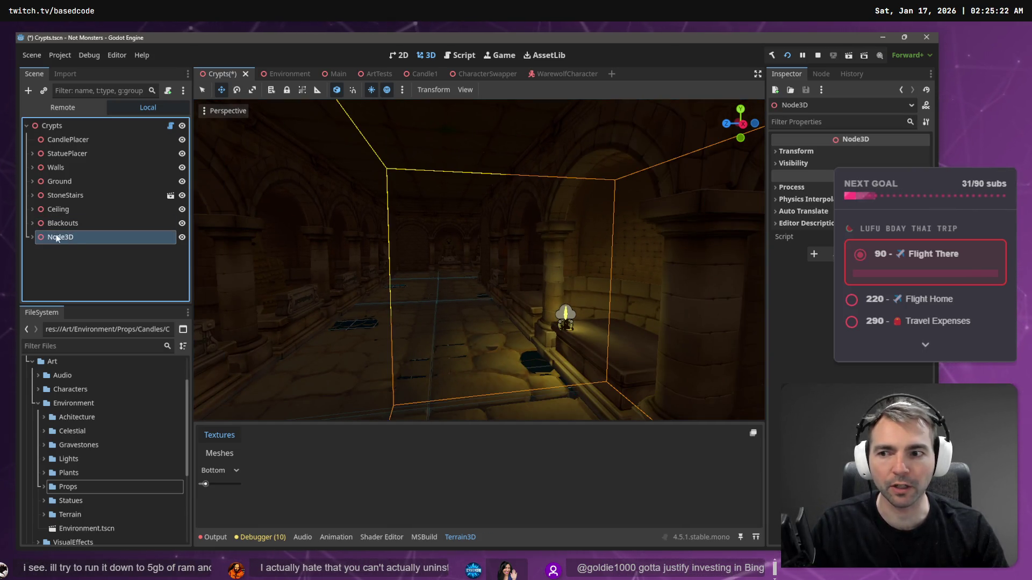
pyautogui.press('F2')
pyautogui.write('C')
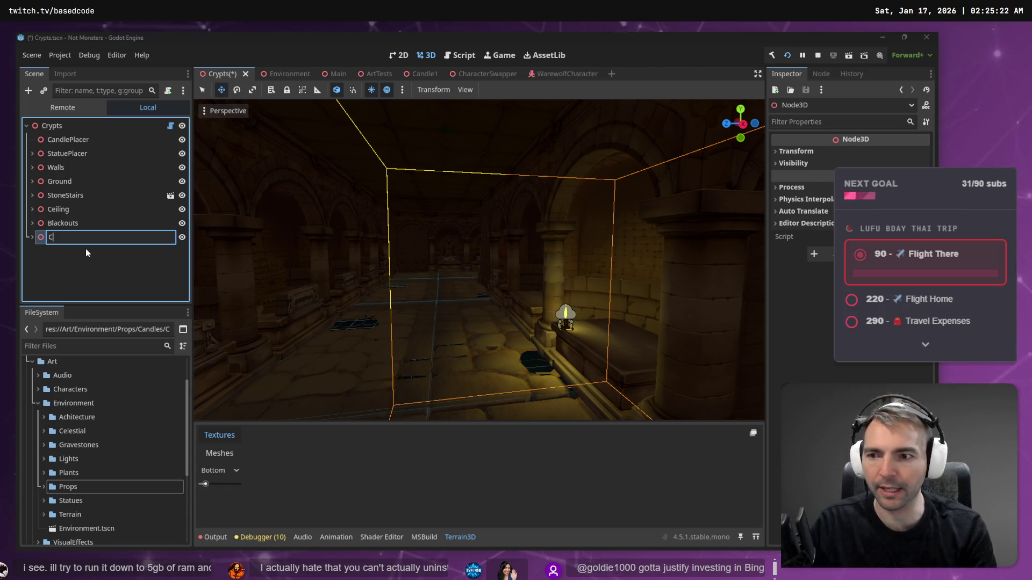
pyautogui.write('andles')
pyautogui.press('Return')
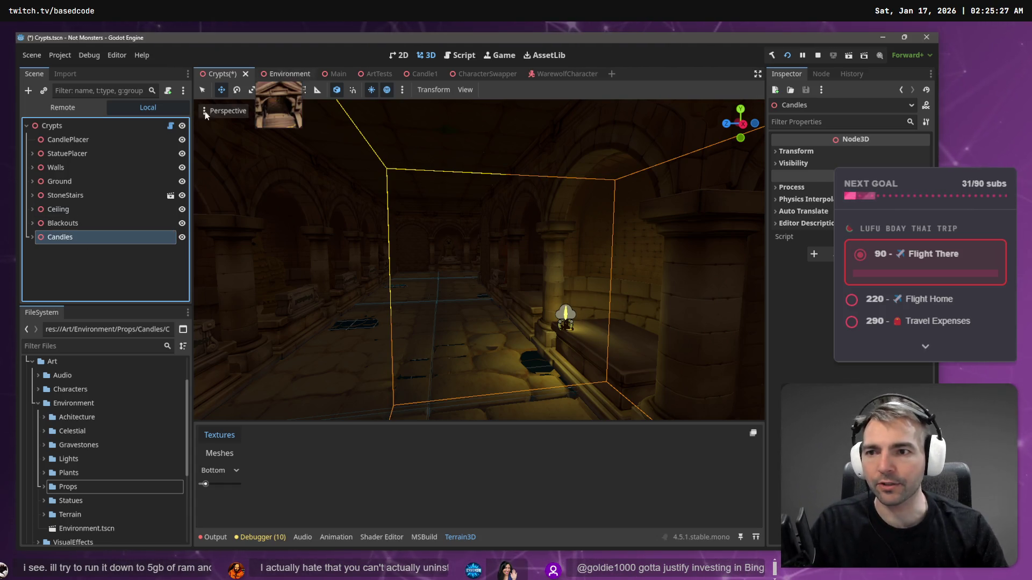
# Step: Copy the StatuePlacer.cs script path and try opening it in VS Code, dismissing the error
pyautogui.click(170, 125)
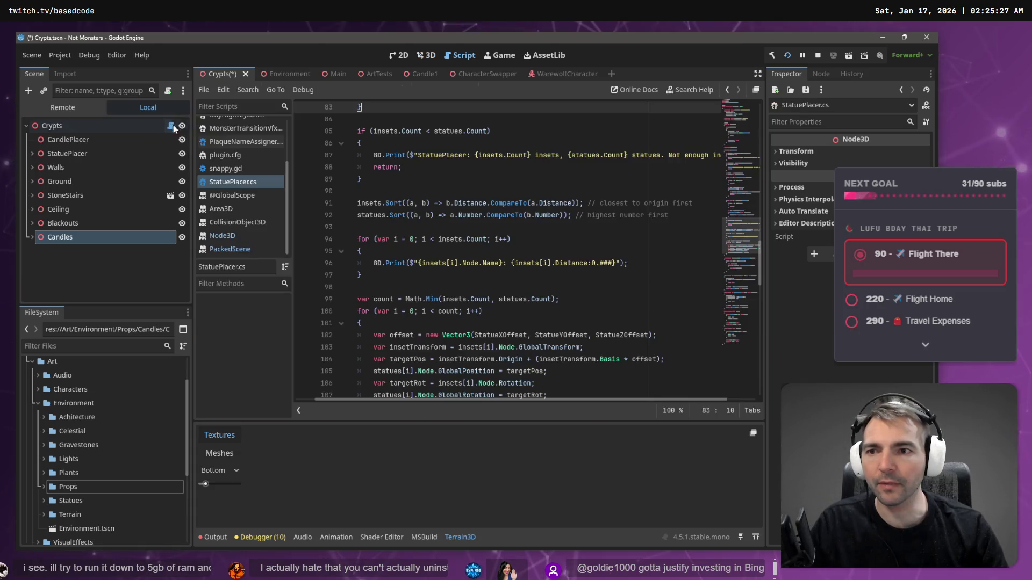
pyautogui.rightClick(243, 183)
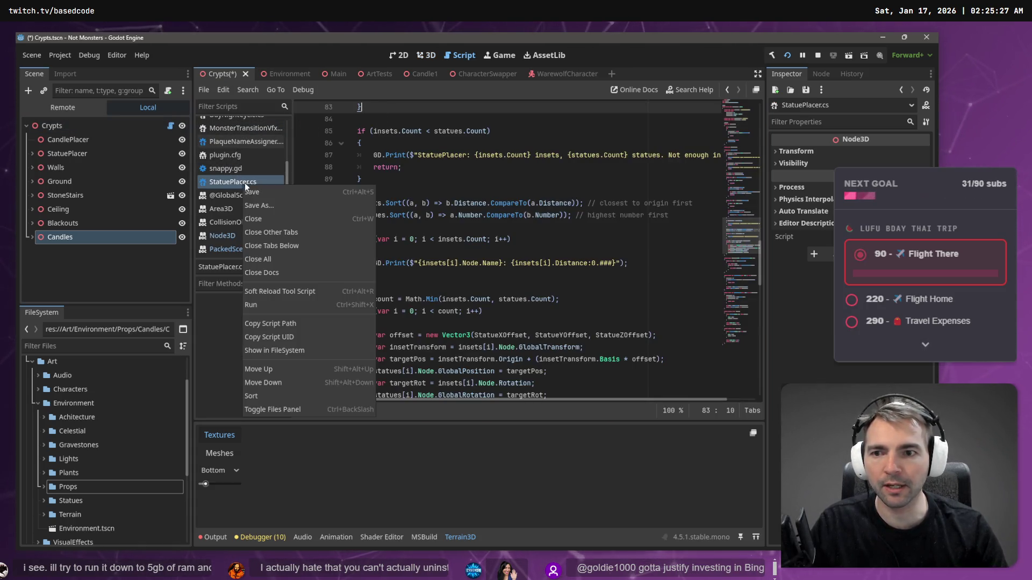
pyautogui.click(318, 326)
pyautogui.hotkey('alt', 'Tab')
pyautogui.click(432, 262)
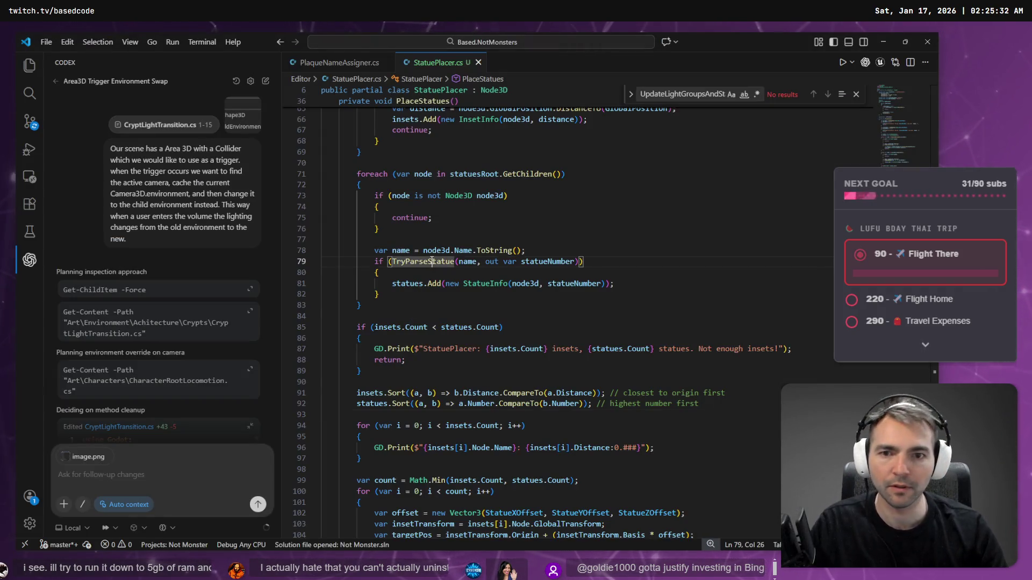
pyautogui.hotkey('ctrl', 'o')
pyautogui.write('res://Editor/StatuePlacer.cs')
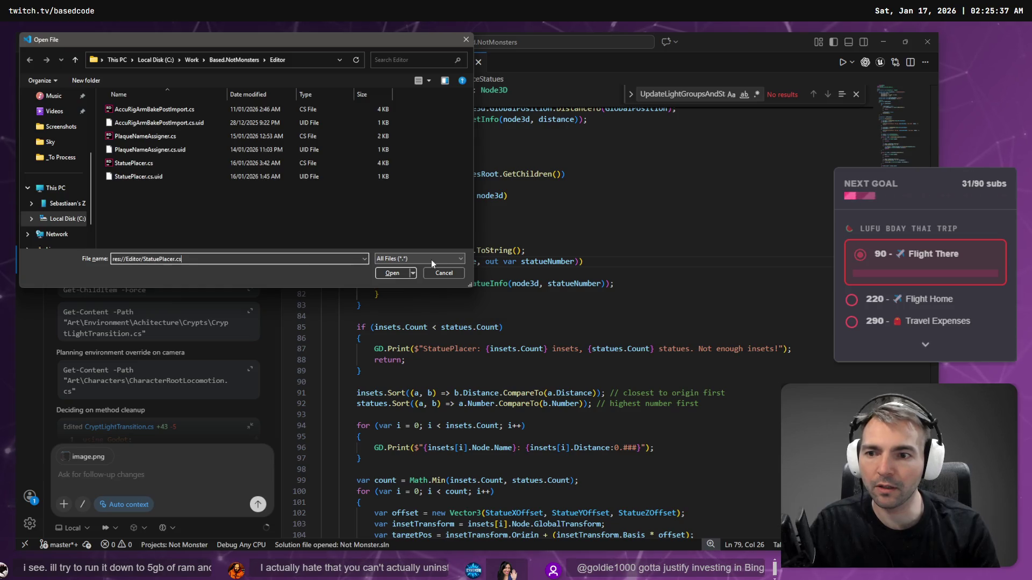
pyautogui.press('Return')
pyautogui.press('Escape')
pyautogui.press('Escape')
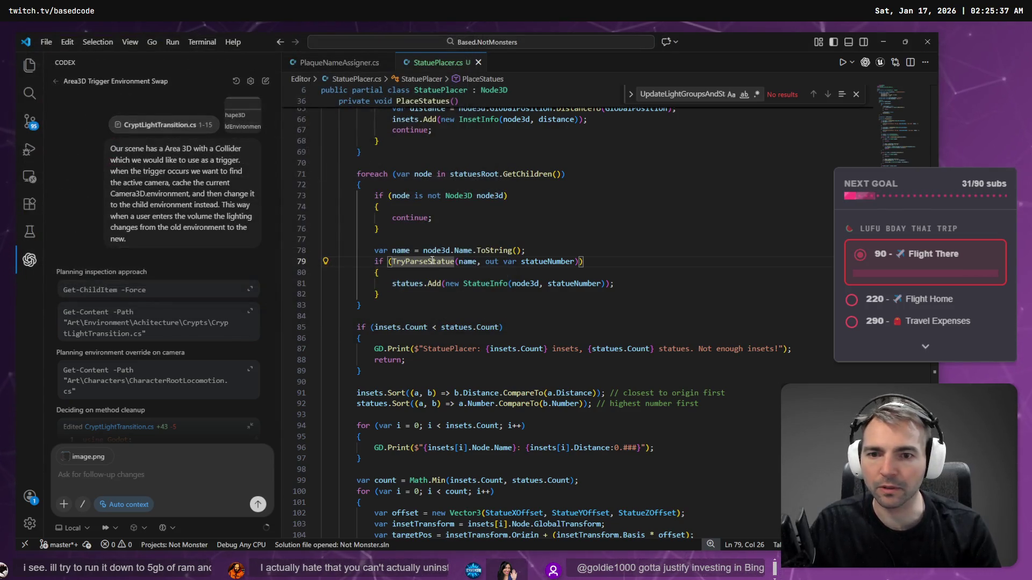
# Step: Reveal StatuePlacer.cs in Godot's FileSystem panel
pyautogui.hotkey('alt', 'Tab')
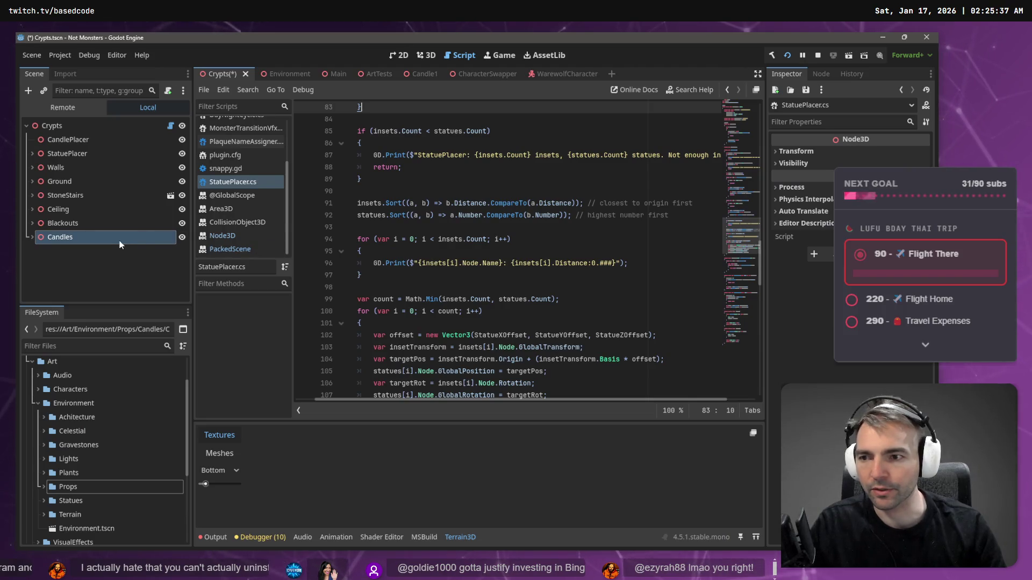
pyautogui.rightClick(115, 235)
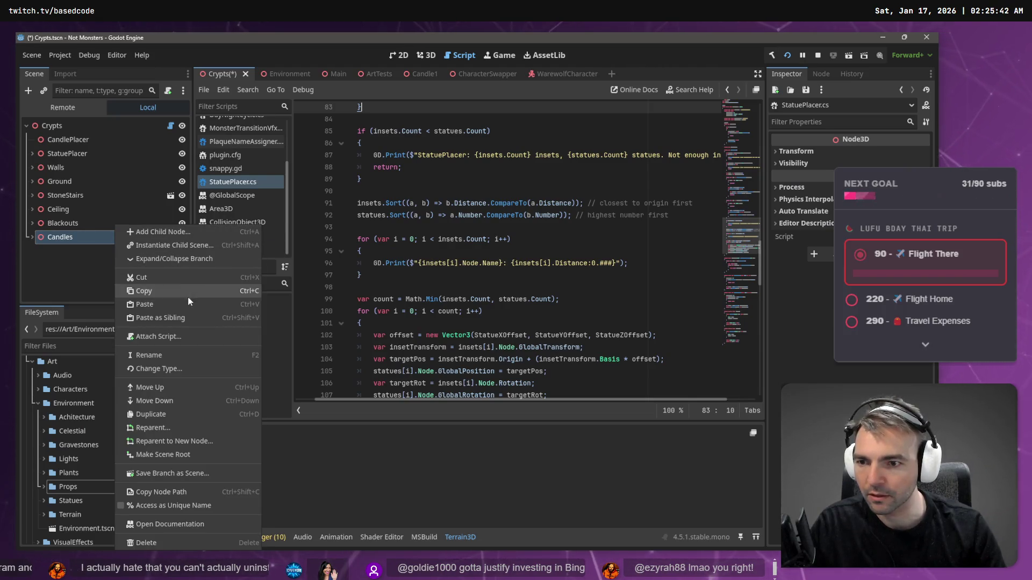
pyautogui.click(250, 183)
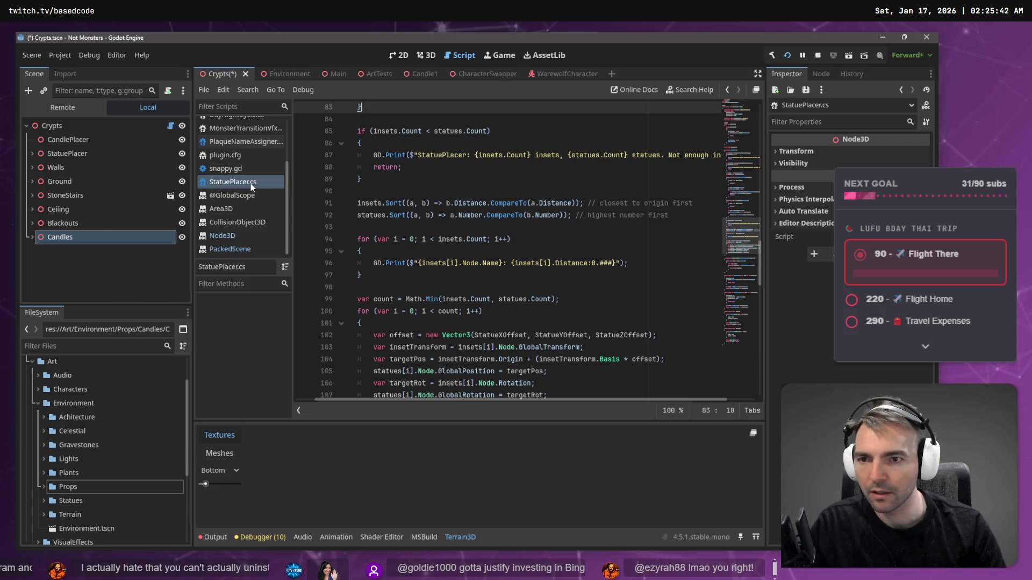
pyautogui.rightClick(250, 182)
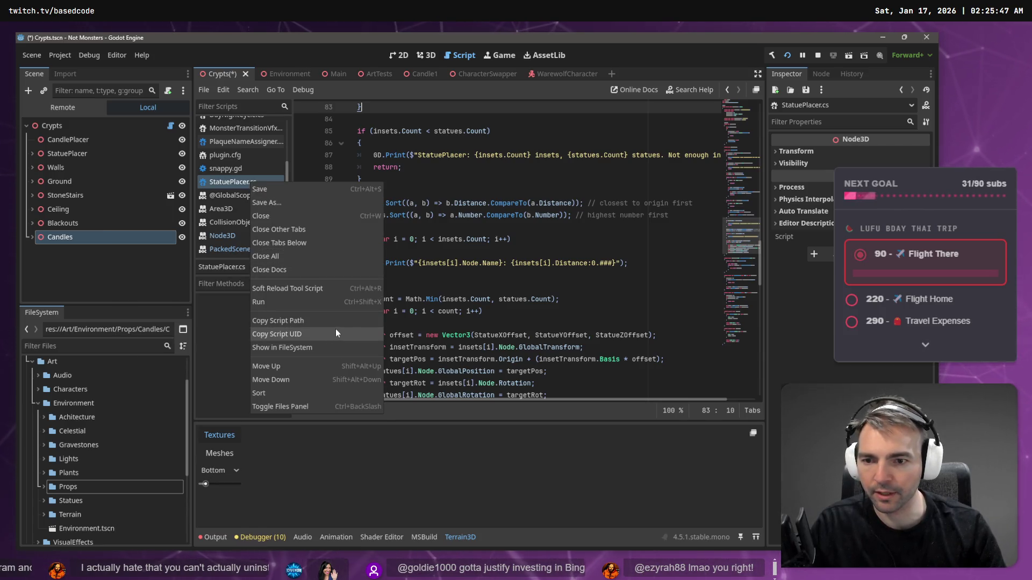
pyautogui.click(332, 347)
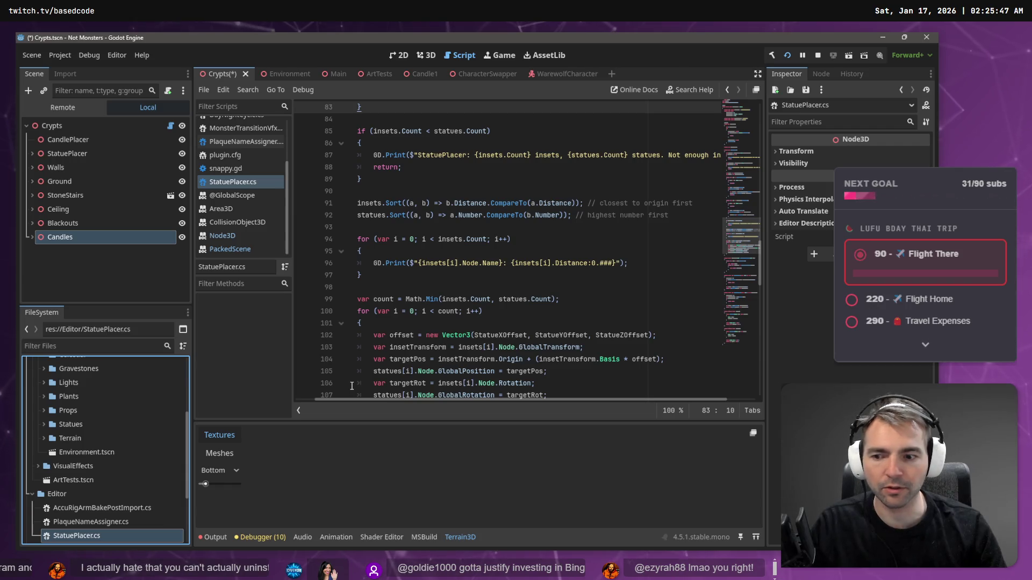
# Step: Copy StatuePlacer.cs's absolute path and return to the VS Code chat box
pyautogui.rightClick(89, 536)
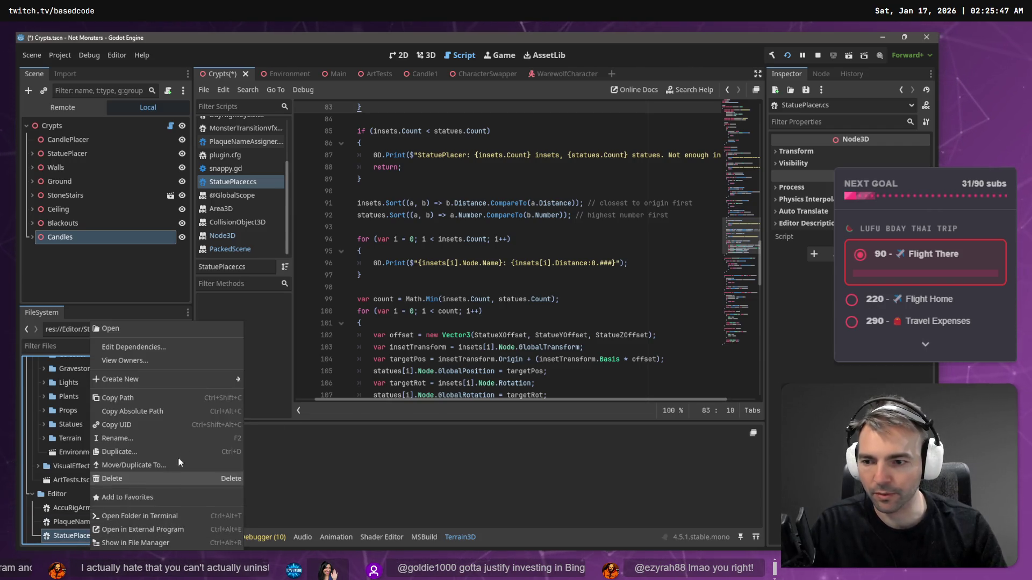
pyautogui.click(193, 411)
pyautogui.hotkey('alt', 'Tab')
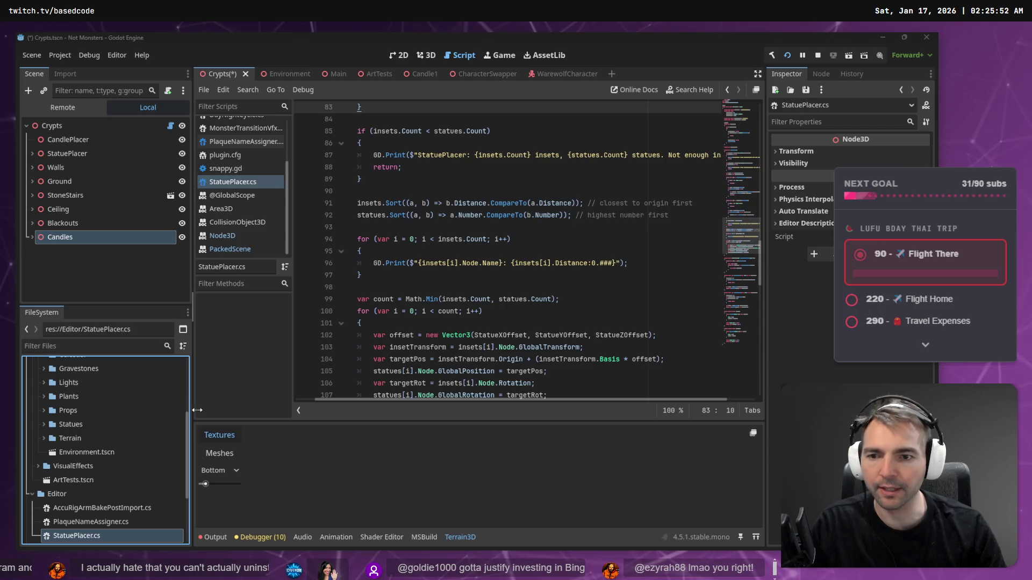
pyautogui.click(128, 463)
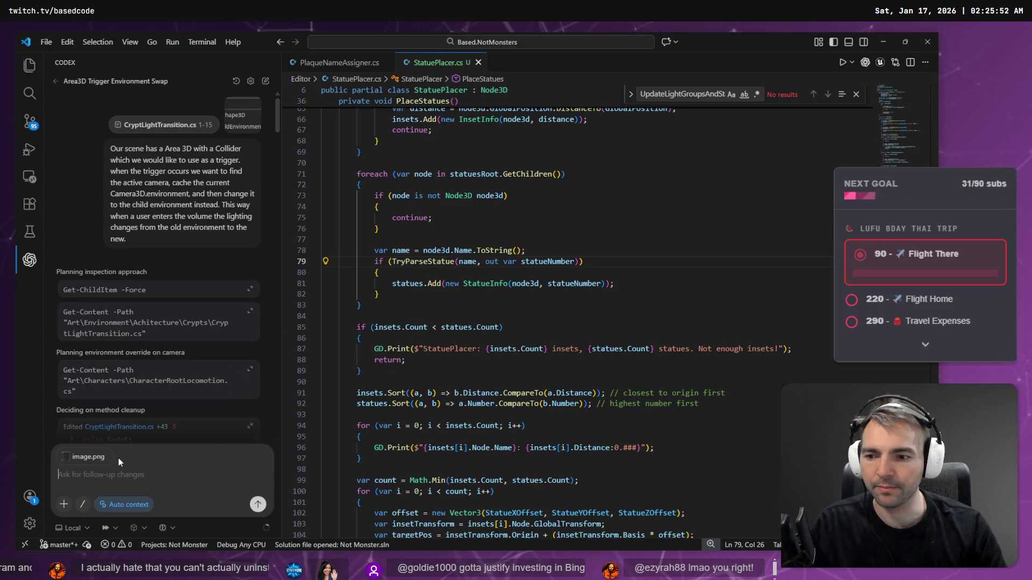
# Step: Remove the attached chat image and close the StatuePlacer.cs and PlaqueNameAssigner.cs tabs
pyautogui.click(108, 457)
pyautogui.middleClick(436, 62)
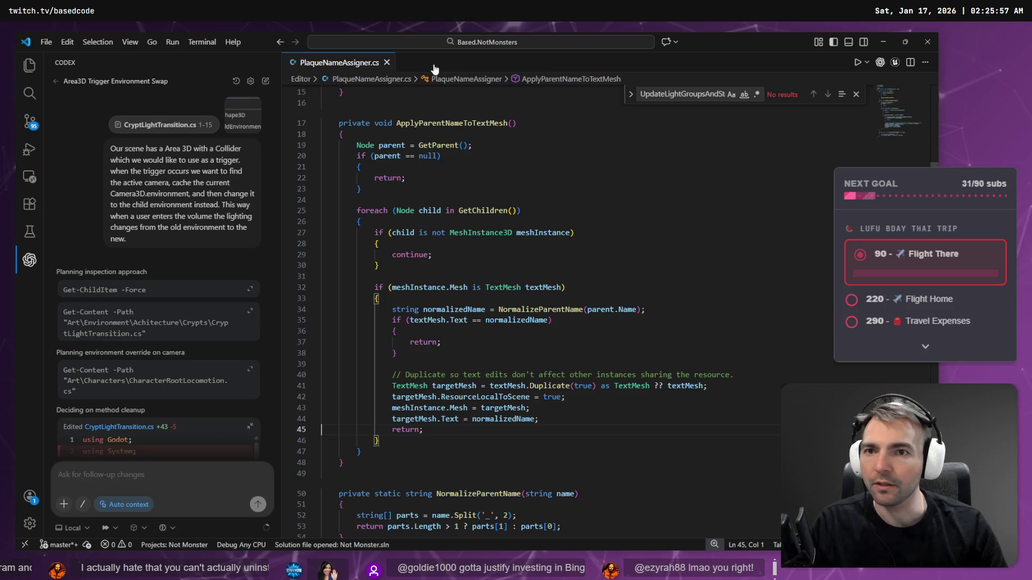
pyautogui.middleClick(369, 65)
# Step: Open StatuePlacer.cs from the Based.NotMonsters/Editor folder
pyautogui.hotkey('ctrl', 'o')
pyautogui.hotkey('ctrl', 'v')
pyautogui.press('Return')
pyautogui.press('Return')
pyautogui.hotkey('alt', 'd')
pyautogui.hotkey('ctrl', 'v')
pyautogui.hotkey('ctrl', 'BackSpace')
pyautogui.press('Return')
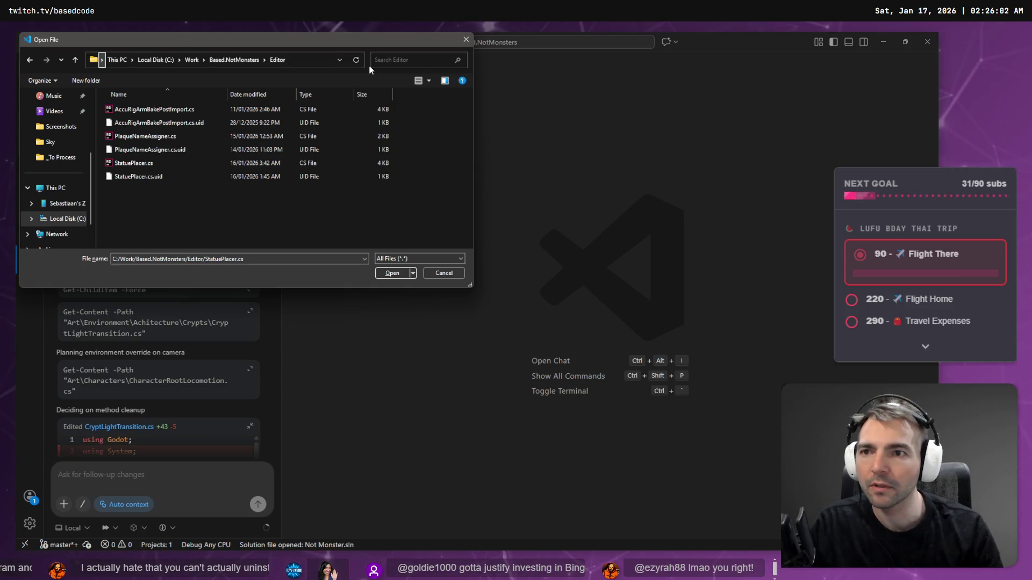
pyautogui.click(396, 274)
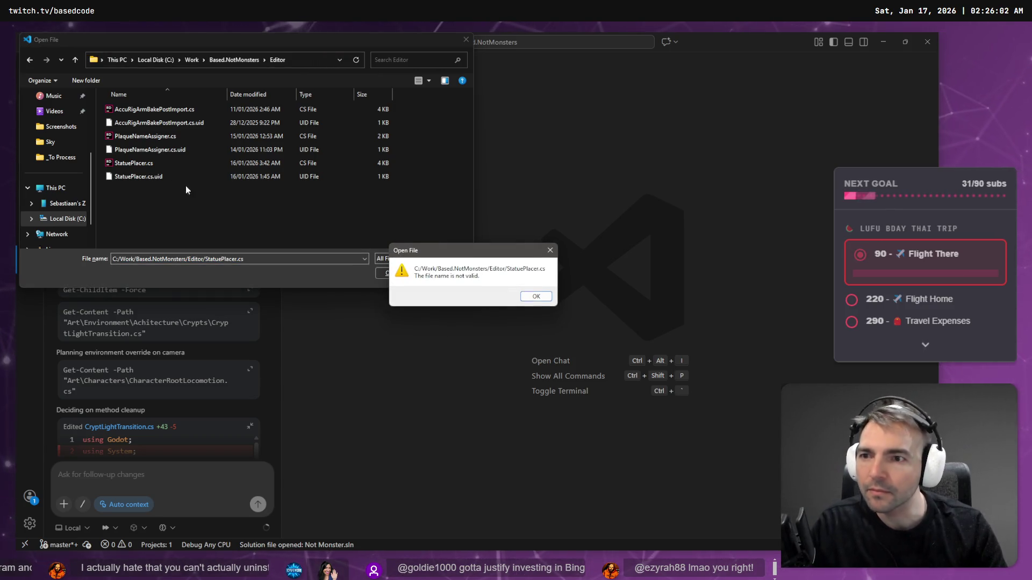
pyautogui.press('Return')
pyautogui.doubleClick(137, 162)
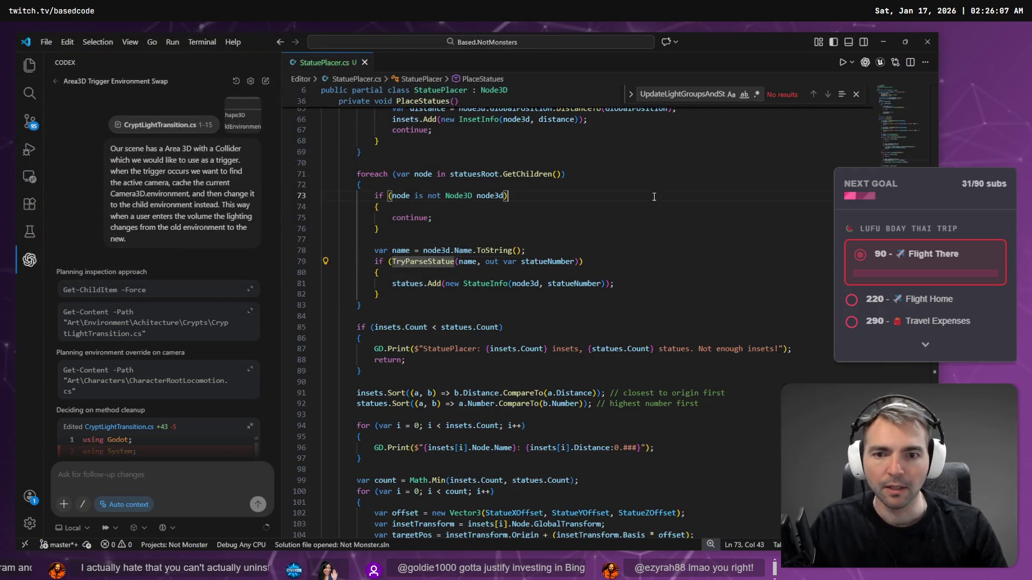
# Step: Close the search bar and start a new Codex task
pyautogui.scroll(10, 654, 196)
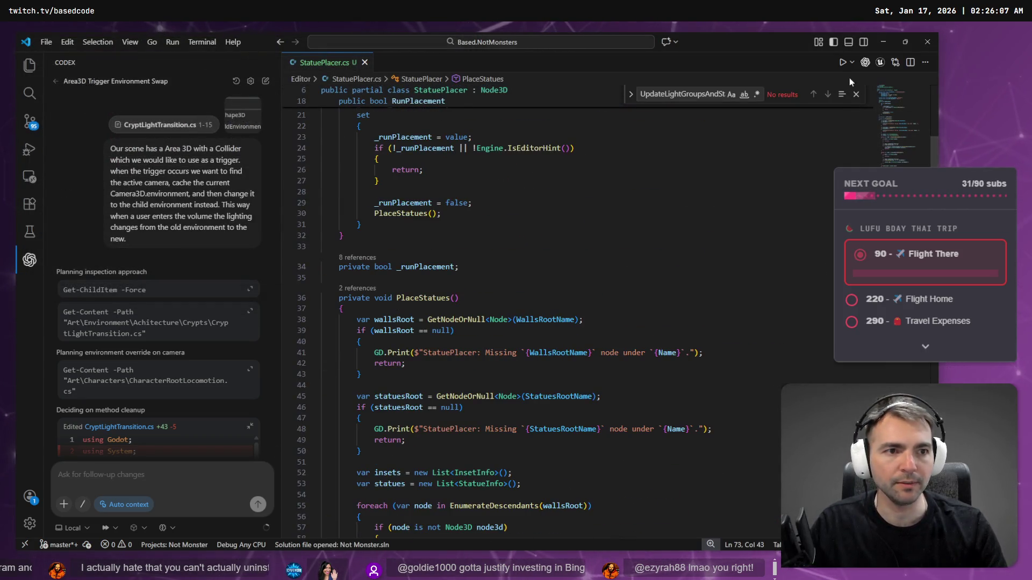
pyautogui.click(856, 94)
pyautogui.scroll(5, 886, 91)
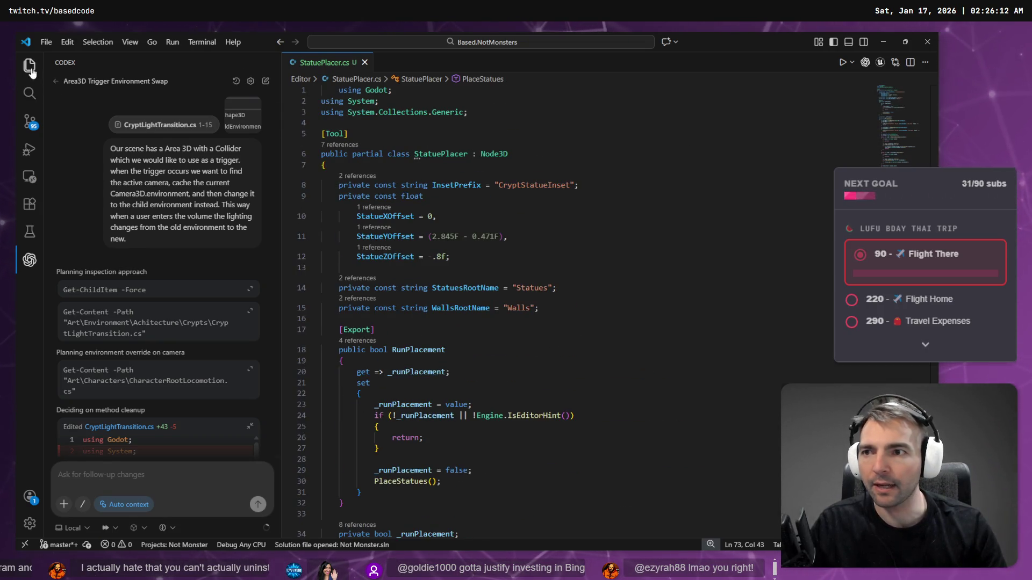
pyautogui.click(264, 81)
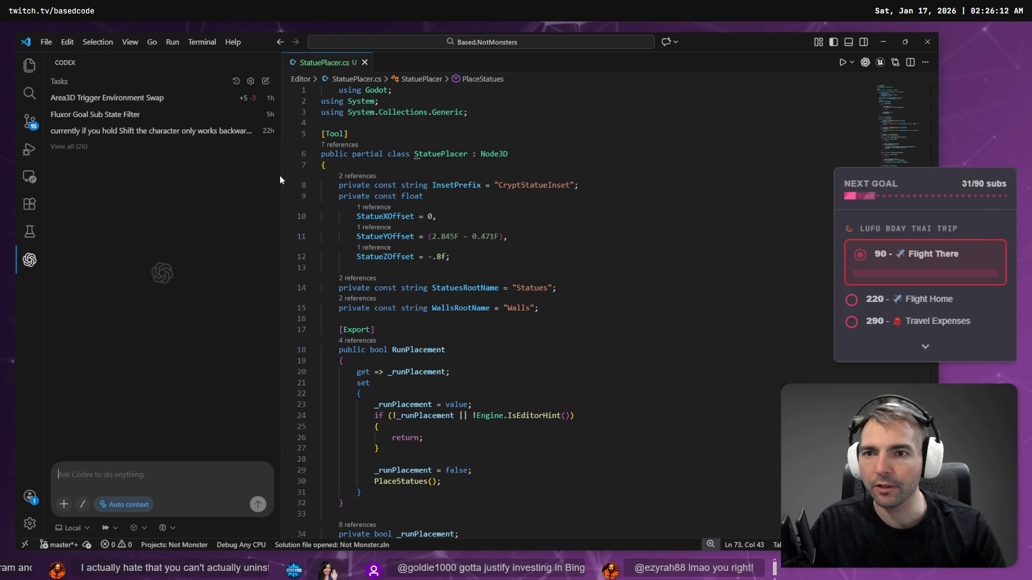
# Step: Capture a screenshot of Godot's Scene tree panel
pyautogui.click(127, 495)
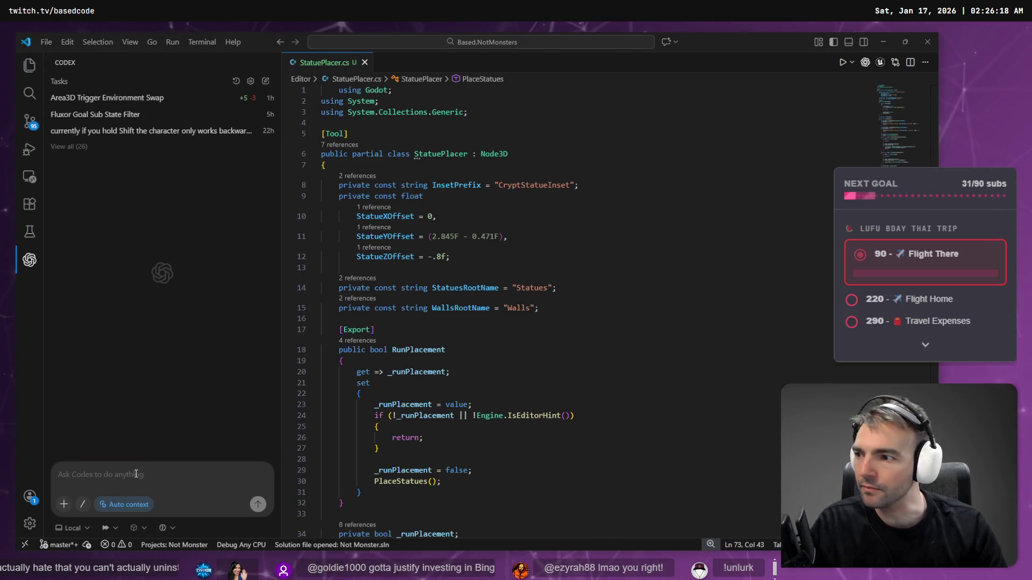
pyautogui.hotkey('alt', 'Tab')
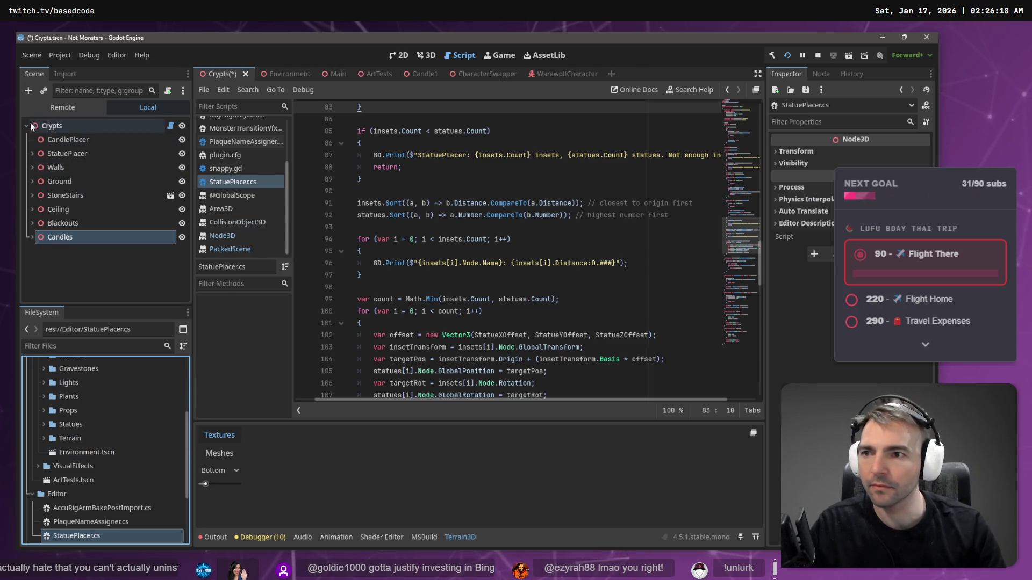
pyautogui.press('shift+super+s')
pyautogui.moveTo(21, 117)
pyautogui.mouseDown()
pyautogui.moveTo(204, 266)
pyautogui.moveTo(189, 253)
pyautogui.mouseUp()
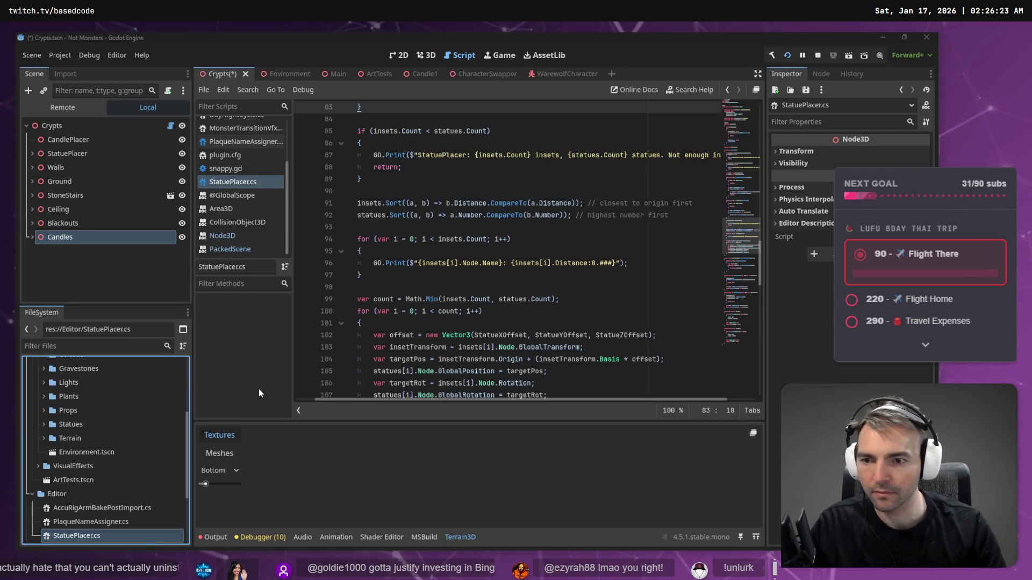
pyautogui.hotkey('alt', 'Tab')
# Step: Dictate the request to move StatuePlacer off the Crypts root, attaching the scene tree image
pyautogui.press('super+h')
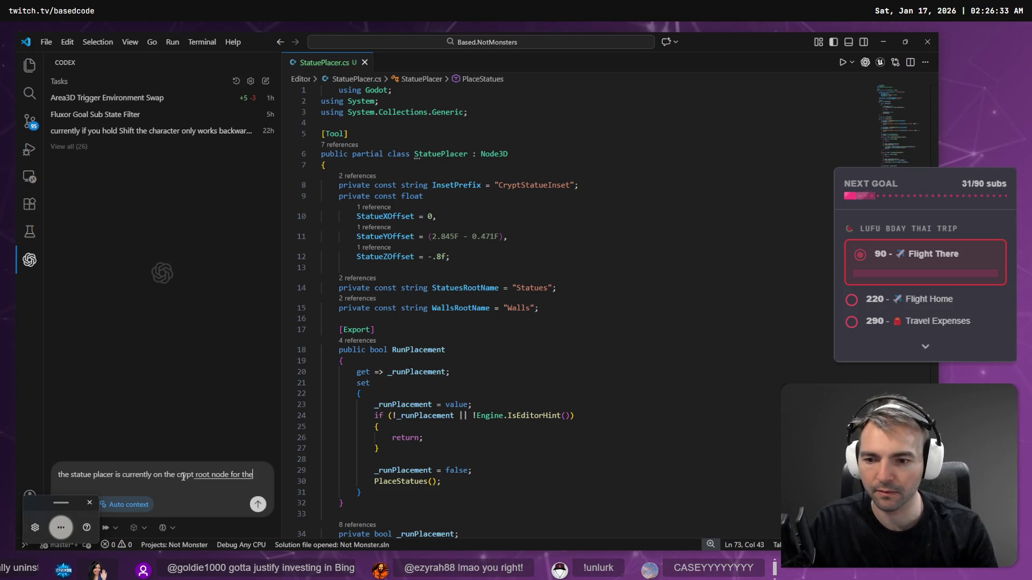
pyautogui.hotkey('ctrl', 'v')
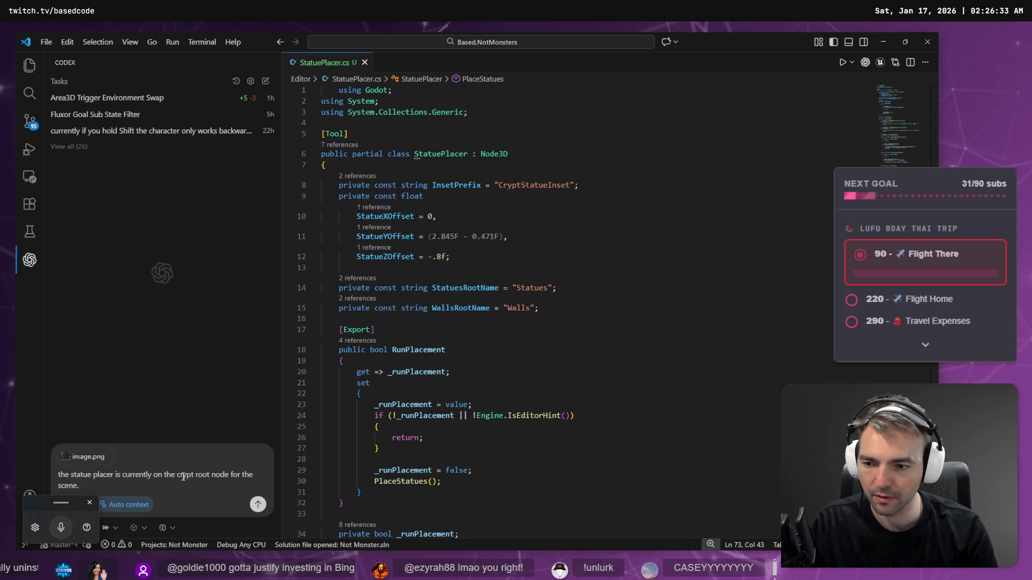
pyautogui.press('super+h')
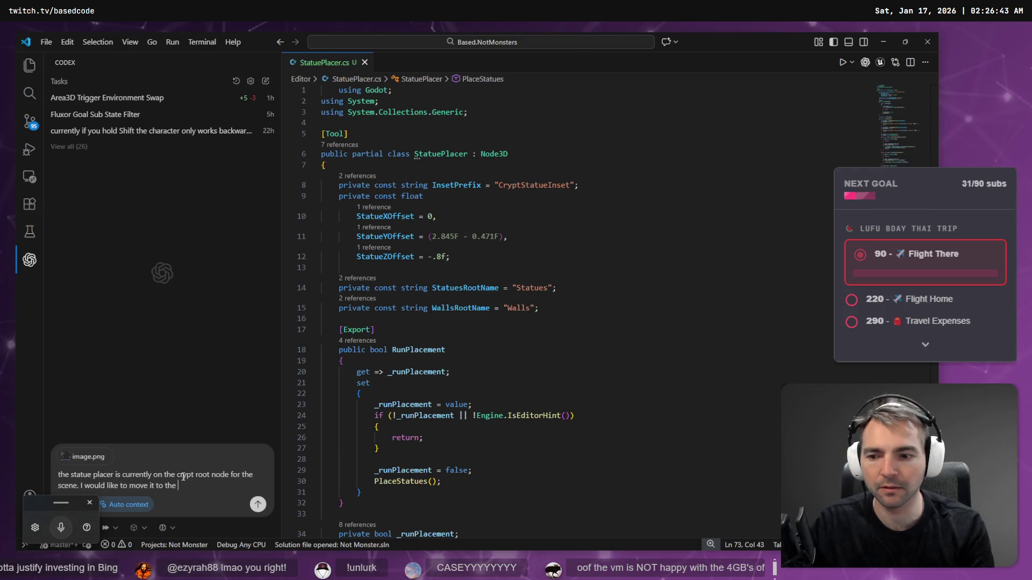
pyautogui.press('super+h')
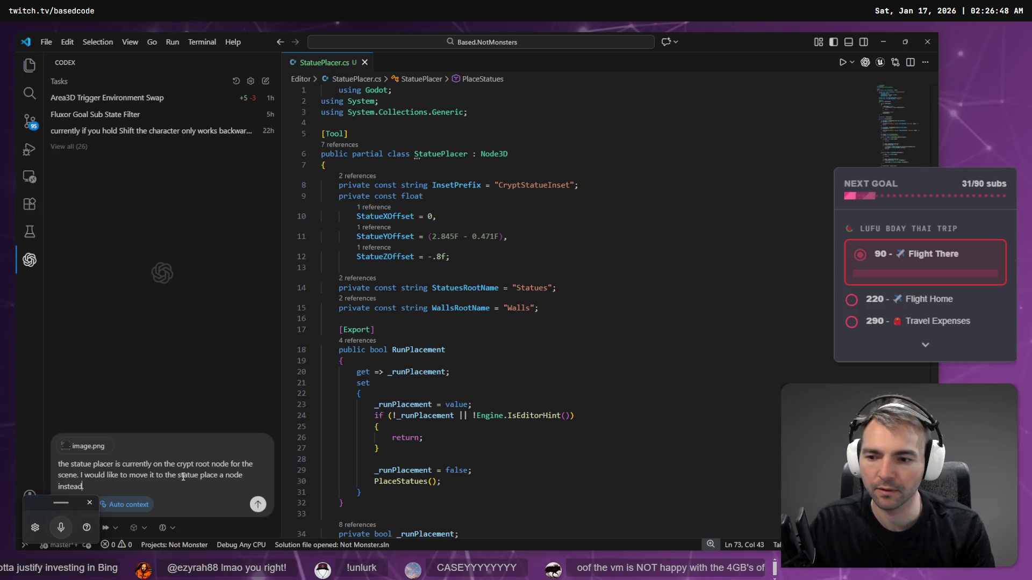
pyautogui.press('super+h')
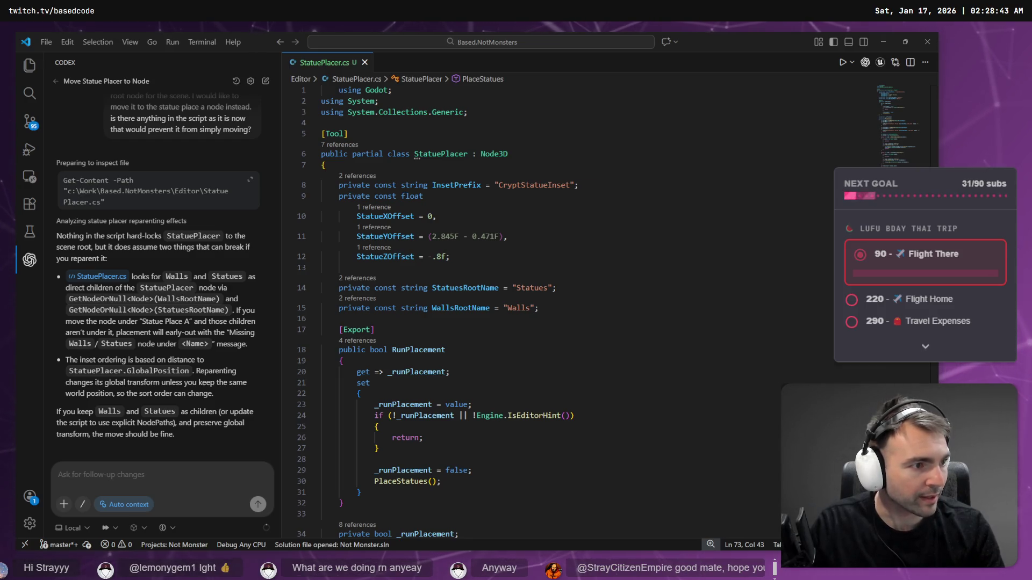
pyautogui.hotkey('alt', 'Tab')
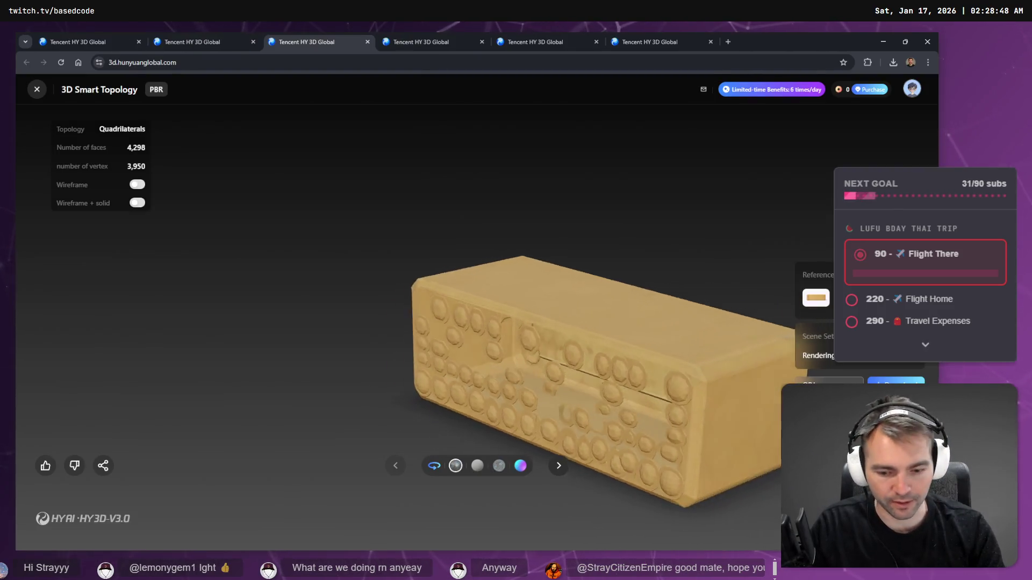
pyautogui.press('F11')
pyautogui.moveTo(645, 317); pyautogui.dragTo(421, 310)
pyautogui.scroll(8, 421, 310)
pyautogui.scroll(-10, 420, 310)
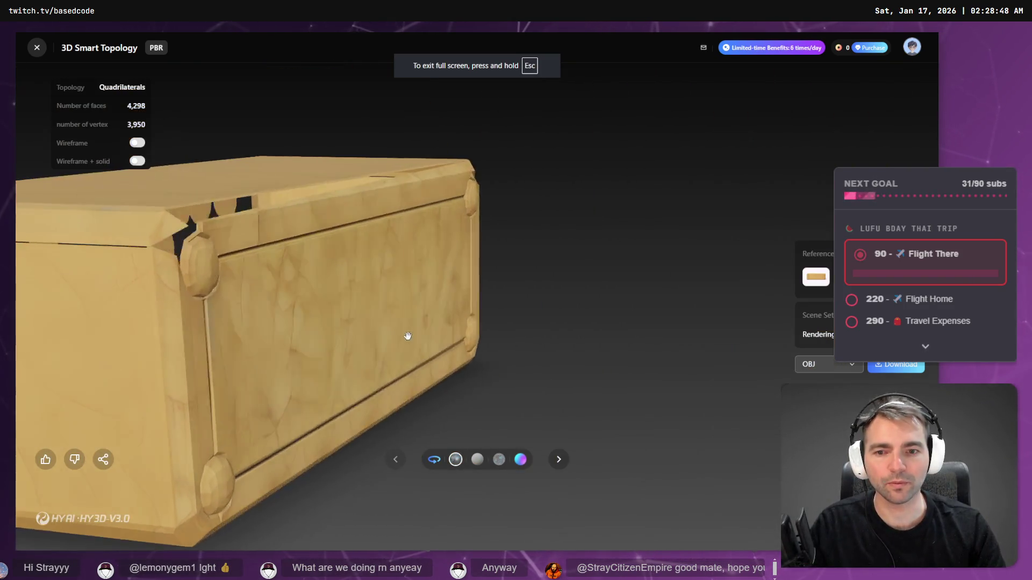
pyautogui.moveTo(519, 374)
pyautogui.mouseDown()
pyautogui.moveTo(308, 387)
pyautogui.moveTo(214, 283)
pyautogui.moveTo(416, 406)
pyautogui.moveTo(295, 379)
pyautogui.moveTo(299, 334)
pyautogui.moveTo(345, 321)
pyautogui.mouseUp()
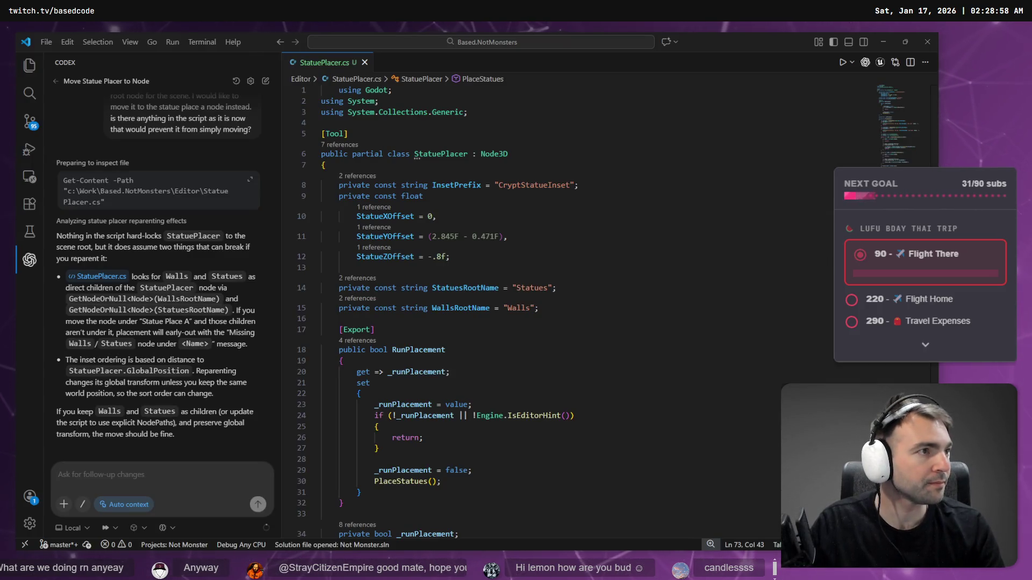
pyautogui.hotkey('alt', 'Tab')
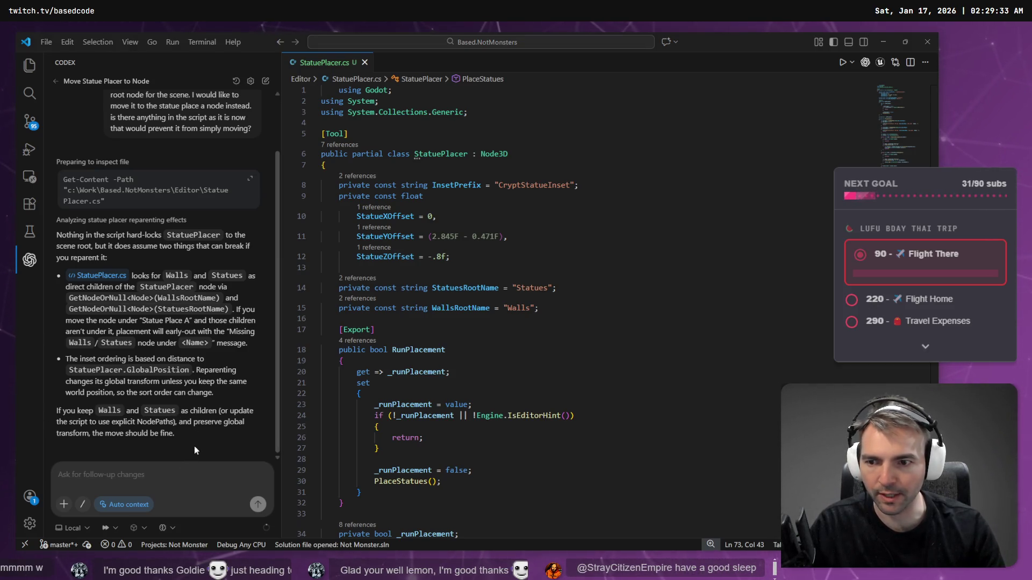
pyautogui.hotkey('alt', 'Tab')
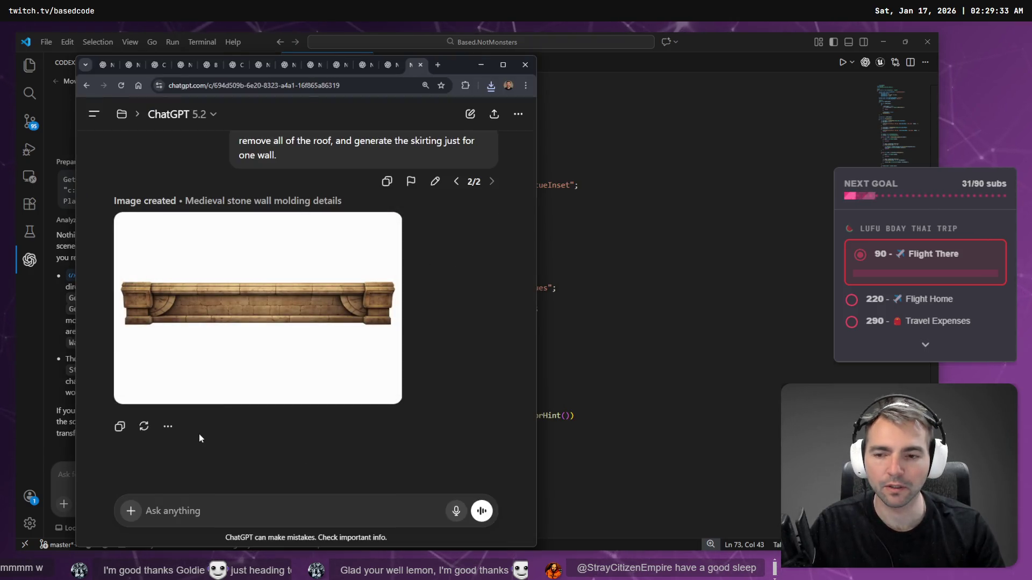
pyautogui.hotkey('alt', 'Tab')
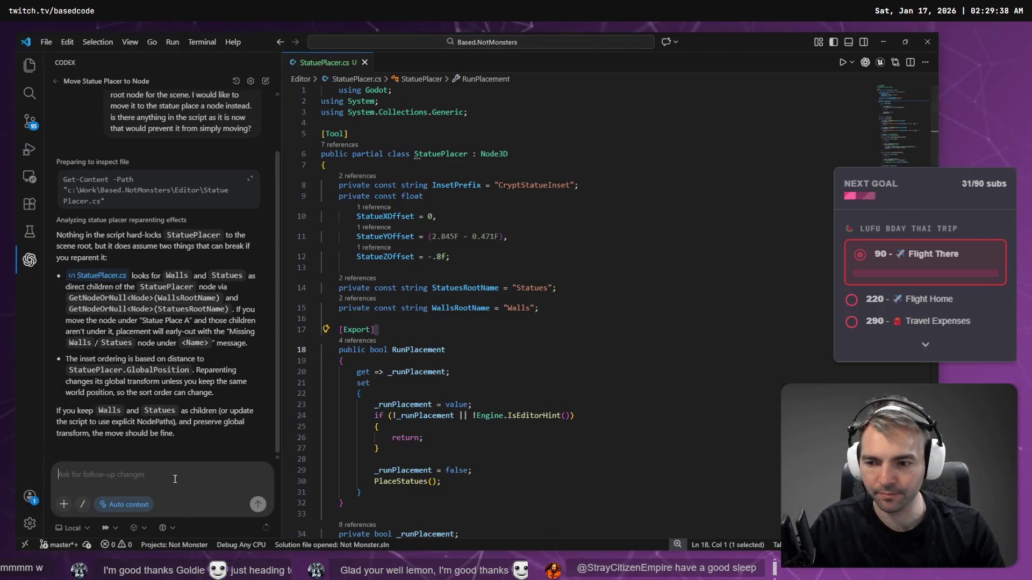
# Step: Dictate and send a follow-up asking Codex to find Walls and Statues among the parent's children
pyautogui.press('super+h')
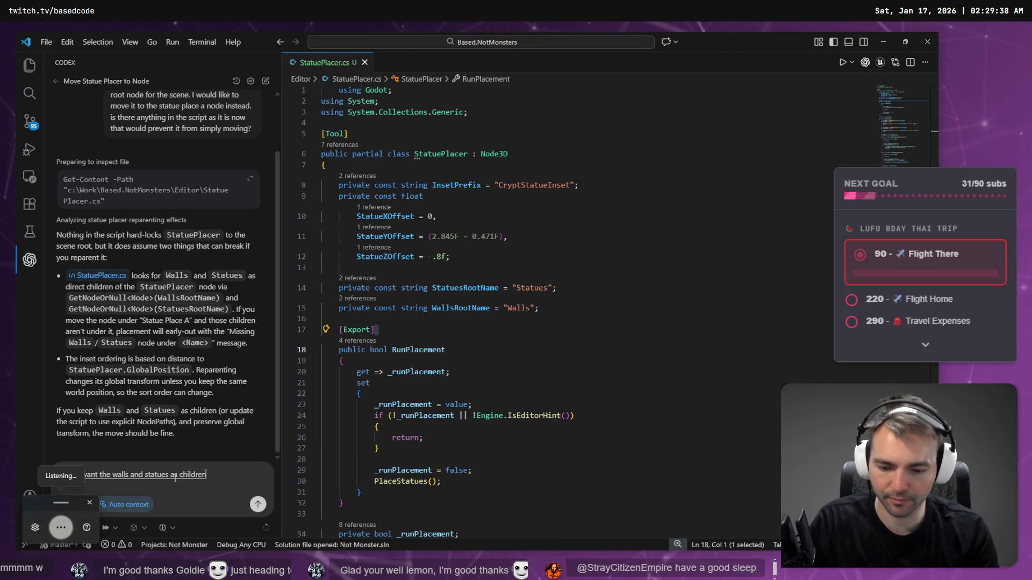
pyautogui.press('super+h')
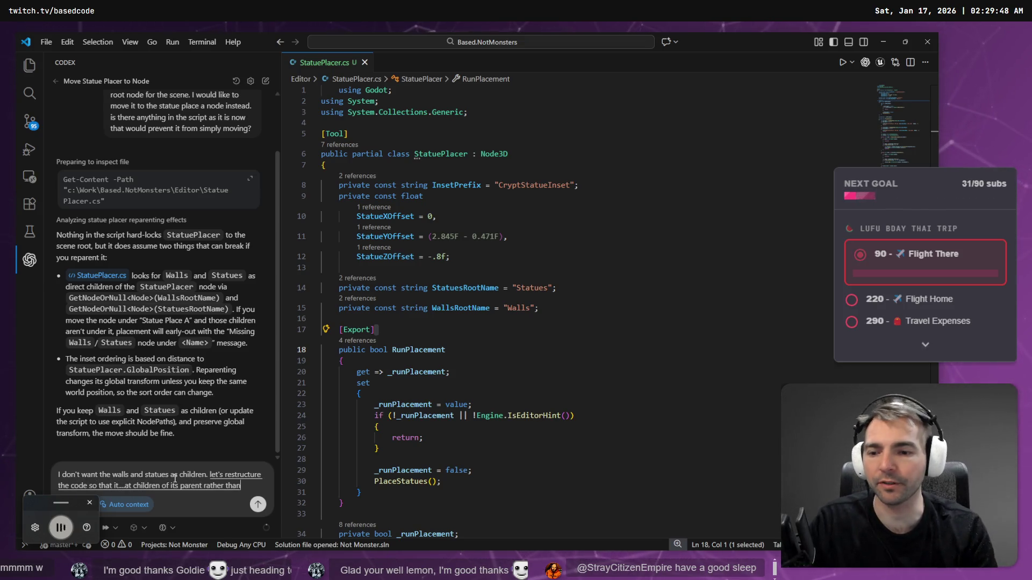
pyautogui.press('super+h')
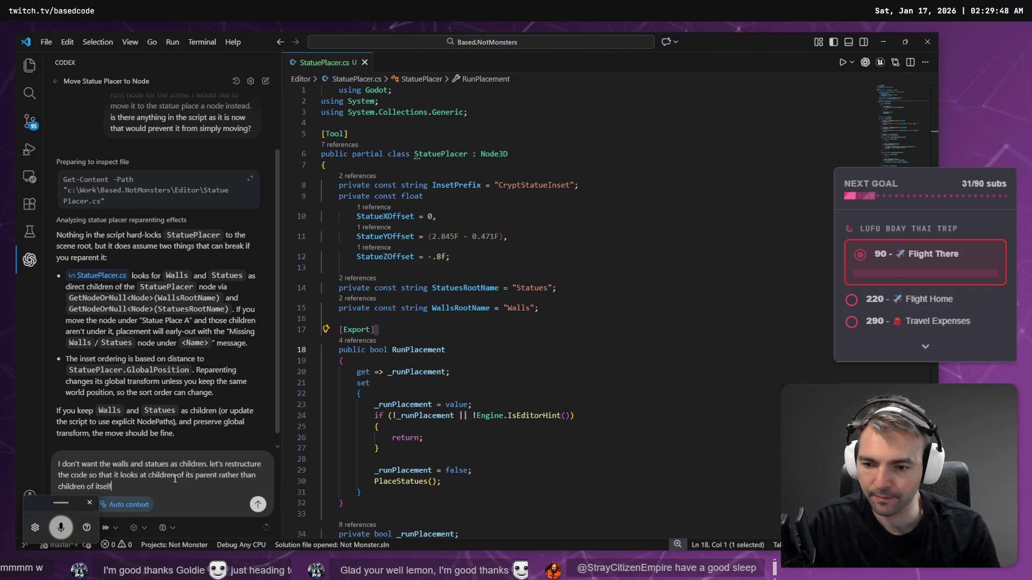
pyautogui.press('Return')
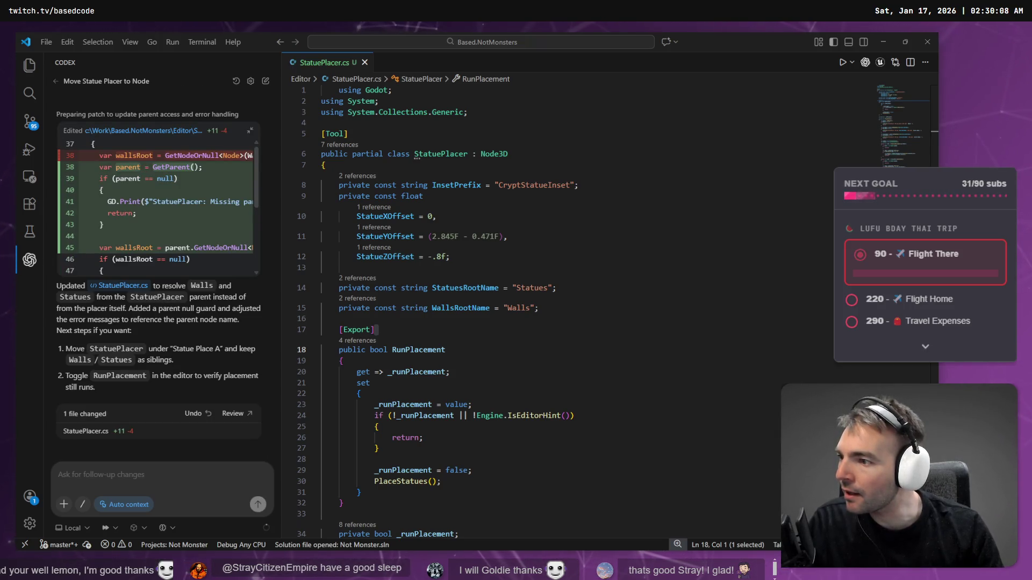
# Step: Review PlaceStatues now resolving Walls and Statues via parent.GetNodeOrNull, then go back to Godot
pyautogui.press('Left')
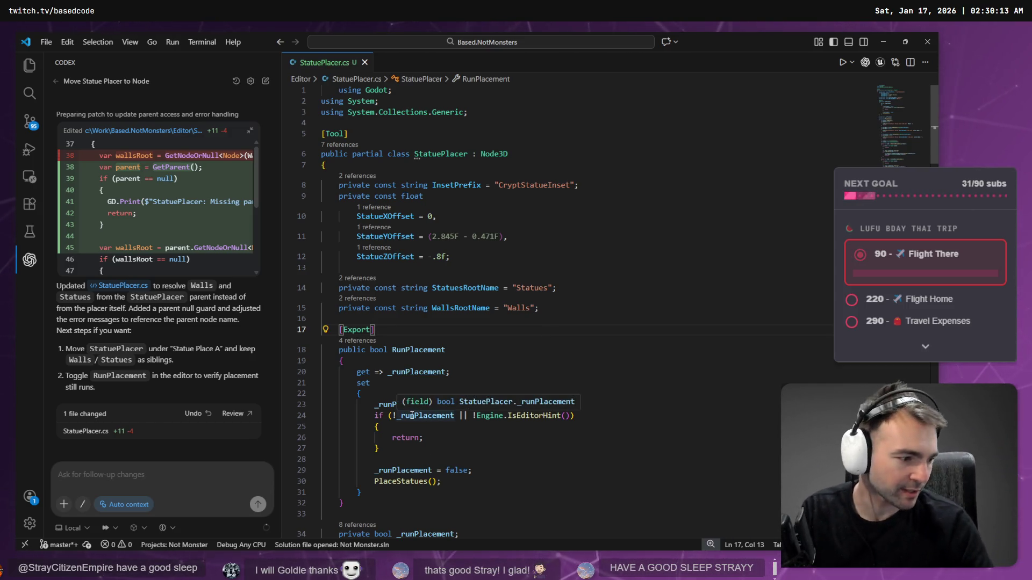
pyautogui.scroll(-5, 530, 321)
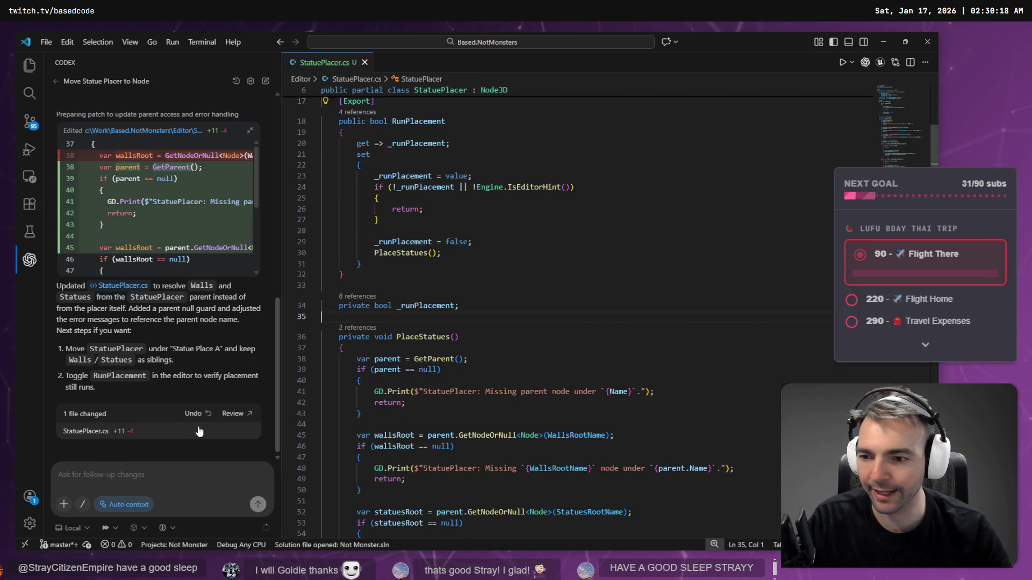
pyautogui.click(530, 321)
pyautogui.scroll(-6, 607, 293)
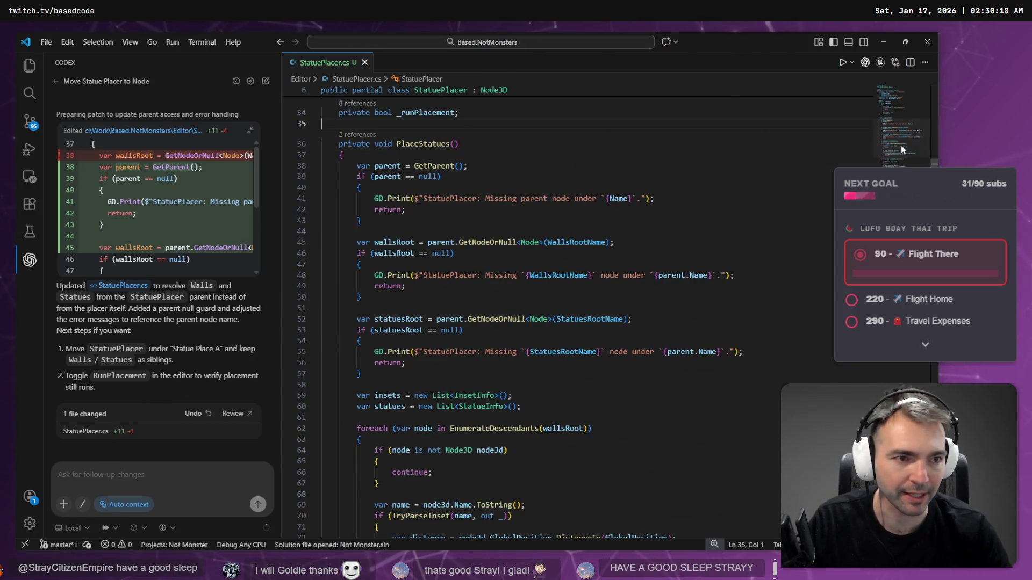
pyautogui.scroll(-20, 591, 301)
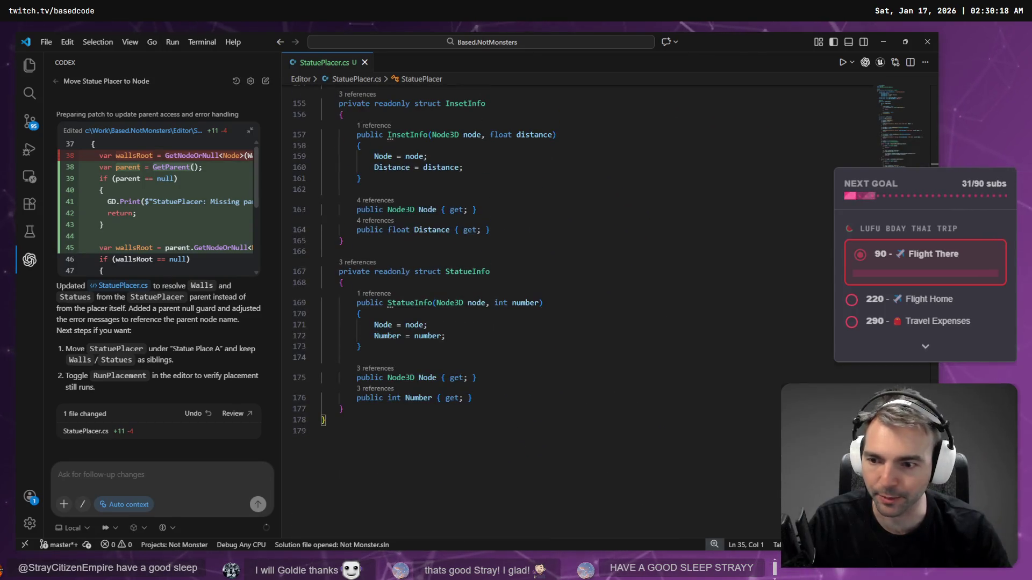
pyautogui.scroll(4, 461, 239)
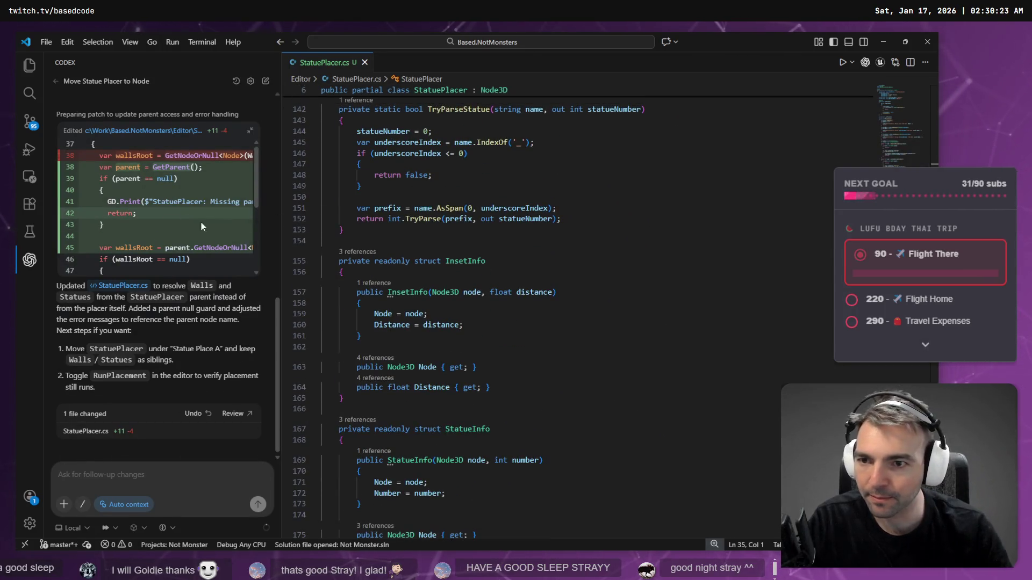
pyautogui.scroll(-1, 461, 239)
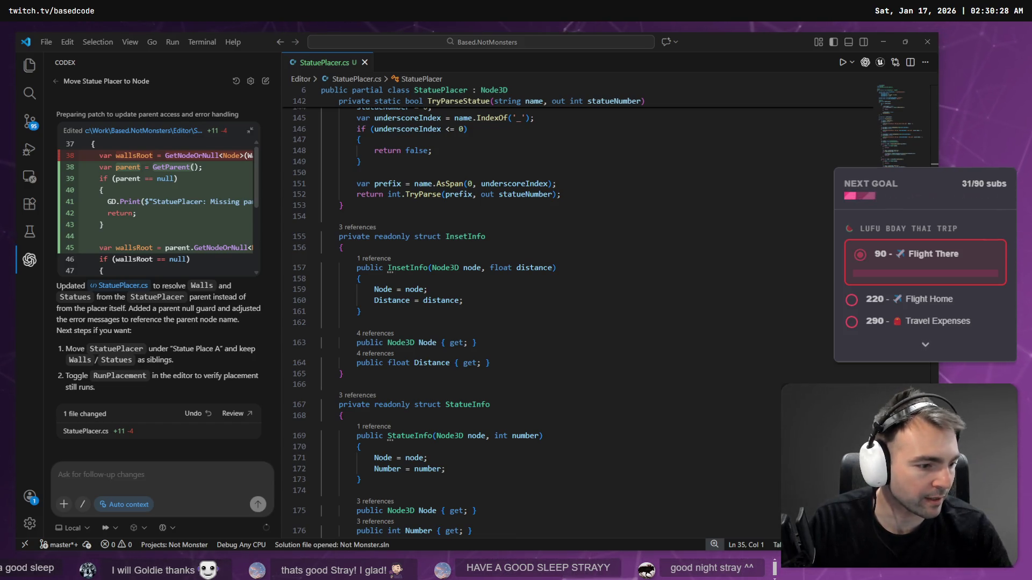
pyautogui.hotkey('alt', 'Tab')
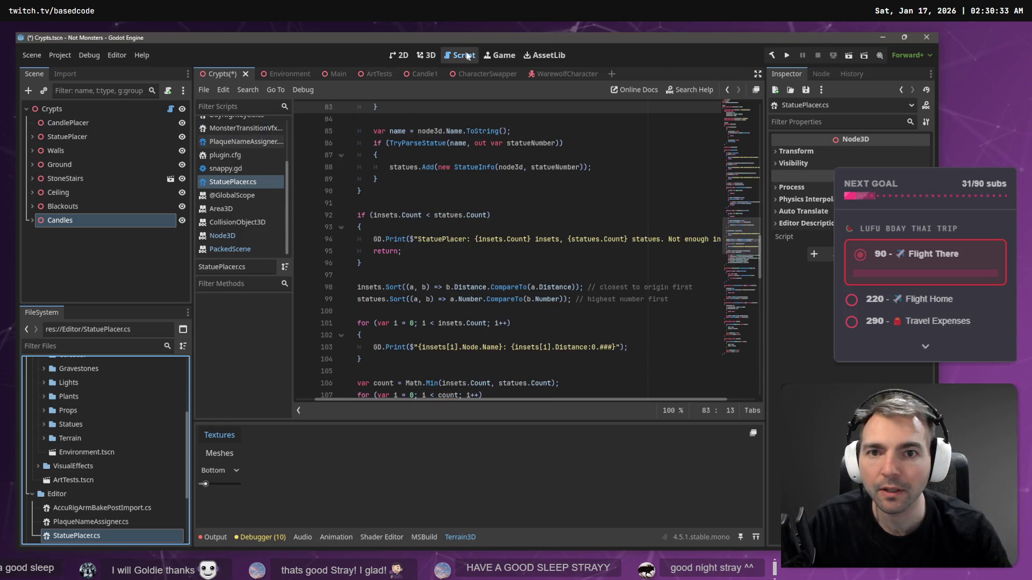
# Step: Clear the StatuePlacer script from the Crypts root node in the 3D view
pyautogui.click(426, 55)
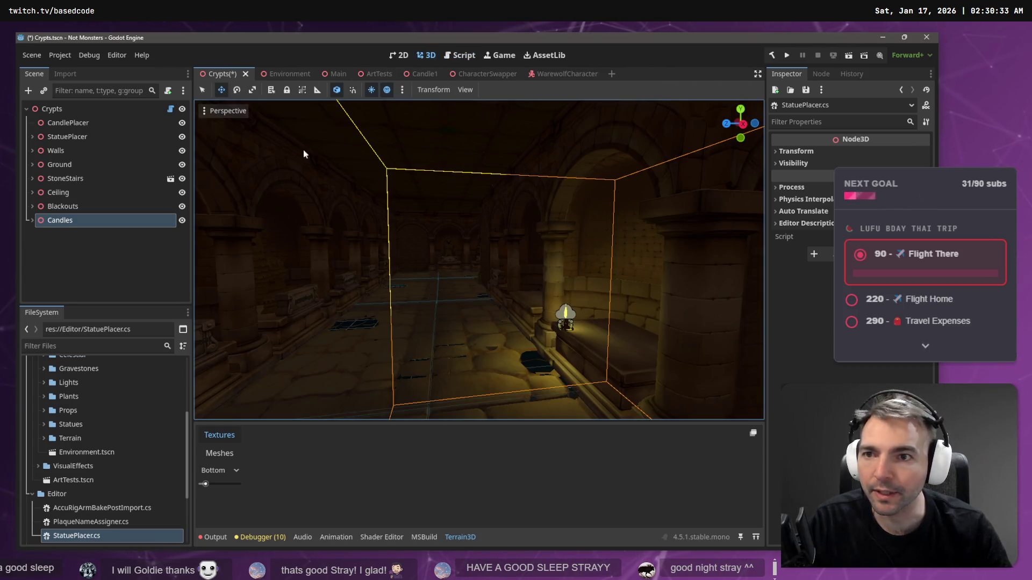
pyautogui.click(137, 109)
pyautogui.click(923, 289)
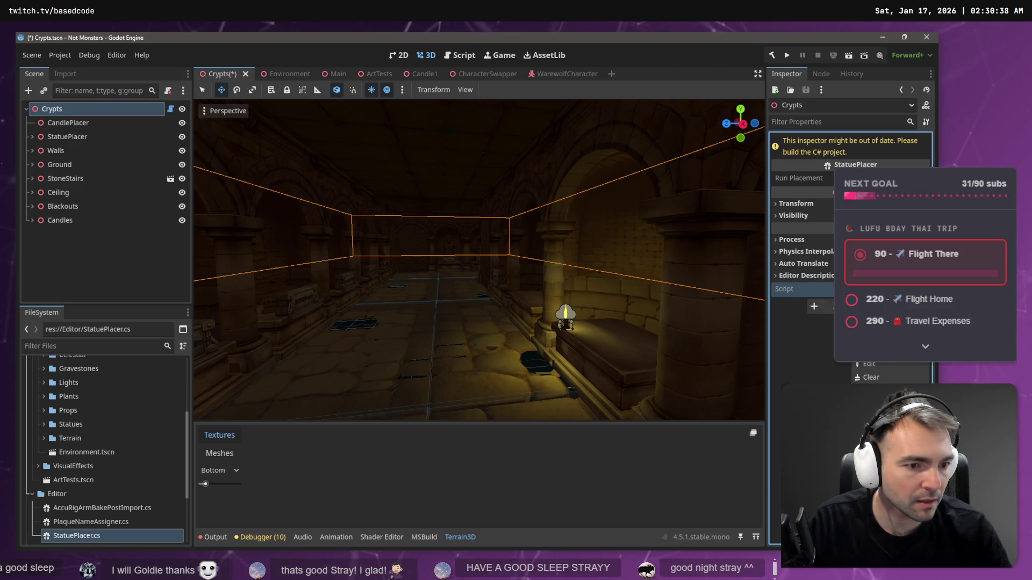
pyautogui.click(870, 377)
# Step: Load StatuePlacer.cs from res://Editor onto the Statues node
pyautogui.click(67, 137)
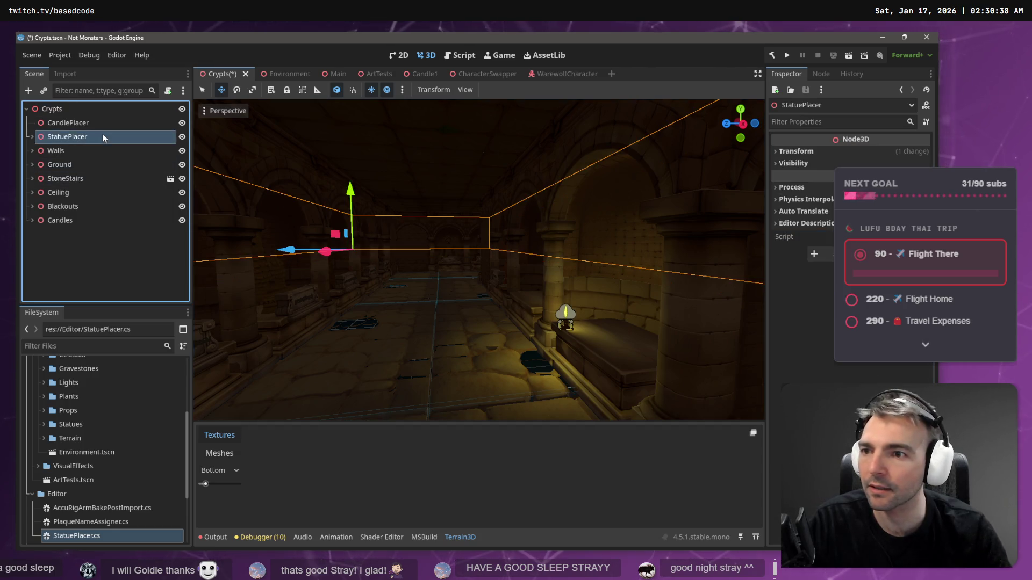
pyautogui.click(887, 236)
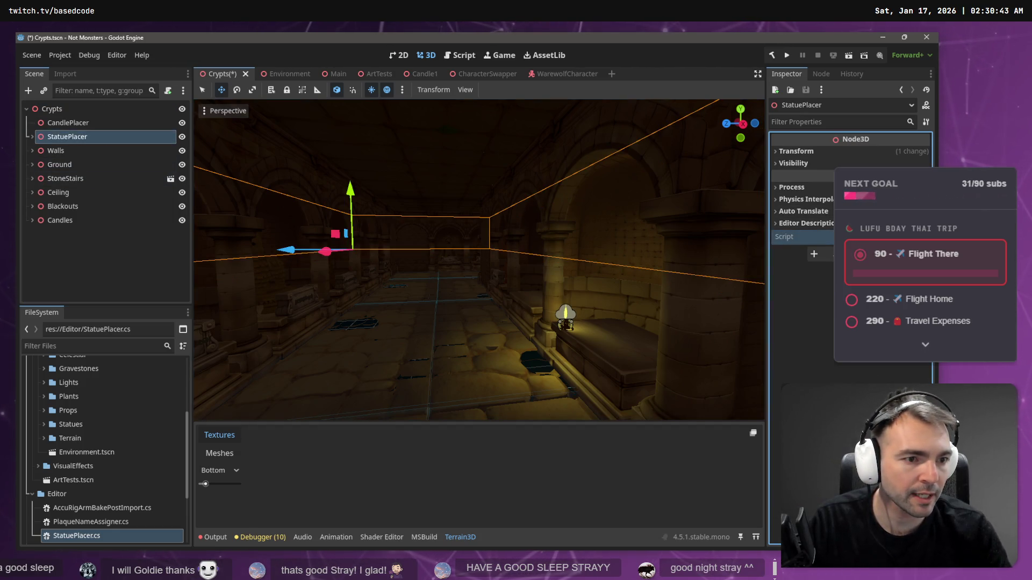
pyautogui.click(886, 279)
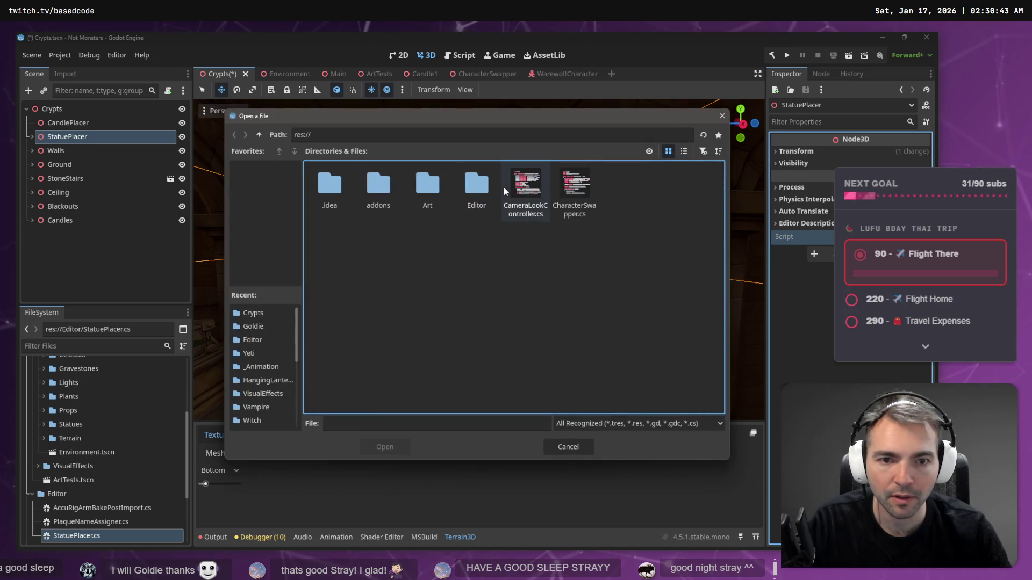
pyautogui.doubleClick(475, 188)
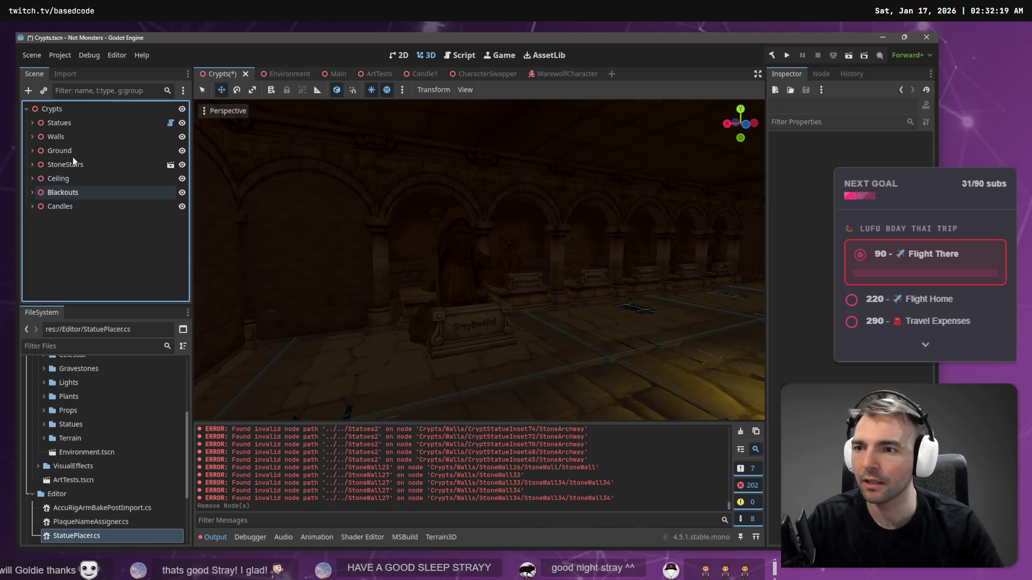
pyautogui.click(85, 124)
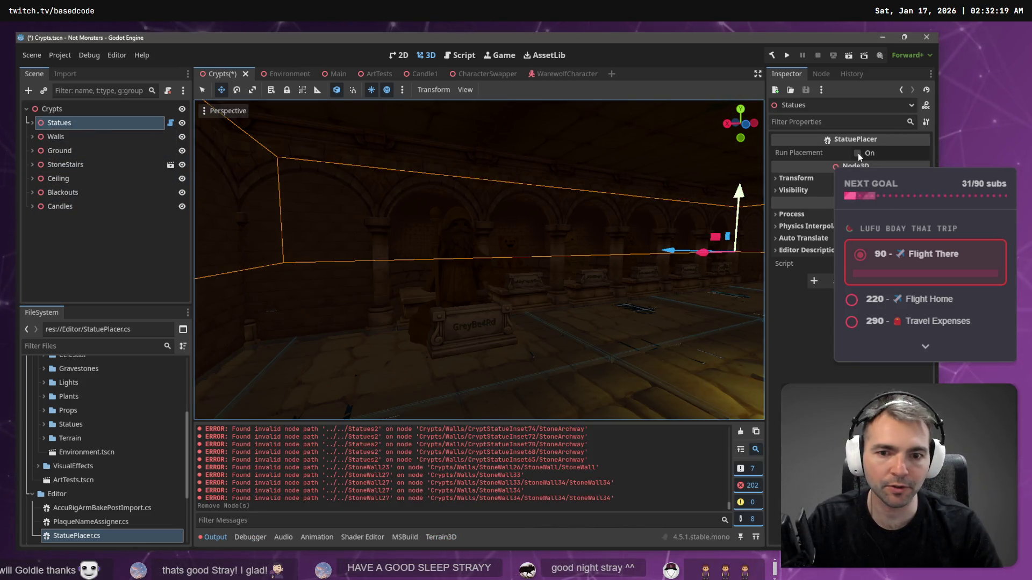
# Step: Tick Run Placement on Statues, check the niche plaques in the viewport, and save Crypts
pyautogui.click(857, 153)
pyautogui.moveTo(535, 273)
pyautogui.mouseDown()
pyautogui.moveTo(452, 273)
pyautogui.moveTo(514, 283)
pyautogui.mouseUp()
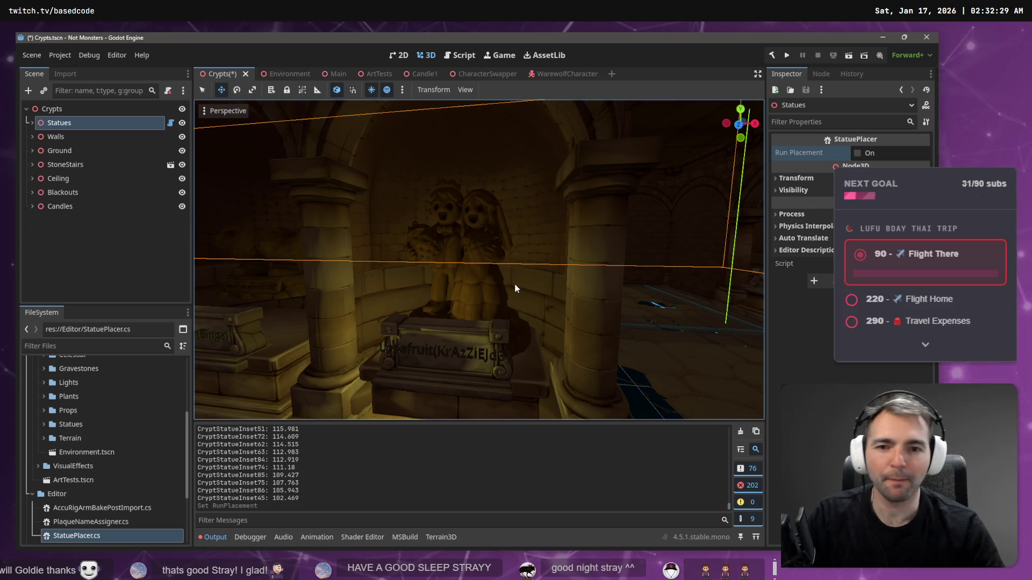
pyautogui.moveTo(495, 300); pyautogui.dragTo(320, 293)
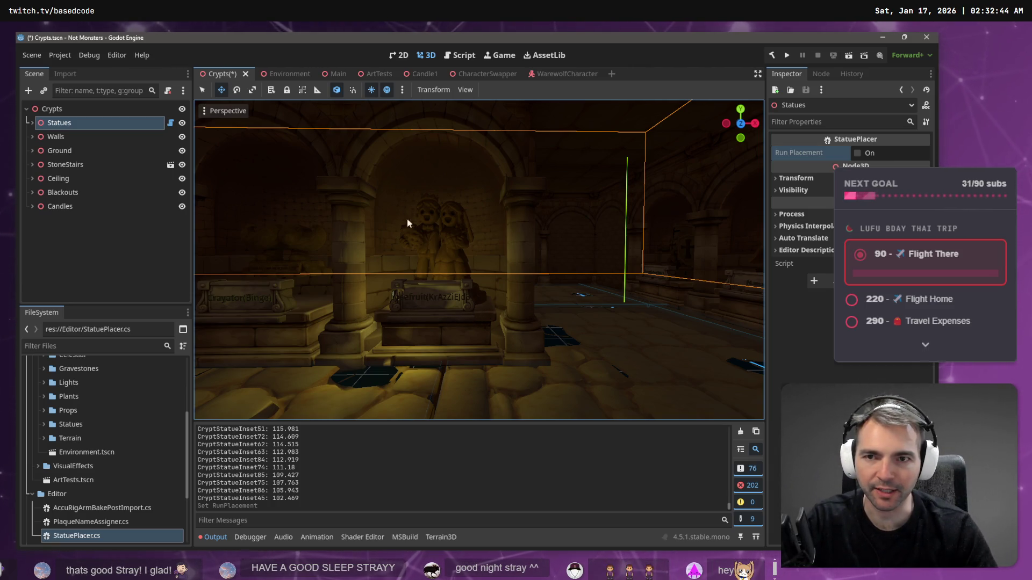
pyautogui.click(107, 273)
pyautogui.hotkey('ctrl', 's')
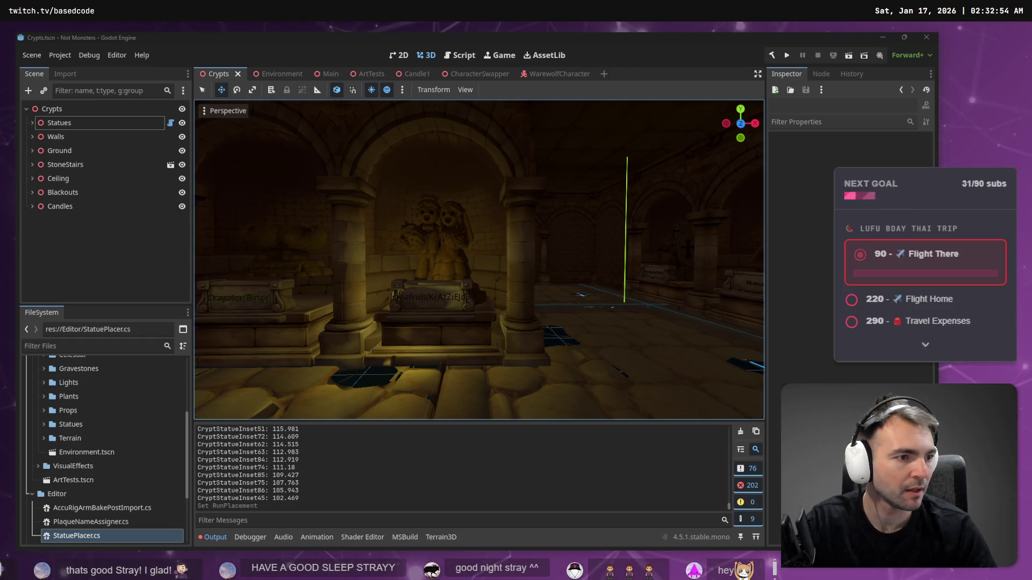
# Step: Select the StatuePlaque node and reveal its files in the FileSystem
pyautogui.click(73, 382)
pyautogui.click(416, 297)
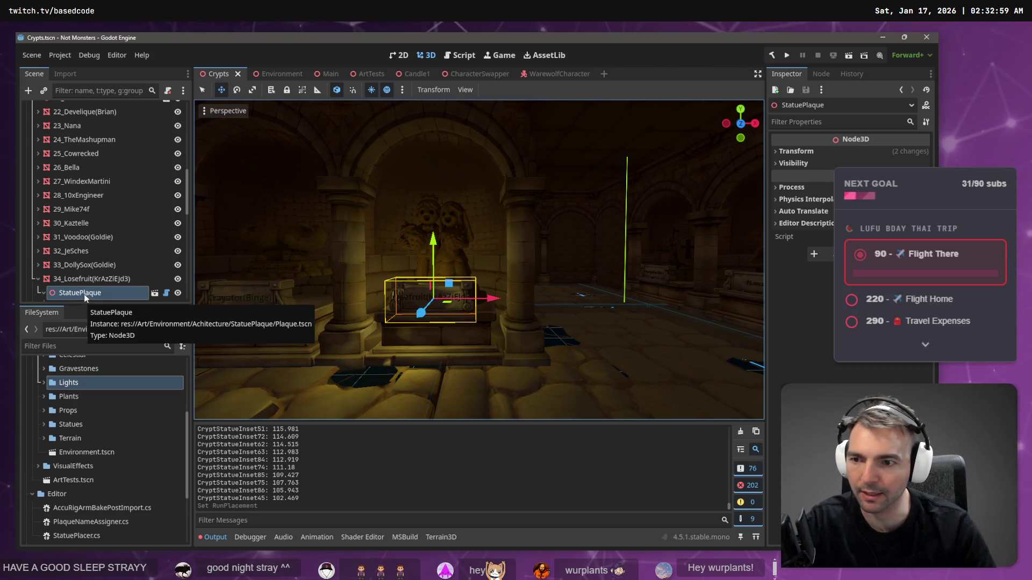
pyautogui.rightClick(110, 293)
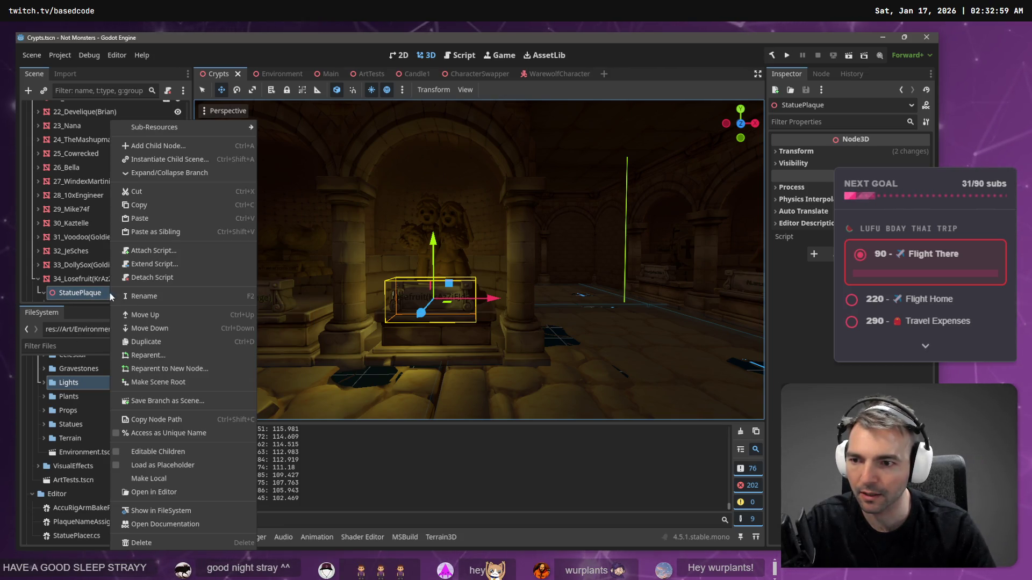
pyautogui.click(184, 511)
# Step: Select StatuePlaque.fbx with its four texture images, attempt deletion, then cancel
pyautogui.click(91, 497)
pyautogui.scroll(-1, 107, 516)
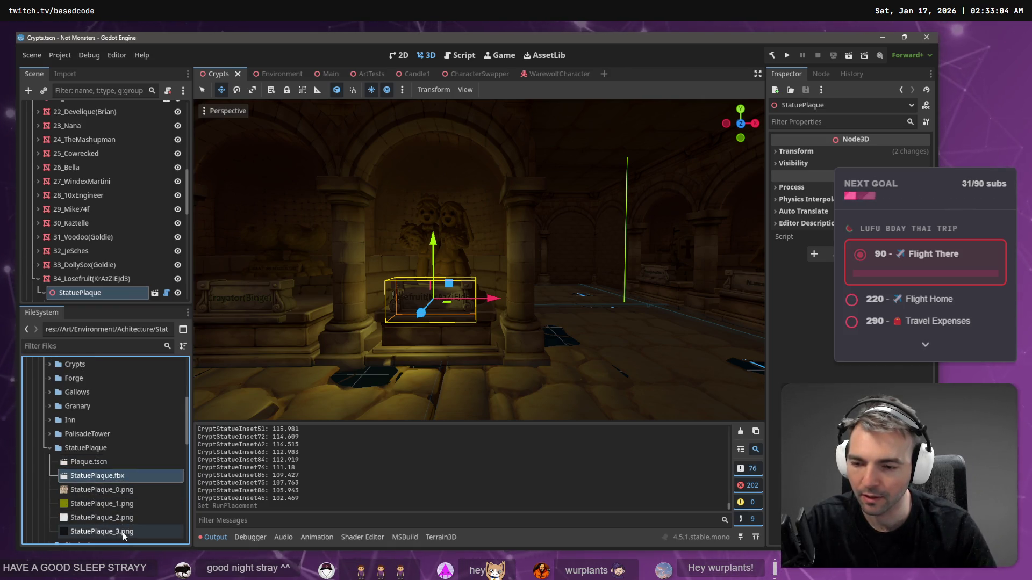
pyautogui.keyDown('shift'); pyautogui.click(122, 533); pyautogui.keyUp('shift')
pyautogui.press('Delete')
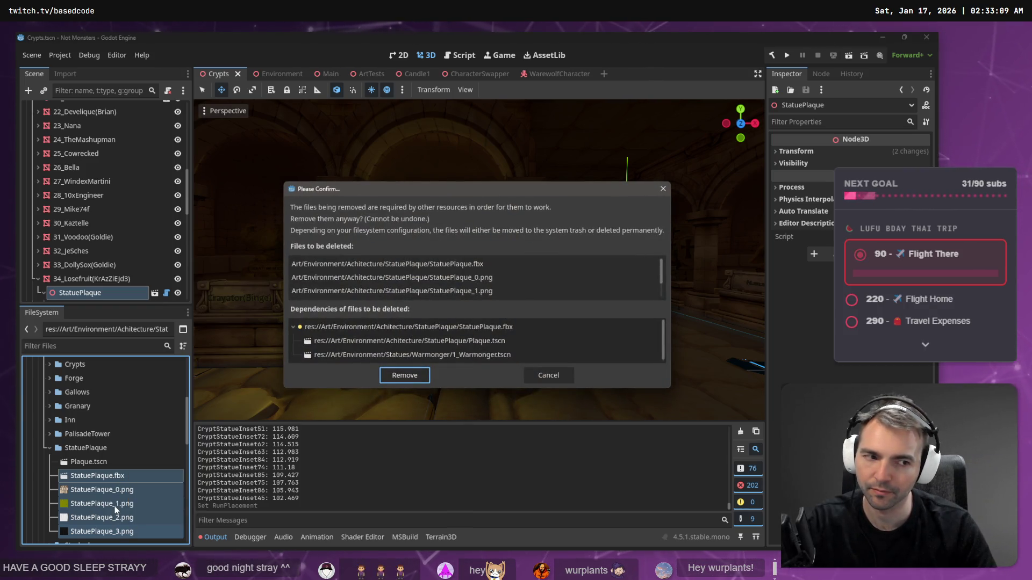
pyautogui.press('Escape')
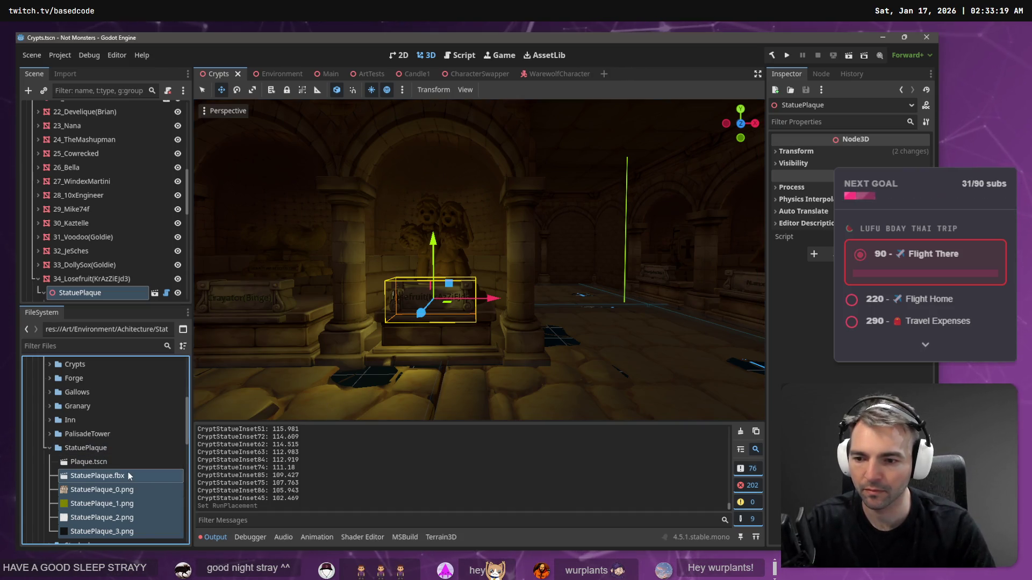
# Step: Rename StatuePlaque.fbx to StatuePlaque1.fbx
pyautogui.click(94, 476)
pyautogui.press('F2')
pyautogui.write('1')
pyautogui.press('Return')
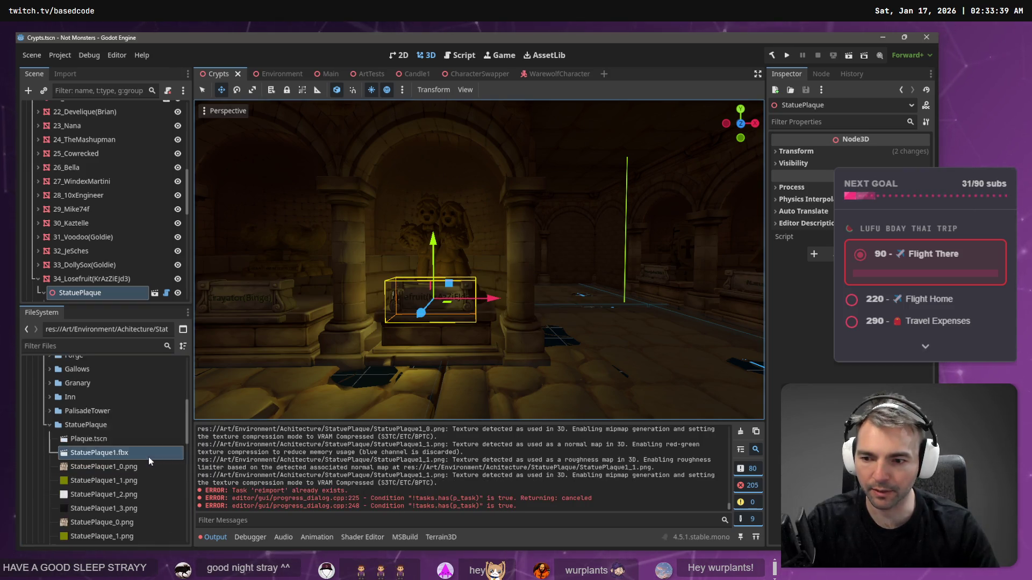
# Step: Delete the old StatuePlaque_0 to StatuePlaque_3 textures, then start renaming StatuePlaque1.fbx
pyautogui.scroll(-3, 148, 456)
pyautogui.click(131, 474)
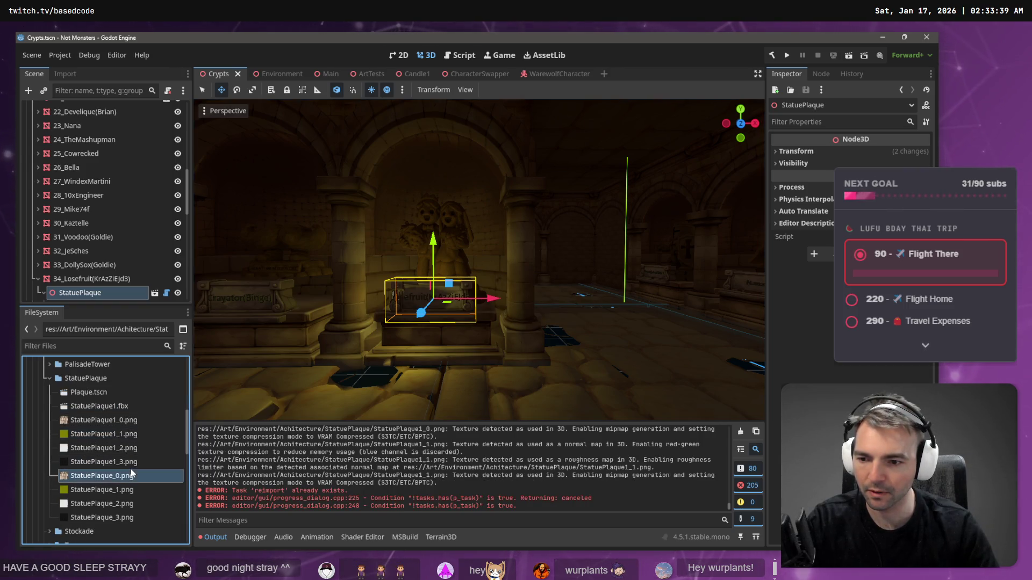
pyautogui.keyDown('shift'); pyautogui.click(130, 518); pyautogui.keyUp('shift')
pyautogui.press('Delete')
pyautogui.press('Return')
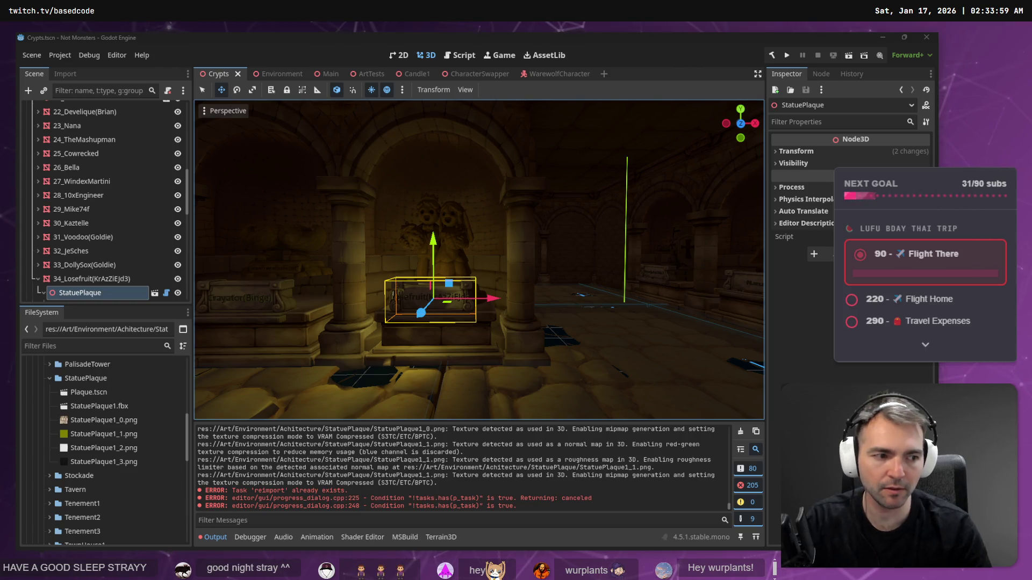
pyautogui.click(104, 407)
pyautogui.press('F2')
# Step: Finish renaming the plaque model file, then delete the four StatuePlaque1_0–3 texture images
pyautogui.write('StatuePlaque')
pyautogui.press('Return')
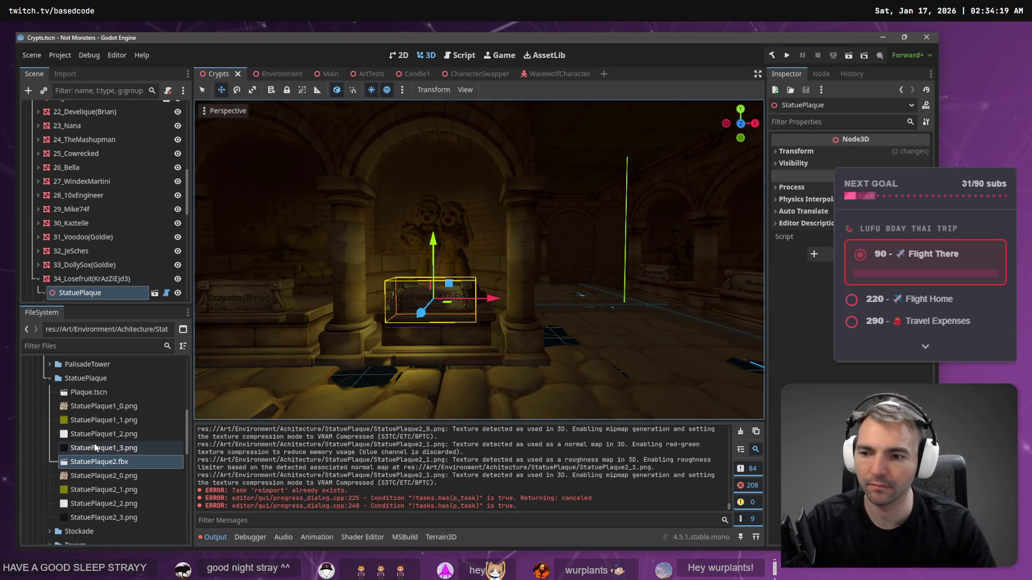
pyautogui.moveTo(171, 407)
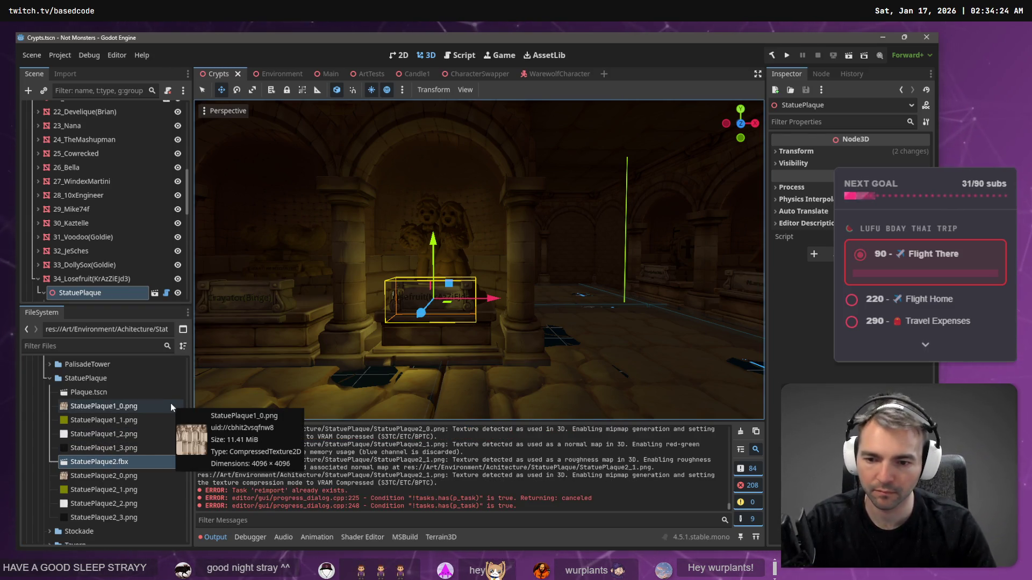
pyautogui.click(118, 447)
pyautogui.keyDown('shift'); pyautogui.click(118, 408); pyautogui.keyUp('shift')
pyautogui.press('Delete')
pyautogui.press('Return')
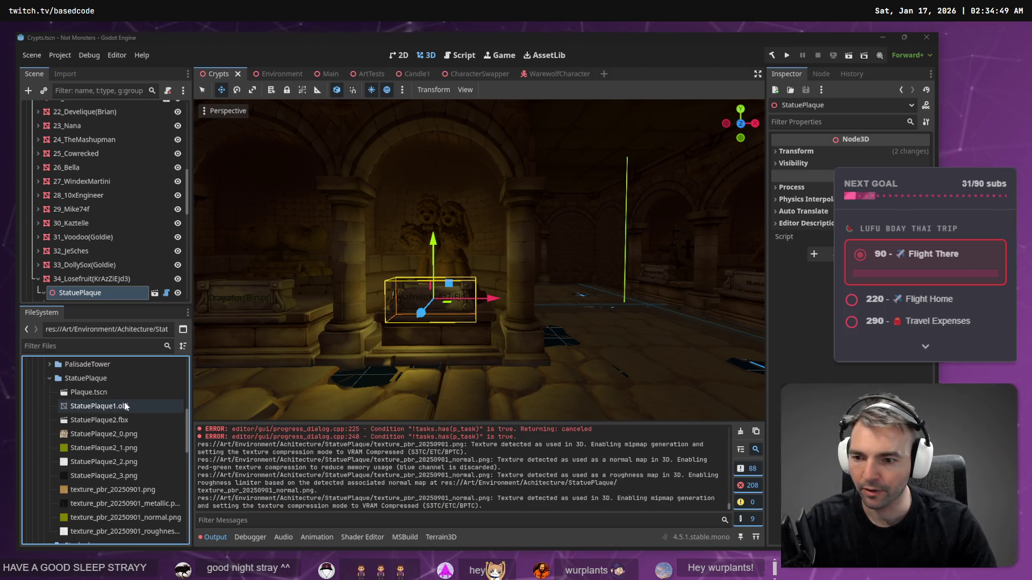
# Step: Open the Plaque scene, hide the ornate plaque, and add StatuePlaque1.obj to it
pyautogui.doubleClick(101, 392)
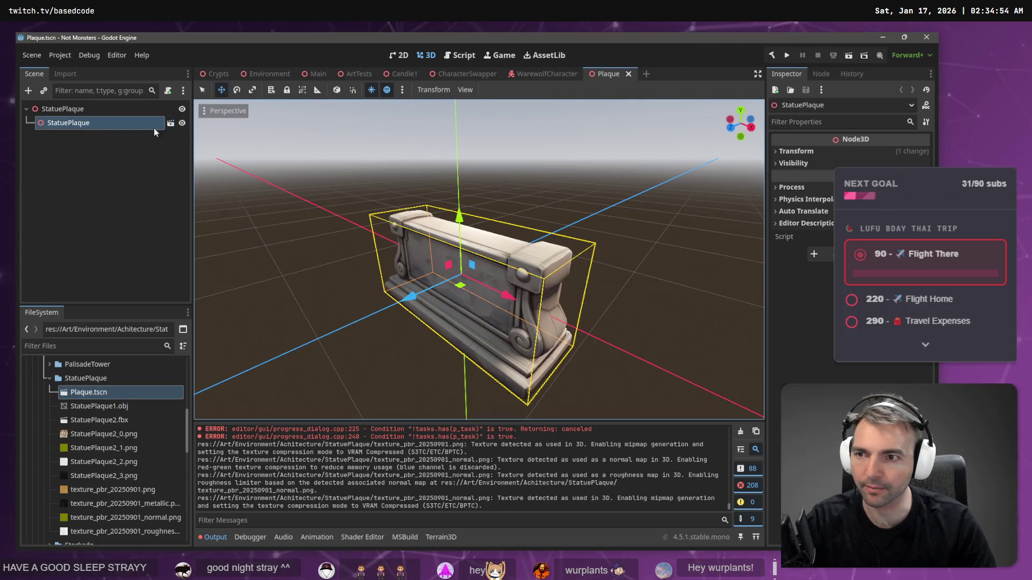
pyautogui.click(182, 123)
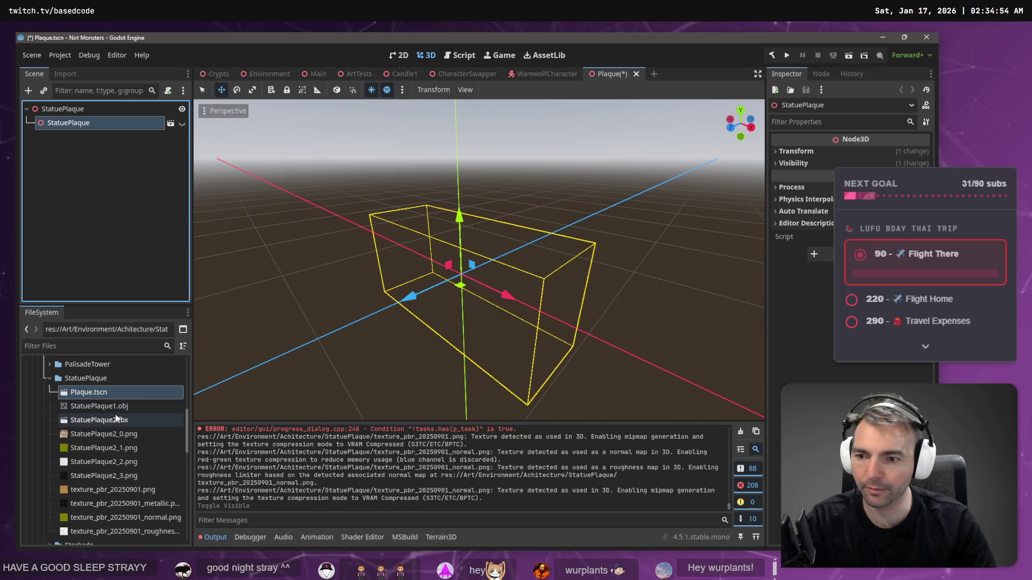
pyautogui.moveTo(98, 424)
pyautogui.mouseDown()
pyautogui.moveTo(108, 140)
pyautogui.moveTo(75, 119)
pyautogui.mouseUp()
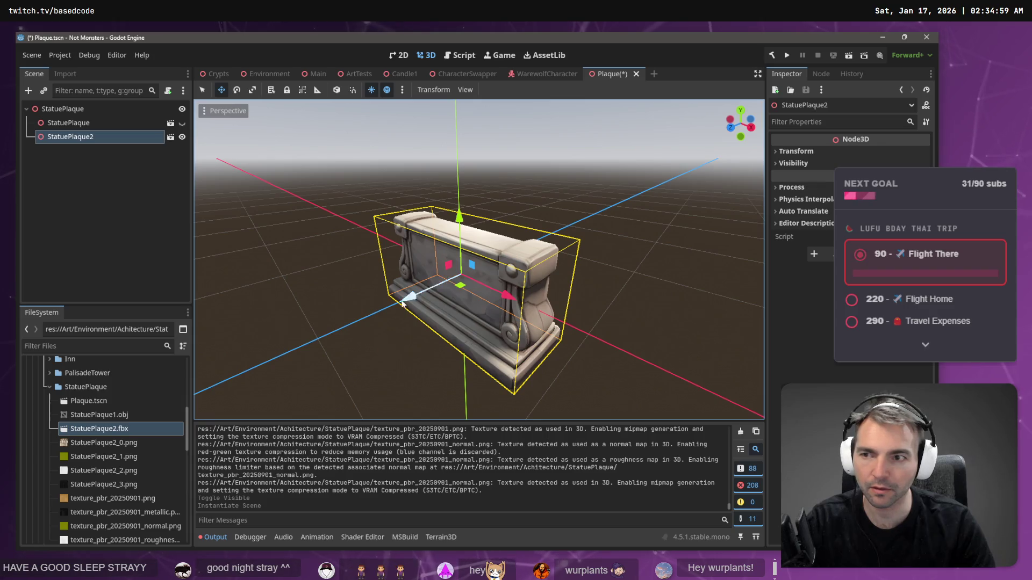
pyautogui.hotkey('ctrl', 'z')
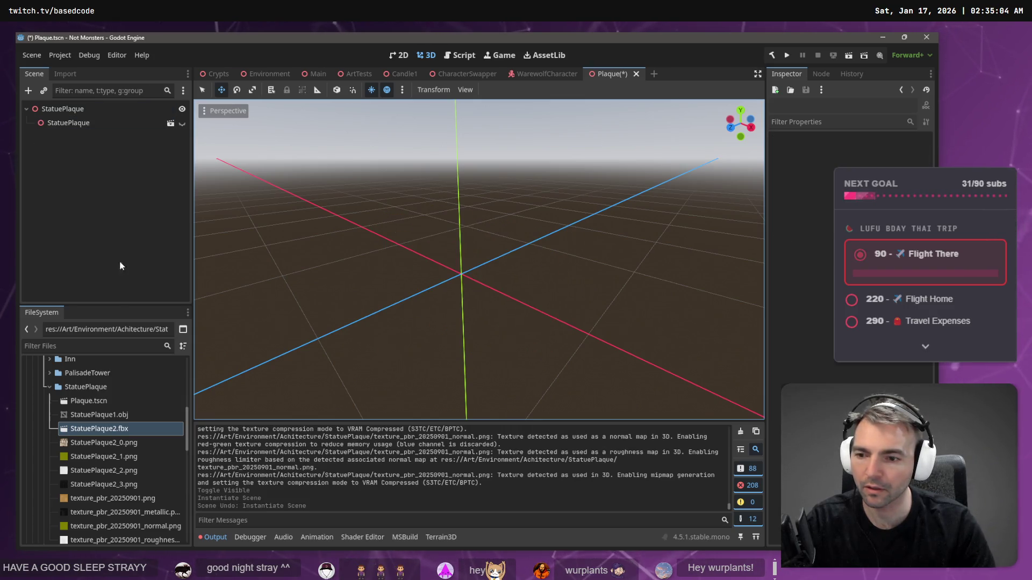
pyautogui.moveTo(125, 421)
pyautogui.mouseDown()
pyautogui.moveTo(80, 109)
pyautogui.moveTo(107, 400)
pyautogui.moveTo(372, 351)
pyautogui.moveTo(432, 280)
pyautogui.mouseUp()
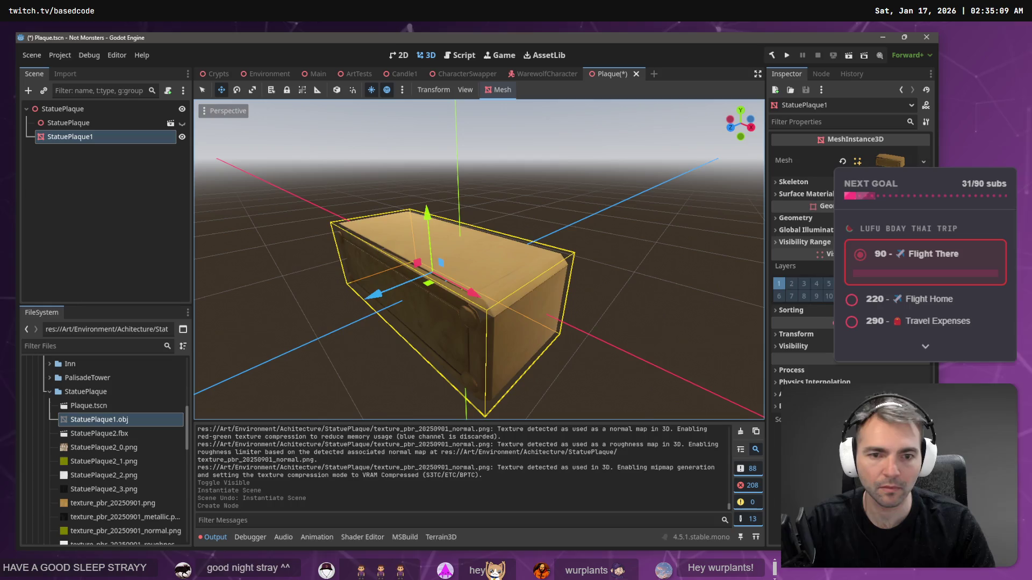
# Step: Set the StatuePlaque1 mesh's X position to 0
pyautogui.click(797, 334)
pyautogui.click(806, 362)
pyautogui.write('0')
pyautogui.press('Return')
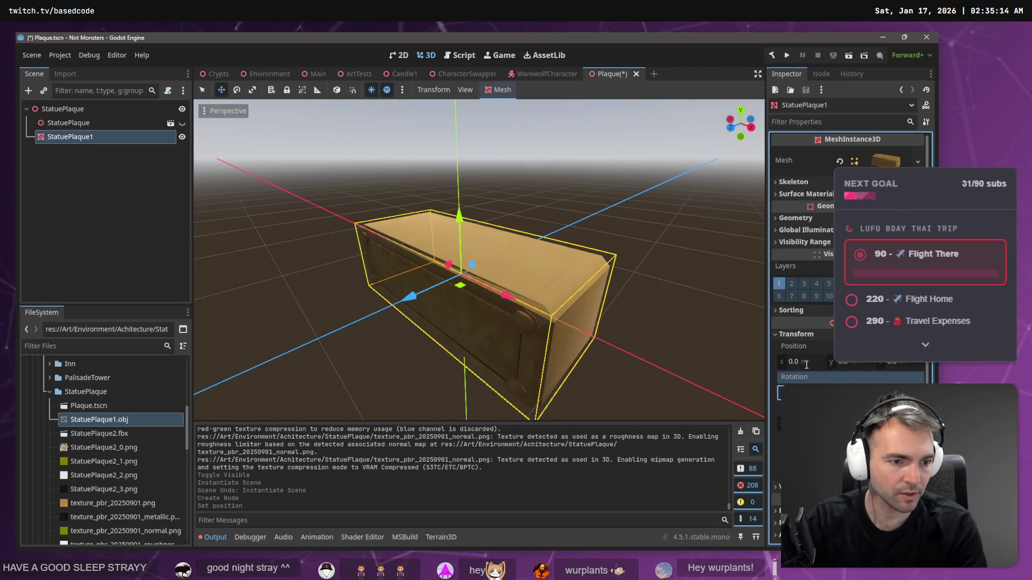
# Step: Unhide the ornate plaque and slide the StatuePlaque1 mesh along Z to line it up
pyautogui.click(114, 171)
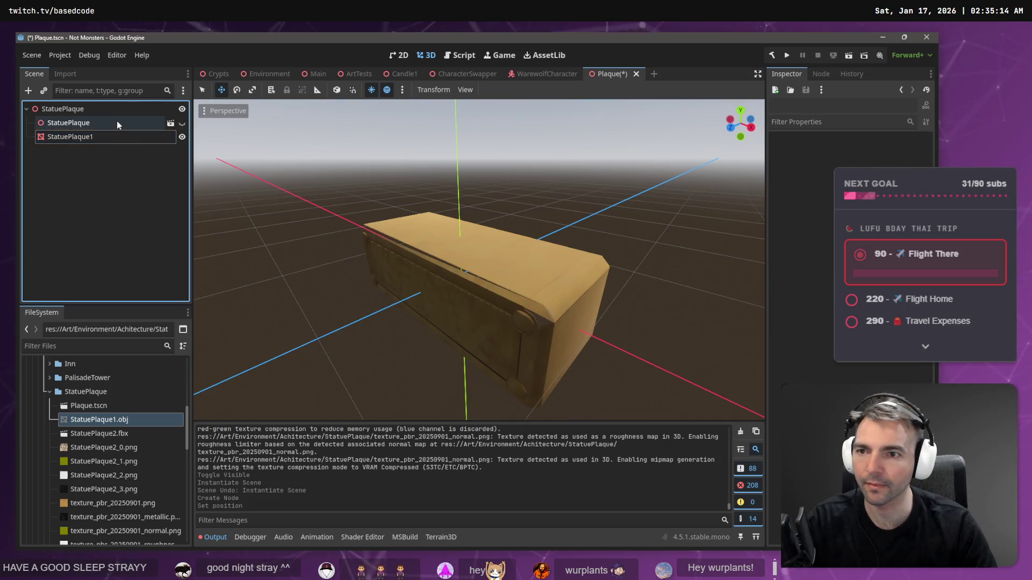
pyautogui.click(182, 123)
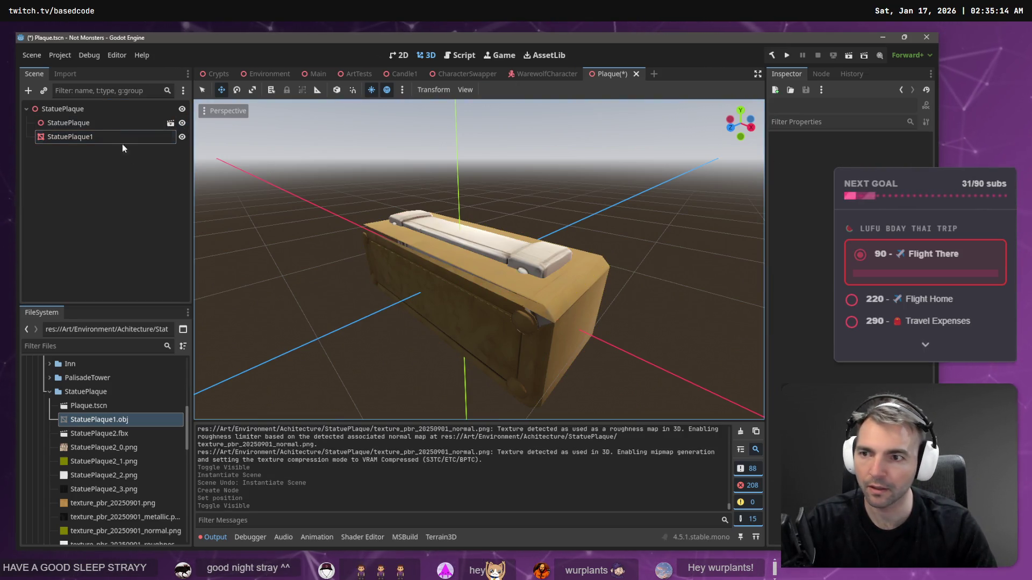
pyautogui.click(94, 136)
pyautogui.moveTo(407, 302); pyautogui.dragTo(440, 291)
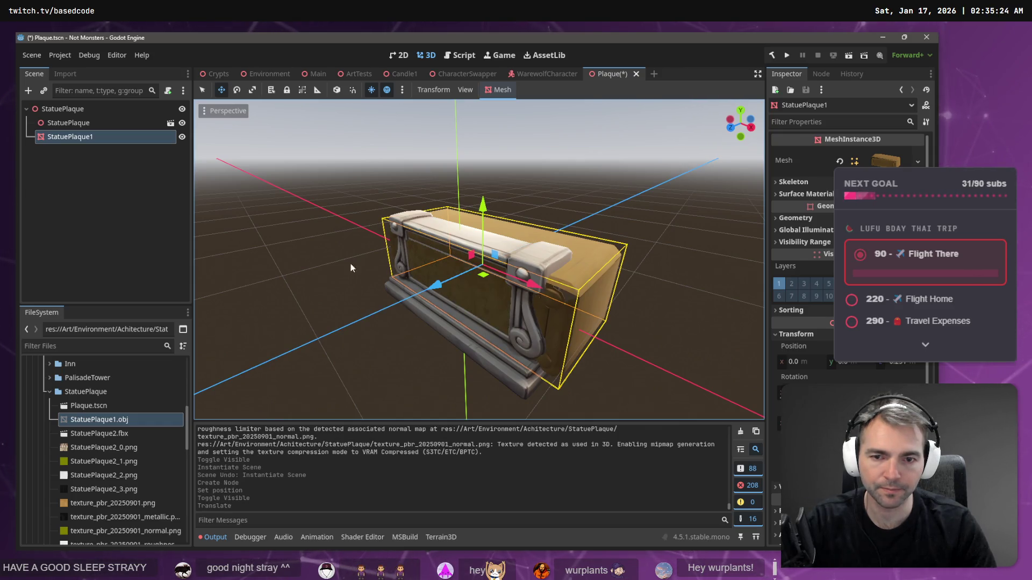
pyautogui.click(182, 124)
pyautogui.hotkey('ctrl', 'z')
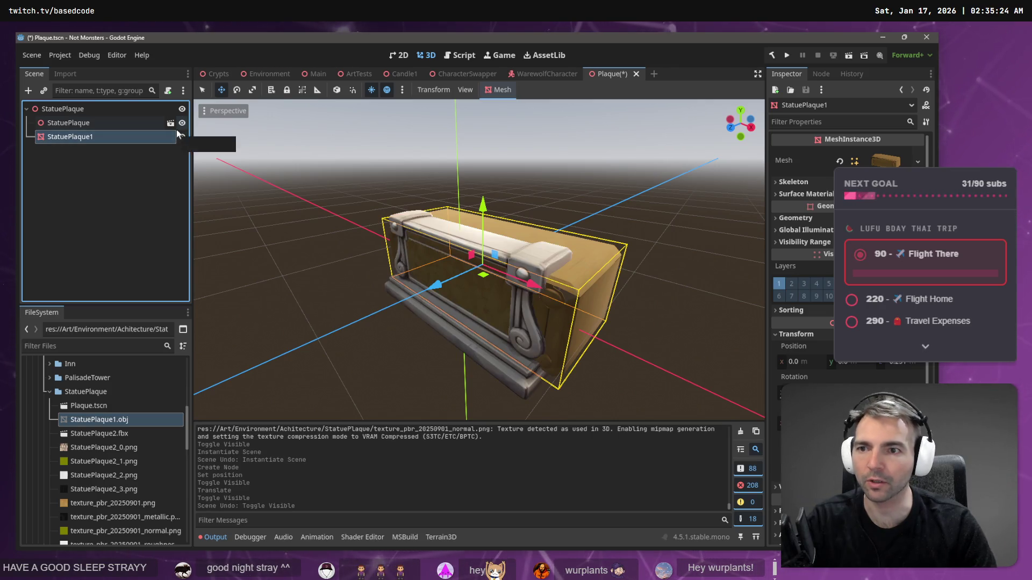
# Step: Try cutting the StatuePlaque1 node, then undo it so the mesh stays in the scene
pyautogui.hotkey('ctrl', 'x')
pyautogui.click(171, 123)
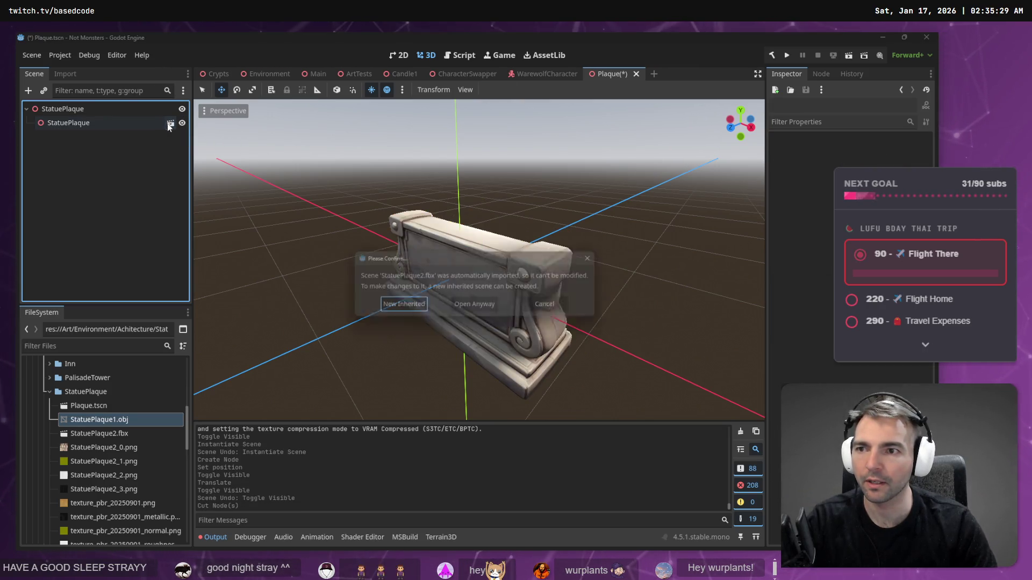
pyautogui.press('Escape')
pyautogui.hotkey('ctrl', 'z')
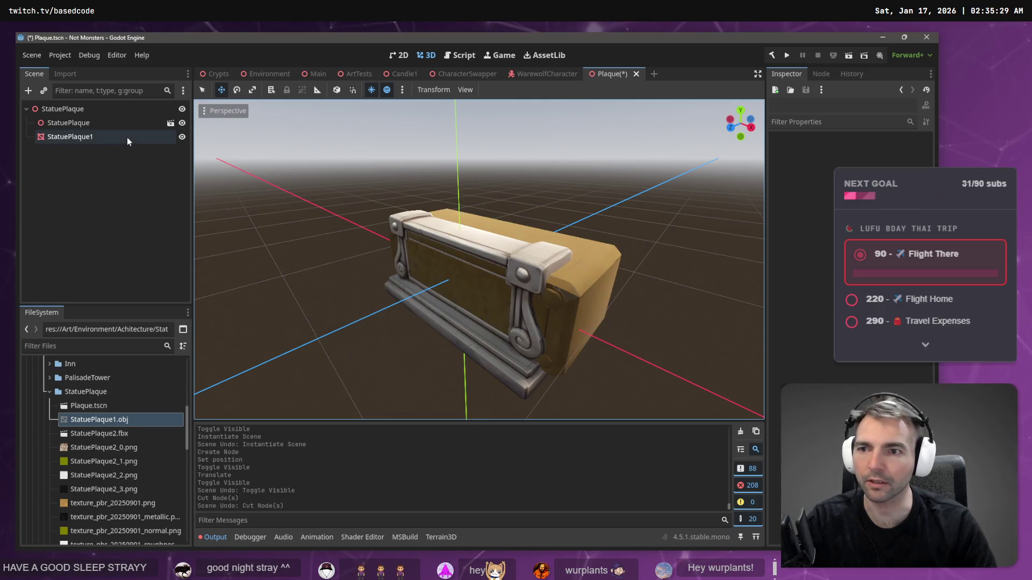
pyautogui.click(122, 137)
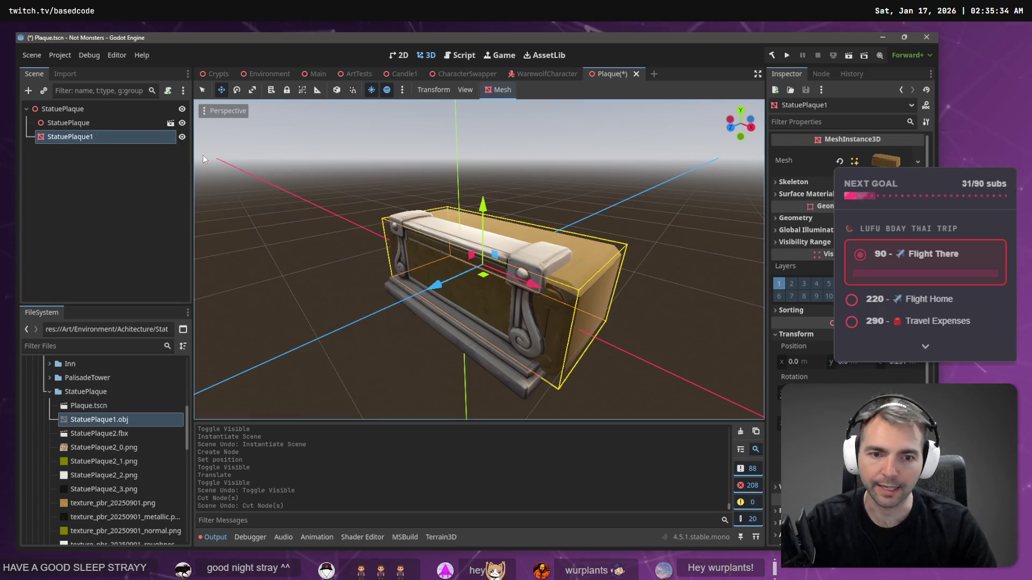
pyautogui.click(279, 189)
# Step: Hide the ornate StatuePlaque, save the Plaque scene, and go back to the Crypts scene
pyautogui.hotkey('ctrl', 's')
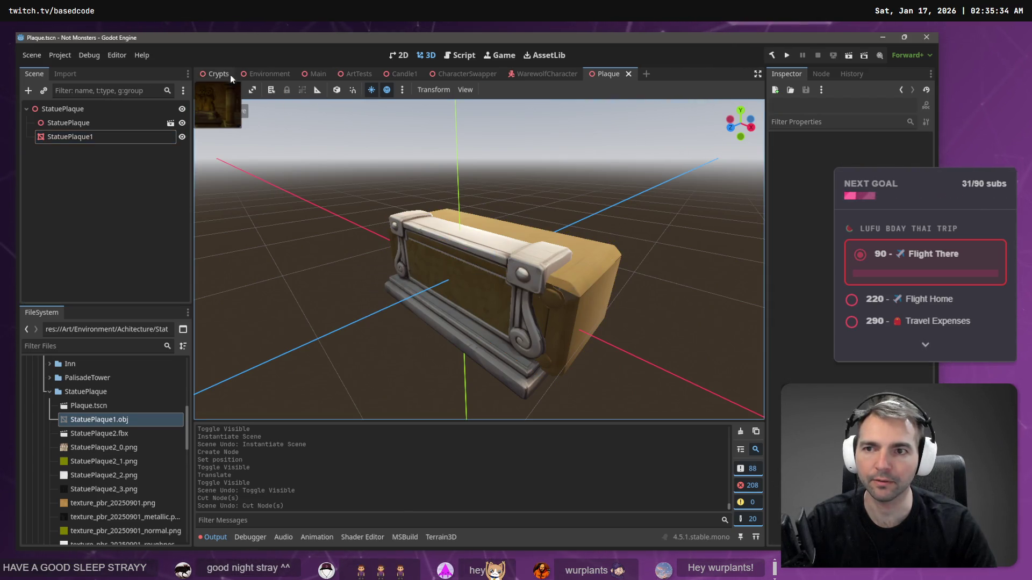
pyautogui.click(181, 123)
pyautogui.hotkey('ctrl', 's')
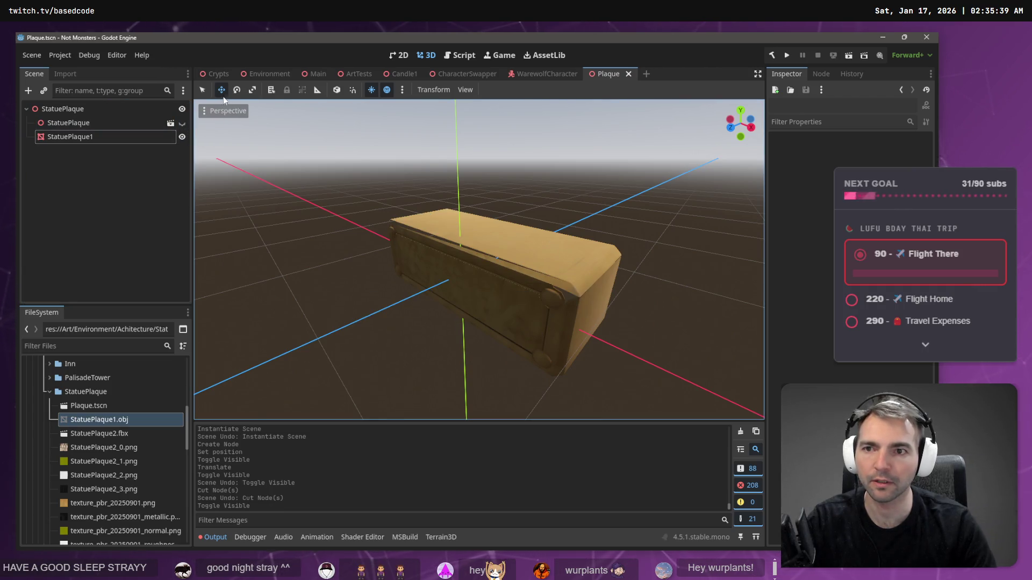
pyautogui.click(219, 75)
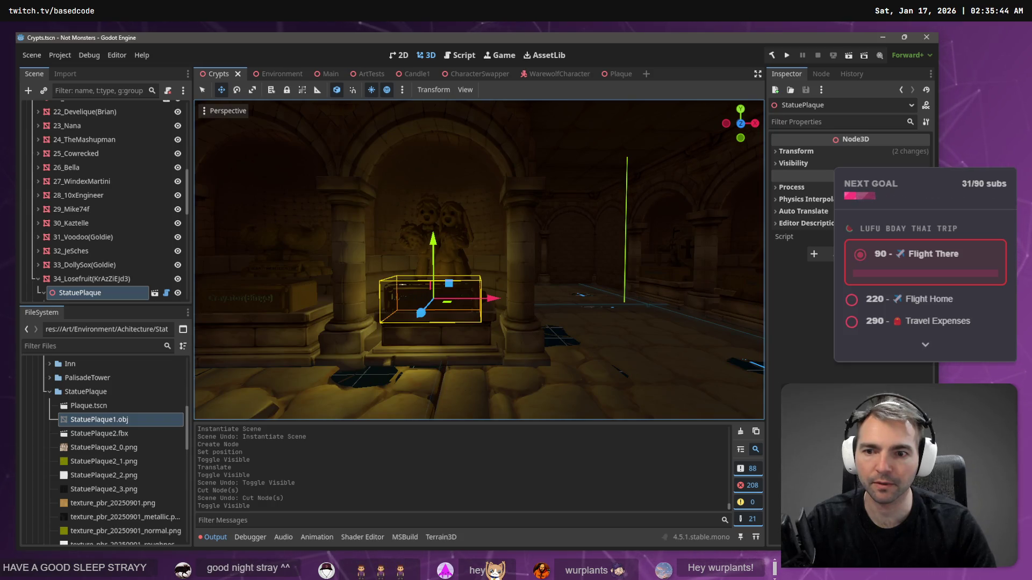
# Step: Fly through the crypt alcoves to inspect the statue plaques and their name text
pyautogui.press('a')
pyautogui.press('a')
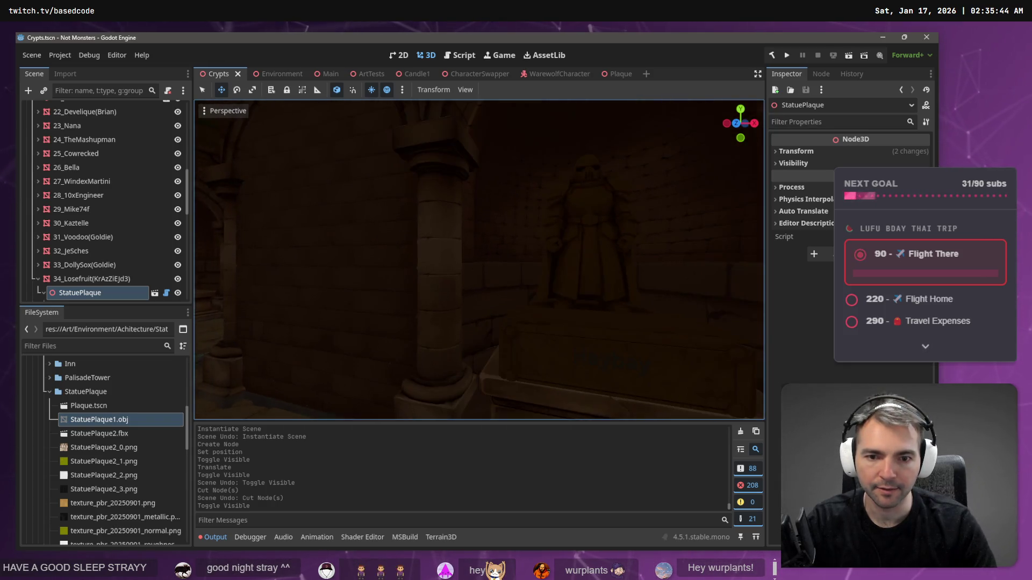
pyautogui.press('d')
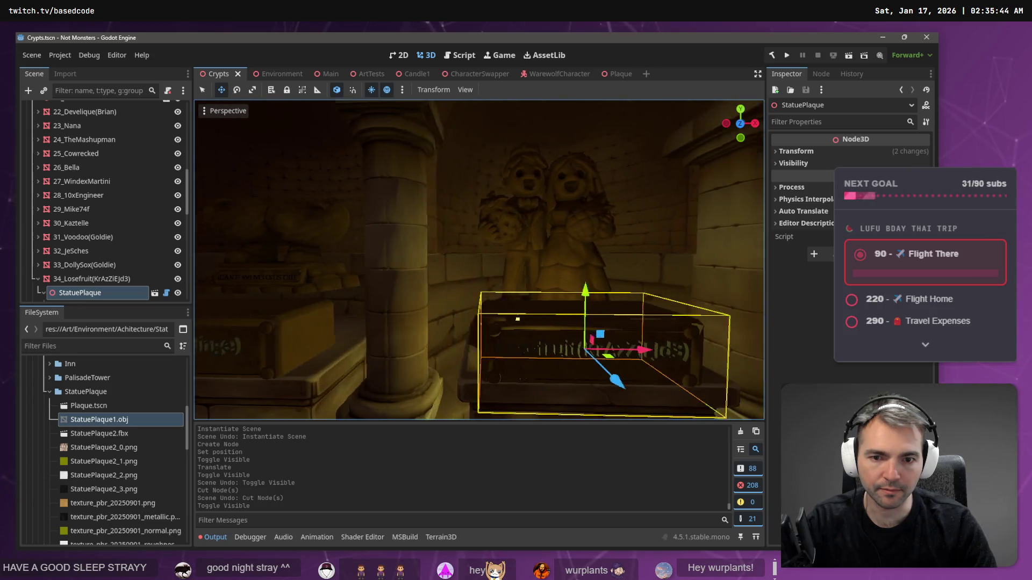
pyautogui.press('f')
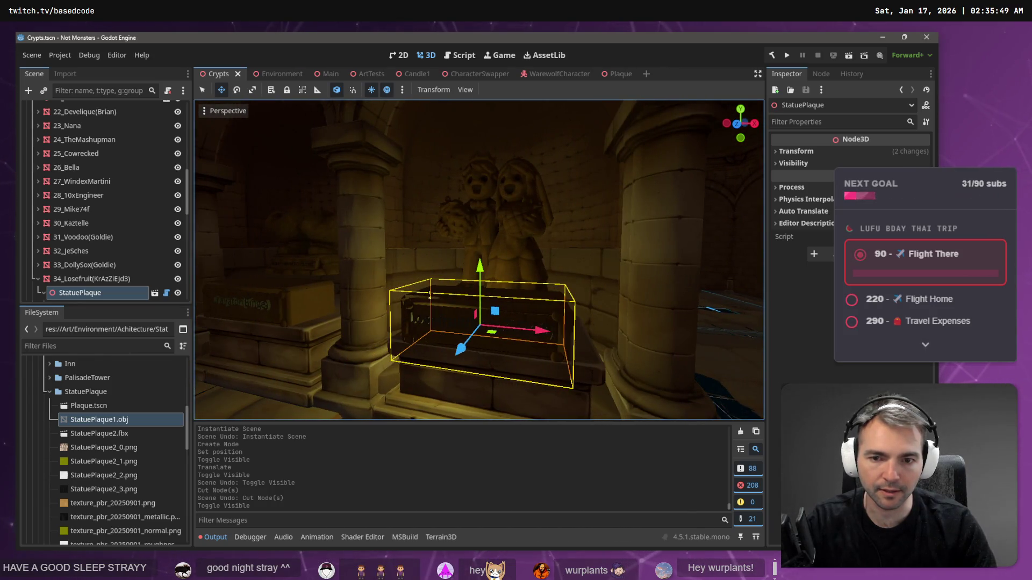
pyautogui.press('a')
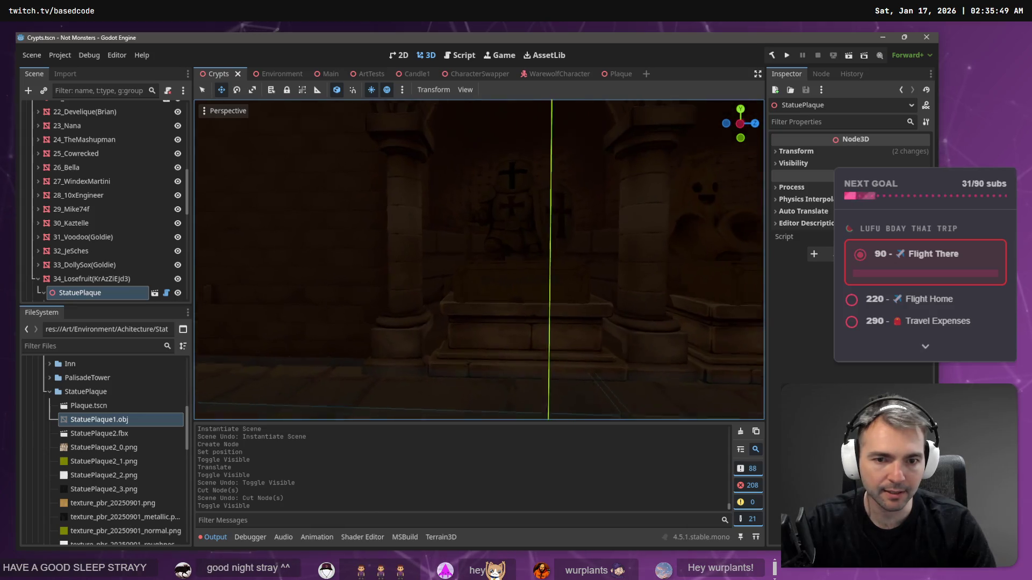
pyautogui.press('d')
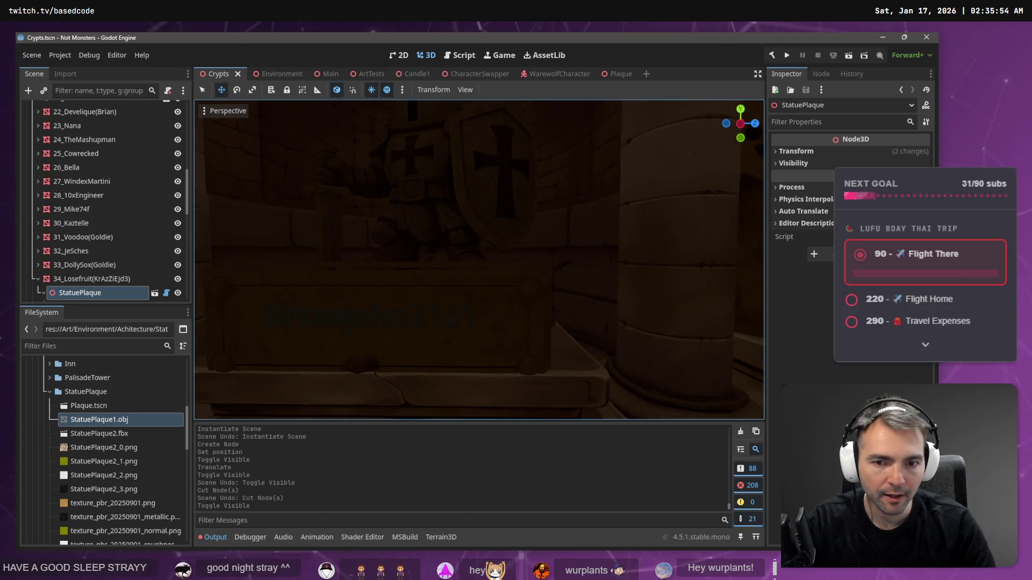
pyautogui.press('s')
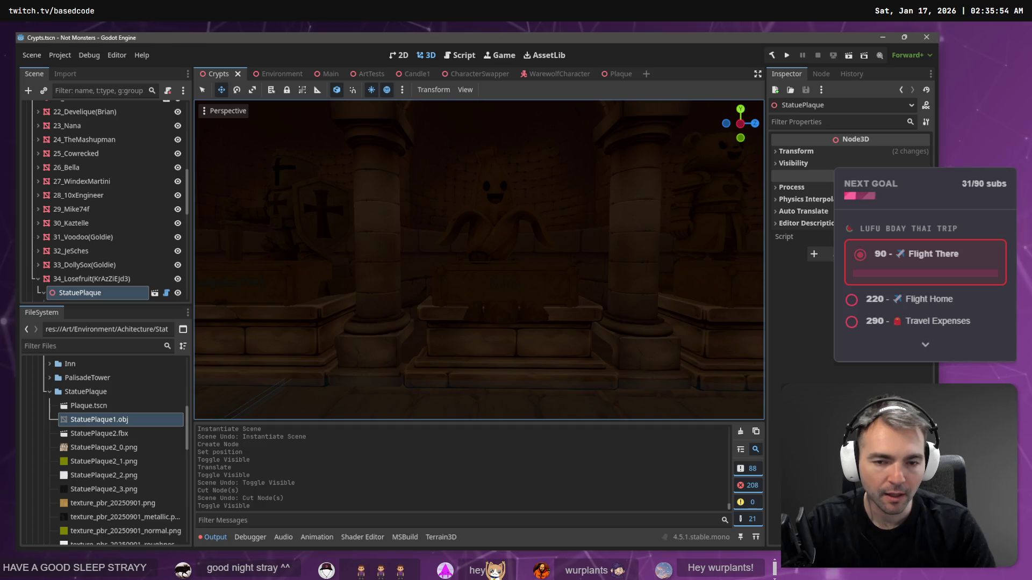
pyautogui.press('d')
pyautogui.press('a')
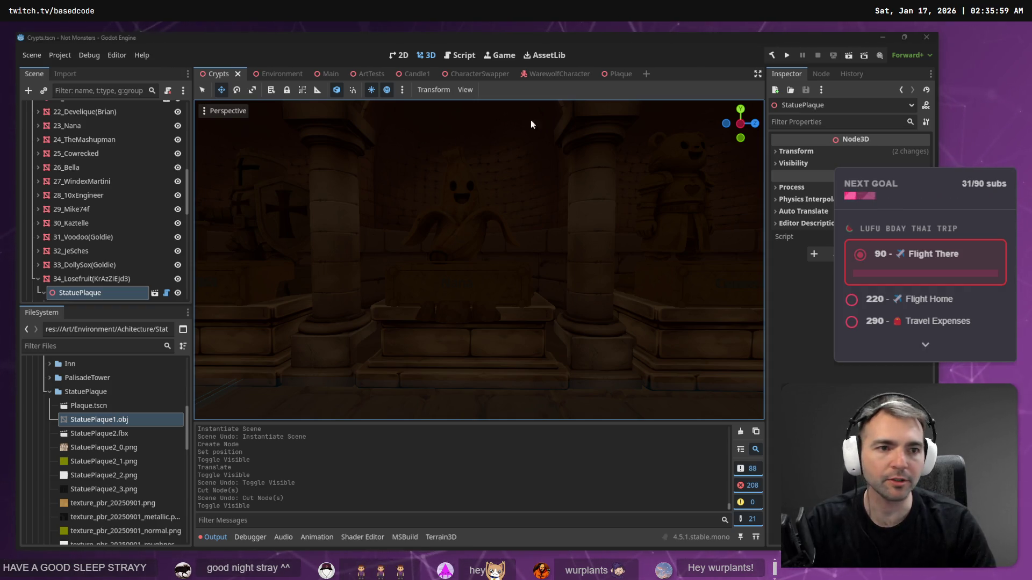
# Step: In the Plaque scene, flatten the StatuePlaque1 mesh along Y and move it along Y
pyautogui.click(620, 74)
pyautogui.press('r')
pyautogui.moveTo(483, 190); pyautogui.dragTo(484, 215)
pyautogui.moveTo(483, 197)
pyautogui.mouseDown()
pyautogui.moveTo(482, 182)
pyautogui.moveTo(476, 240)
pyautogui.mouseUp()
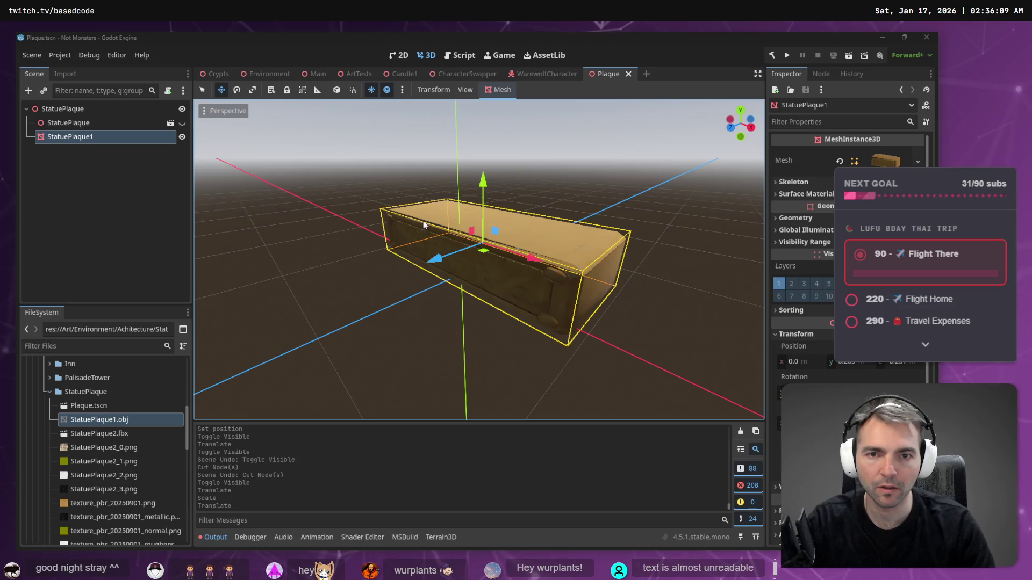
# Step: Check the plaque in Crypts, then nudge the mesh down along Y again
pyautogui.click(212, 74)
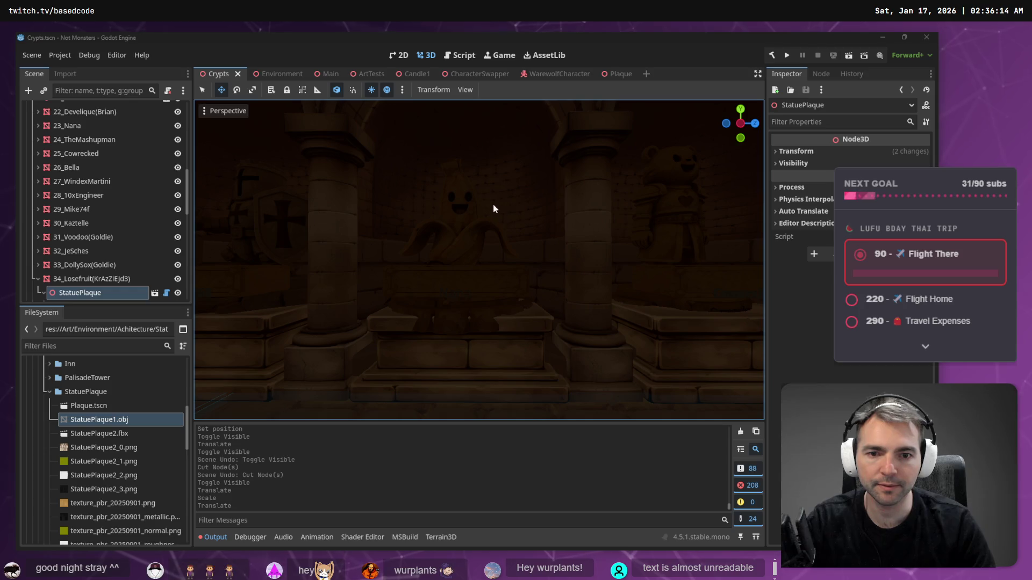
pyautogui.click(618, 74)
pyautogui.moveTo(486, 183); pyautogui.dragTo(489, 201)
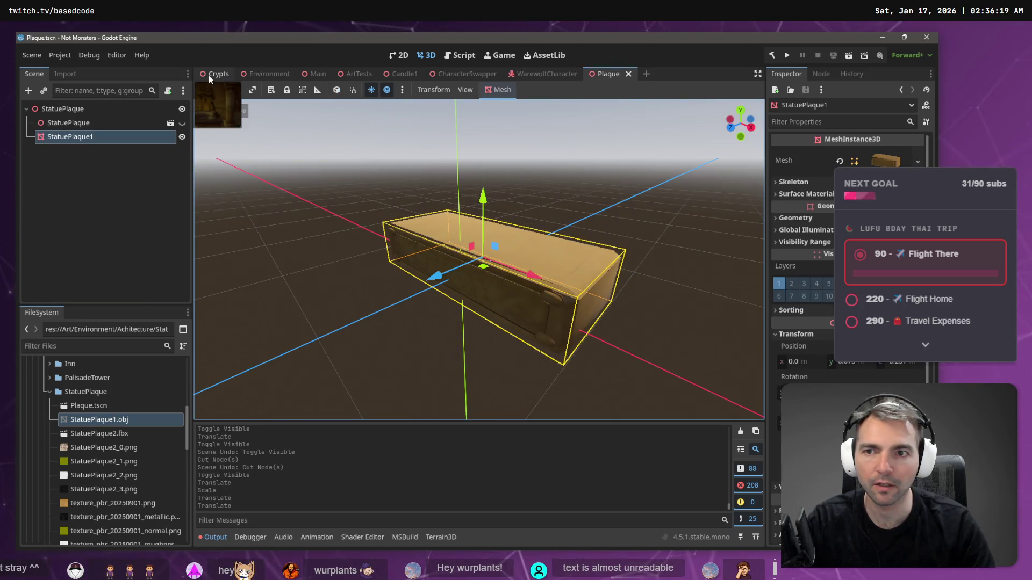
pyautogui.click(215, 74)
pyautogui.moveTo(434, 219); pyautogui.dragTo(434, 219)
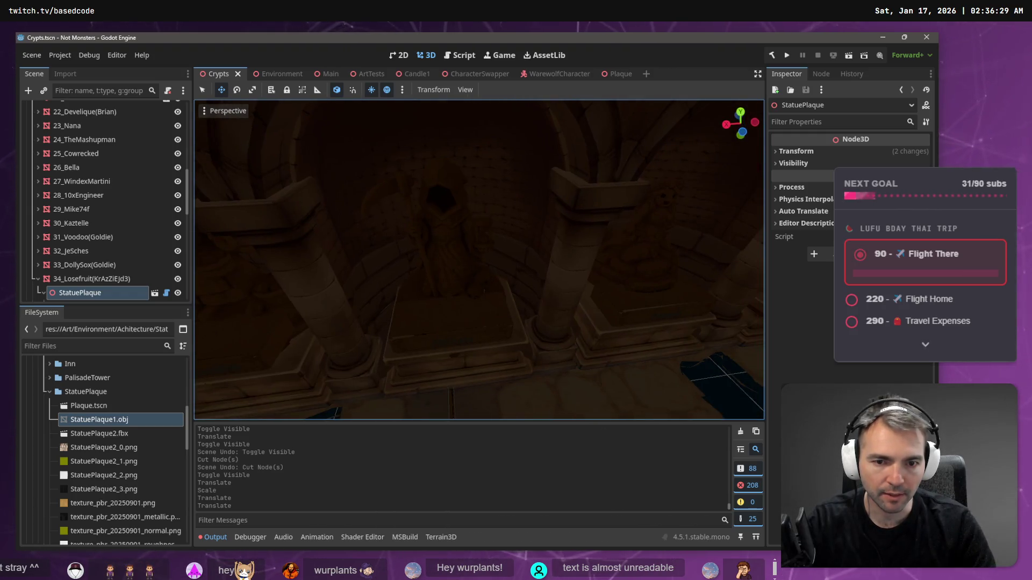
# Step: Free-look through the crypt to the StatuePlaque, then switch to the Plaque scene
pyautogui.moveTo(450, 340); pyautogui.dragTo(494, 330)
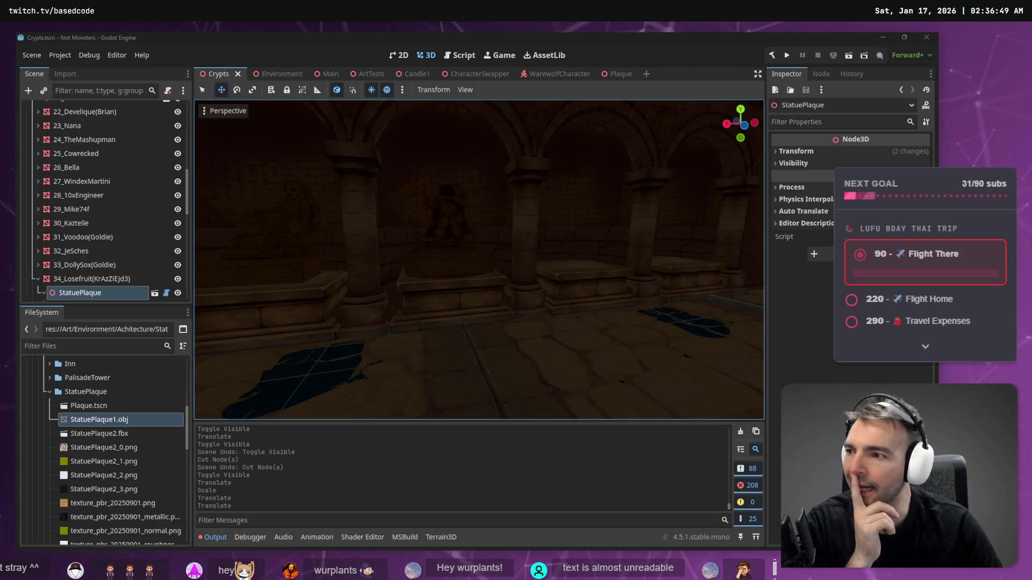
pyautogui.rightClick(226, 253)
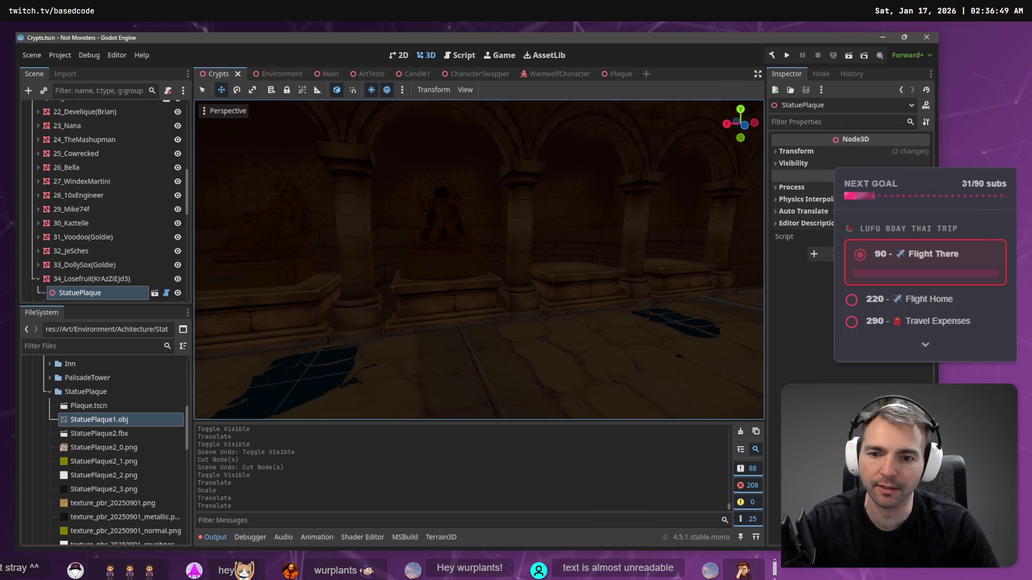
pyautogui.press('w')
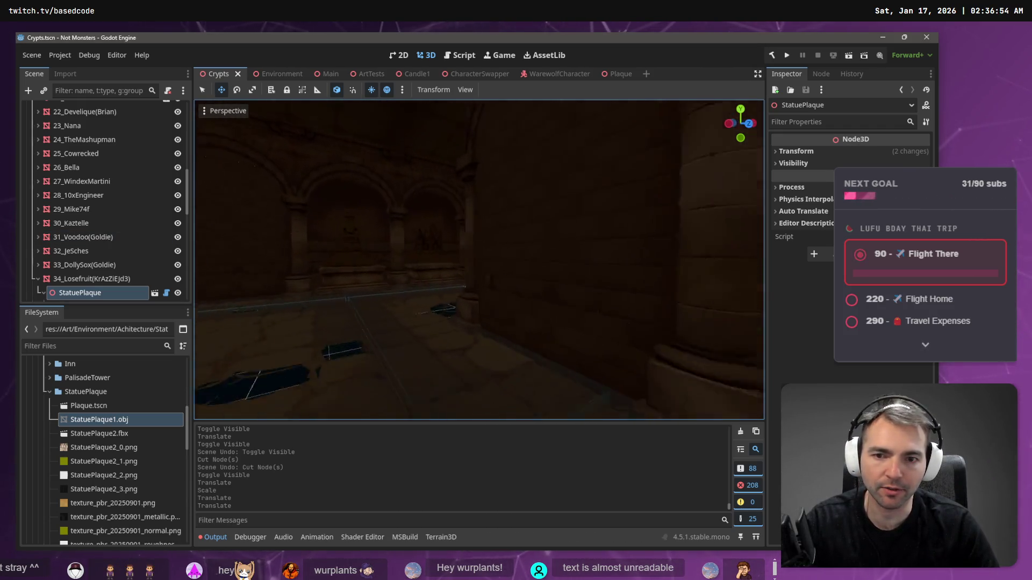
pyautogui.press('w')
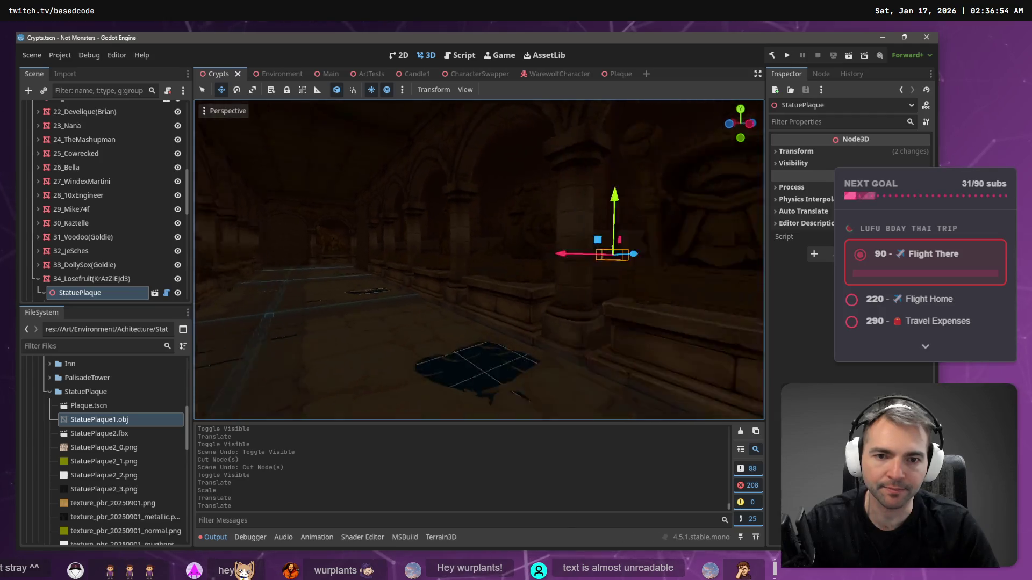
pyautogui.press('w')
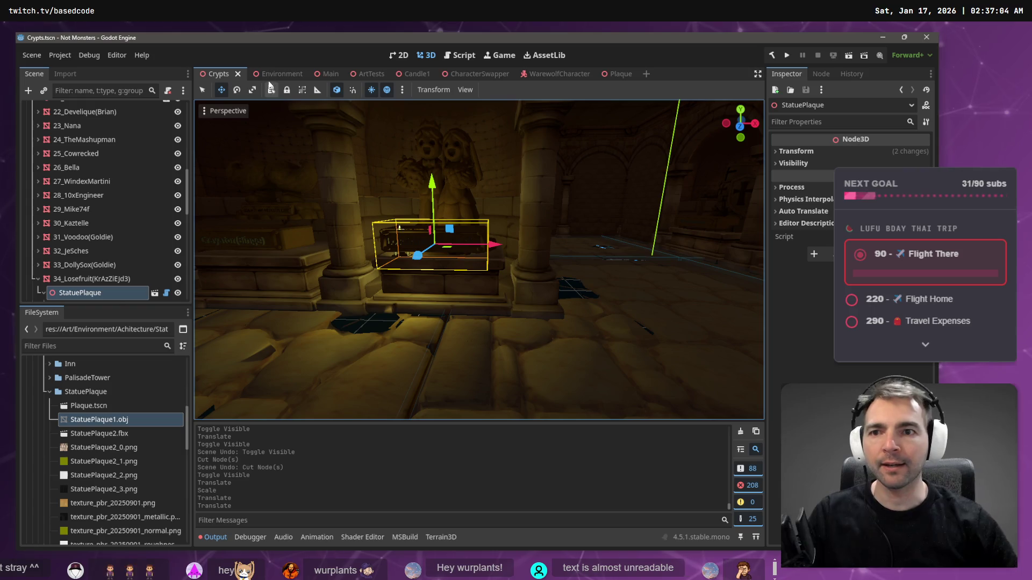
pyautogui.click(617, 74)
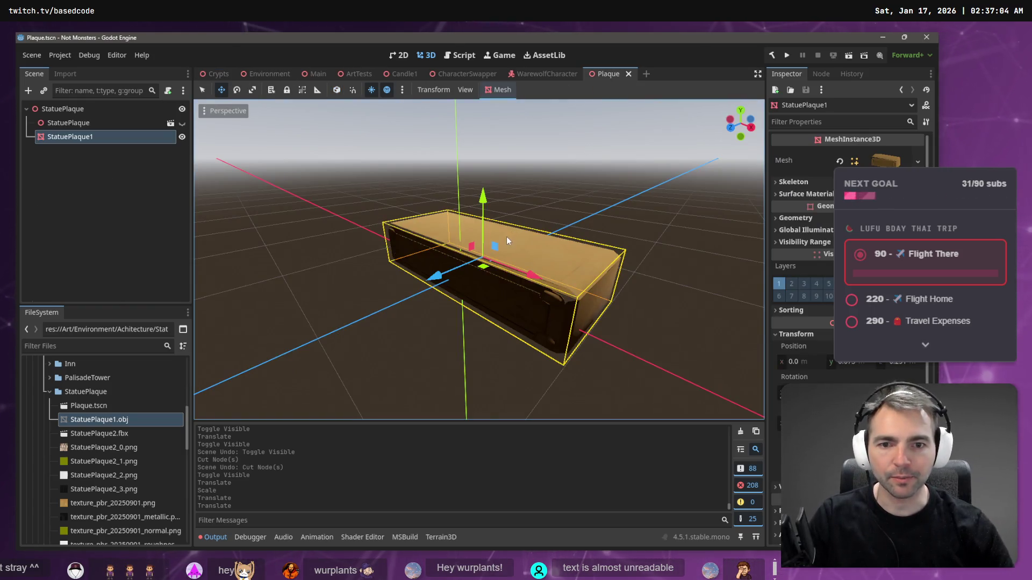
# Step: Scale the plaque mesh along one axis, save, and frame it in the Crypts scene
pyautogui.press('r')
pyautogui.moveTo(436, 277); pyautogui.dragTo(456, 270)
pyautogui.click(363, 186)
pyautogui.hotkey('ctrl', 's')
pyautogui.click(220, 75)
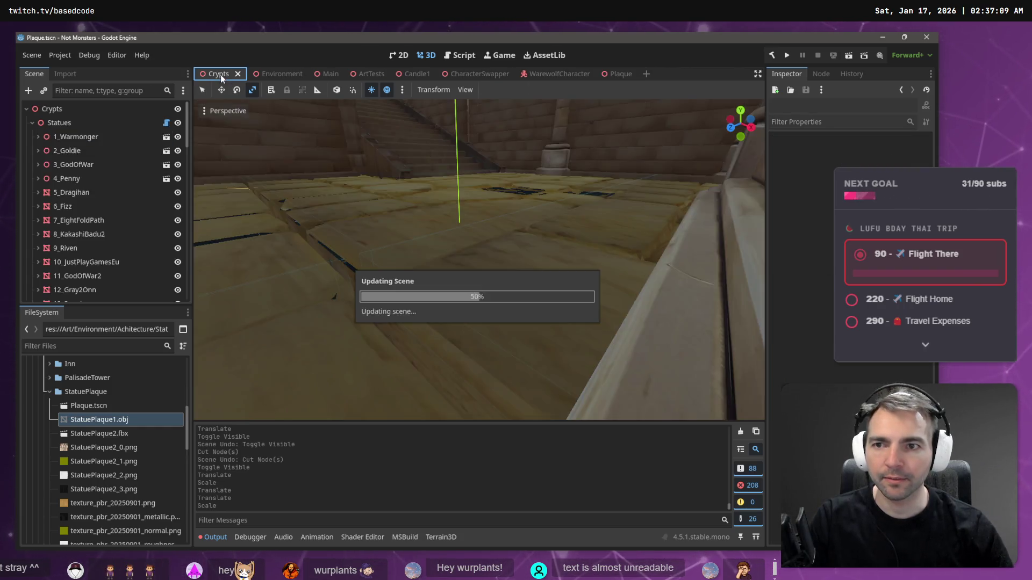
pyautogui.press('f')
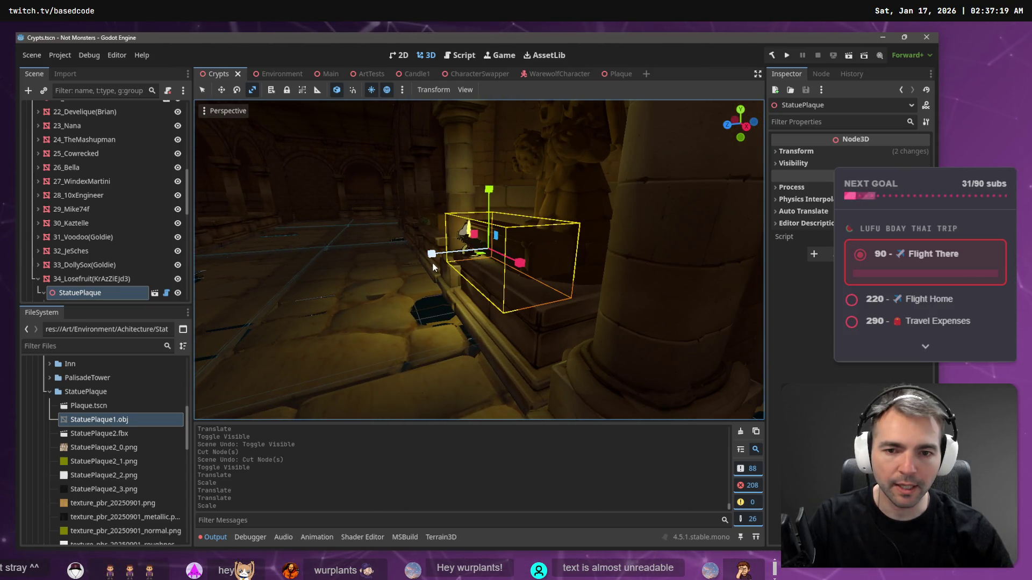
# Step: Shift the plaque slightly along X, shrink its Z depth, save, and review it in Crypts
pyautogui.click(614, 75)
pyautogui.moveTo(432, 277); pyautogui.dragTo(428, 283)
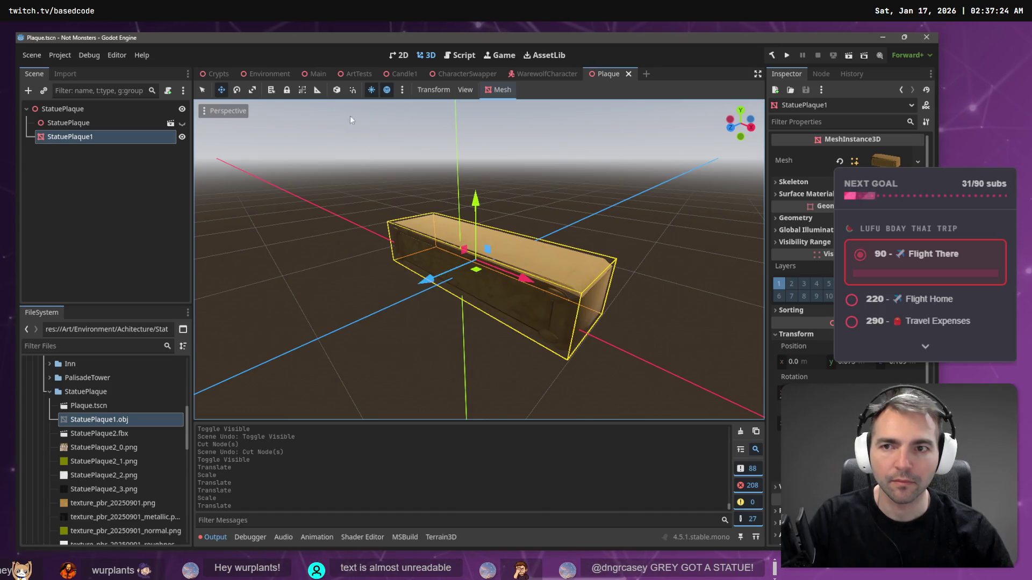
pyautogui.moveTo(428, 283)
pyautogui.mouseDown()
pyautogui.moveTo(455, 271)
pyautogui.moveTo(410, 283)
pyautogui.mouseUp()
pyautogui.hotkey('ctrl', 's')
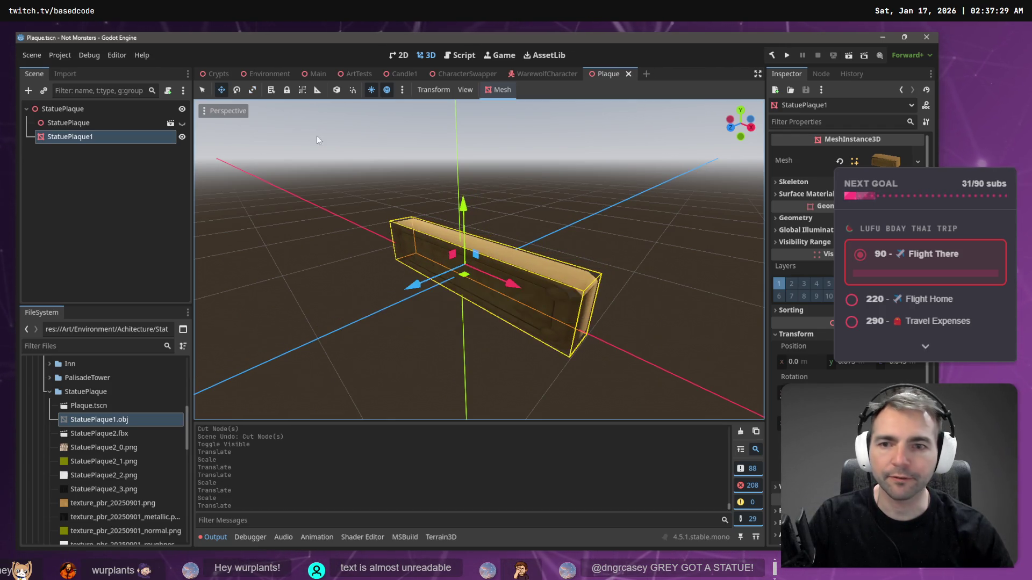
pyautogui.click(207, 75)
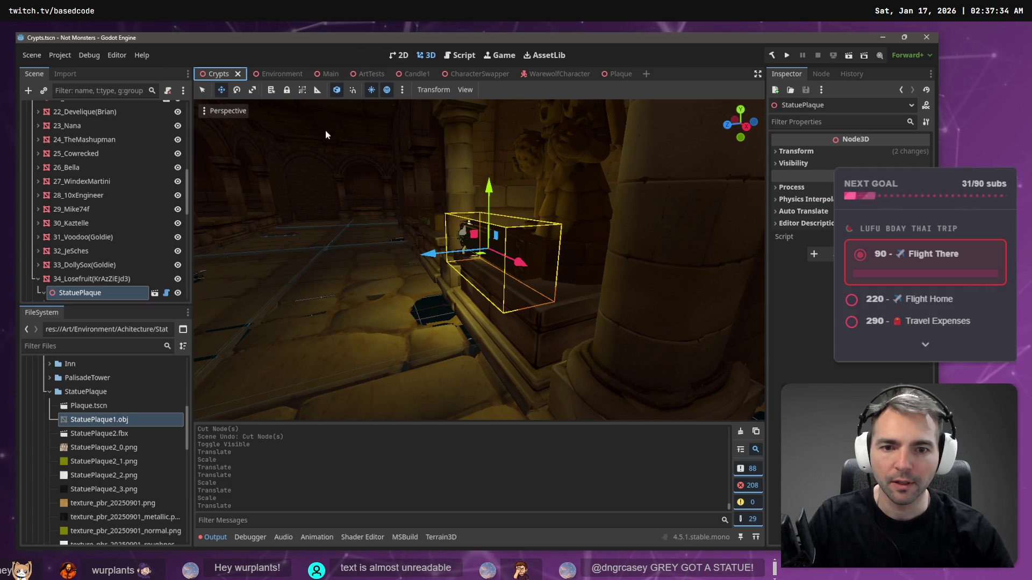
pyautogui.hotkey('shift', 'f')
pyautogui.hotkey('shift', 'f')
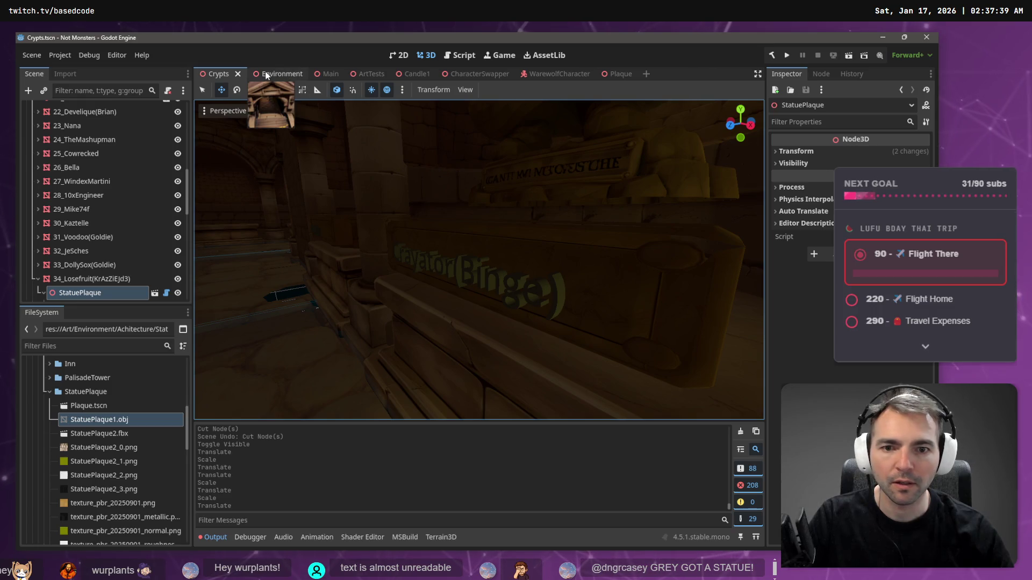
# Step: Nudge the plaque along Z in two passes, checking in Crypts, and save the Plaque scene
pyautogui.click(280, 75)
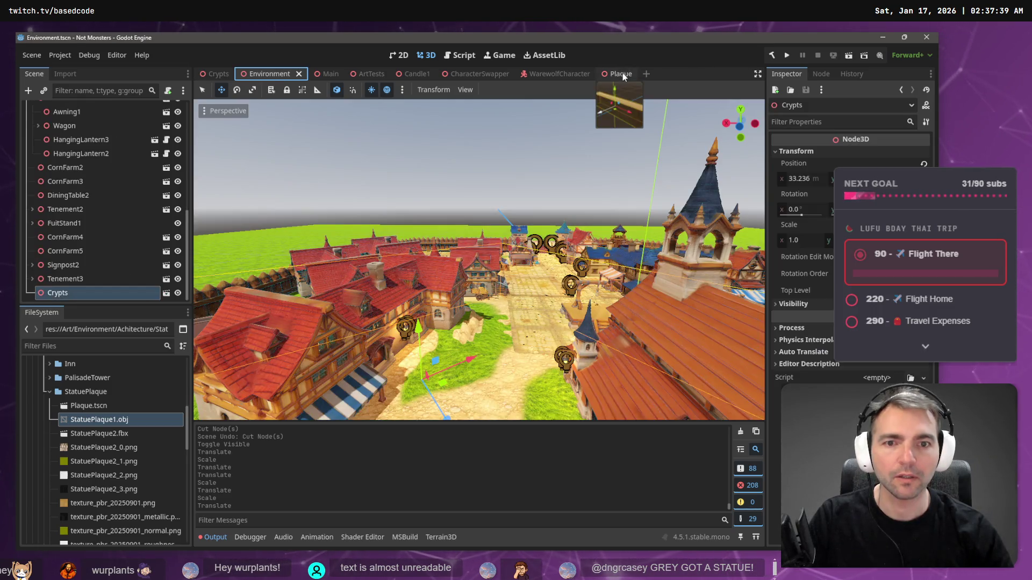
pyautogui.click(622, 73)
pyautogui.moveTo(408, 288); pyautogui.dragTo(410, 291)
pyautogui.click(215, 74)
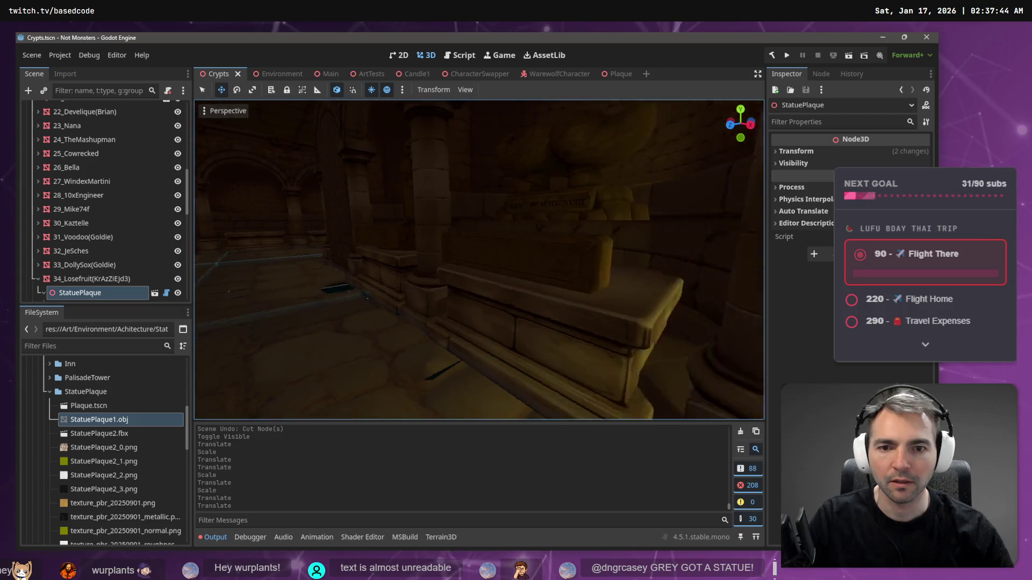
pyautogui.click(623, 74)
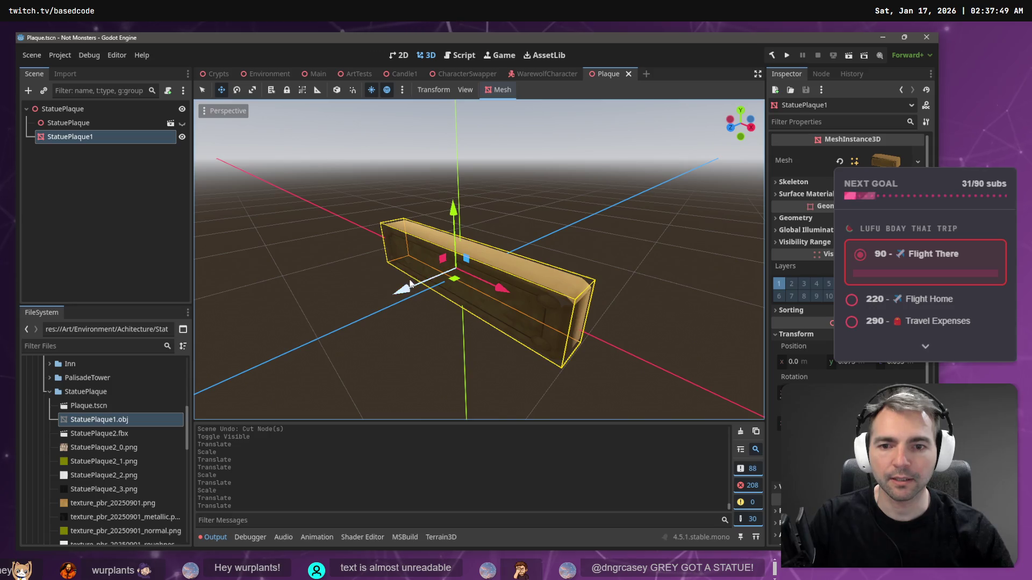
pyautogui.moveTo(409, 285); pyautogui.dragTo(417, 280)
pyautogui.hotkey('ctrl', 's')
pyautogui.click(219, 74)
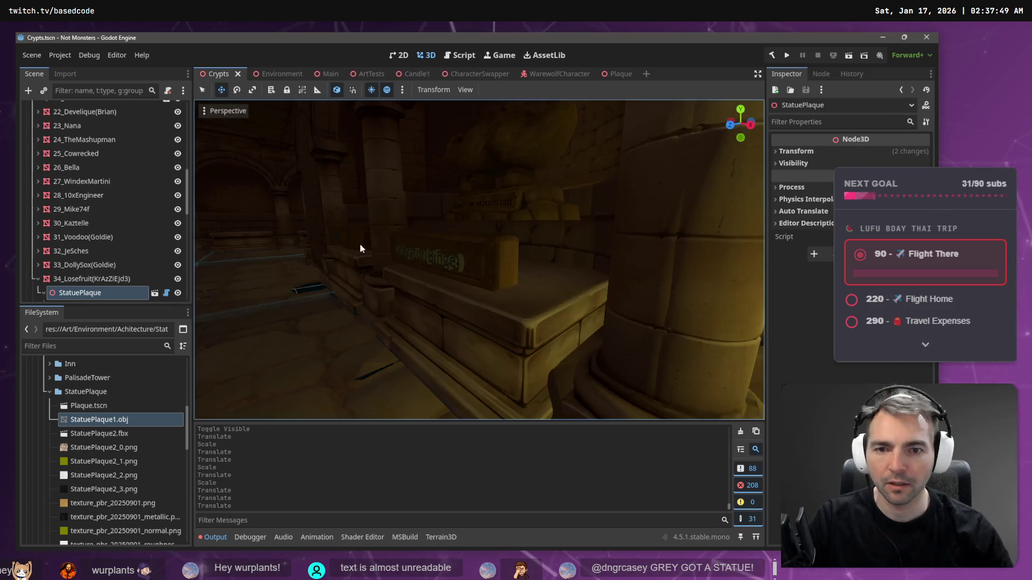
# Step: Review the plaque text in the Crypts view and select StoneWall17
pyautogui.moveTo(478, 258)
pyautogui.mouseDown()
pyautogui.moveTo(376, 257)
pyautogui.moveTo(400, 291)
pyautogui.mouseUp()
pyautogui.click(617, 74)
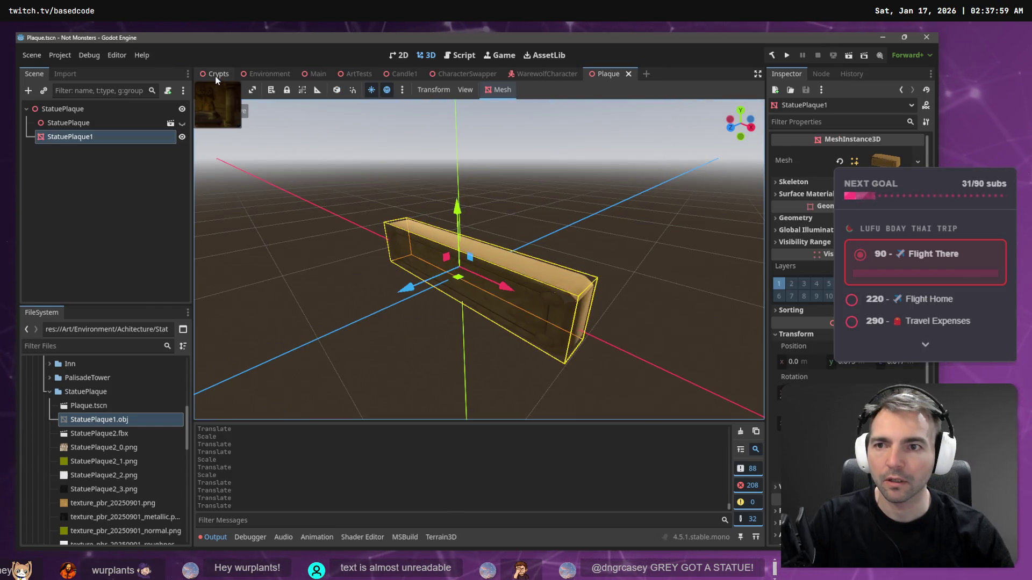
pyautogui.click(219, 74)
pyautogui.moveTo(459, 334)
pyautogui.mouseDown()
pyautogui.moveTo(365, 334)
pyautogui.moveTo(462, 335)
pyautogui.mouseUp()
pyautogui.click(232, 242)
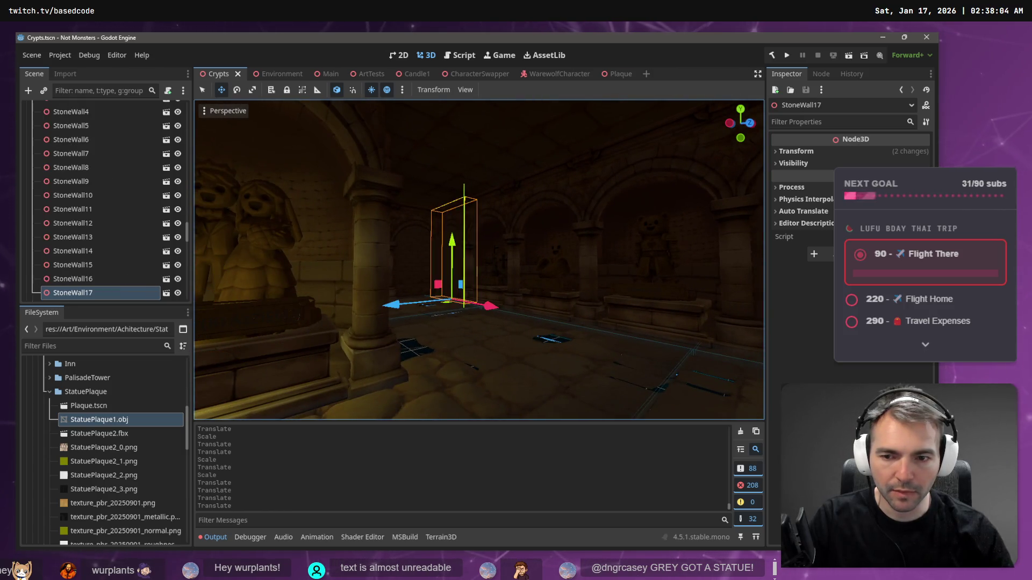
# Step: Navigate to CryptStatueInset66, select the Candle1 beside it, and cut it with Ctrl+X
pyautogui.moveTo(516, 301)
pyautogui.mouseDown()
pyautogui.moveTo(565, 291)
pyautogui.moveTo(543, 296)
pyautogui.mouseUp()
pyautogui.scroll(-3, 479, 258)
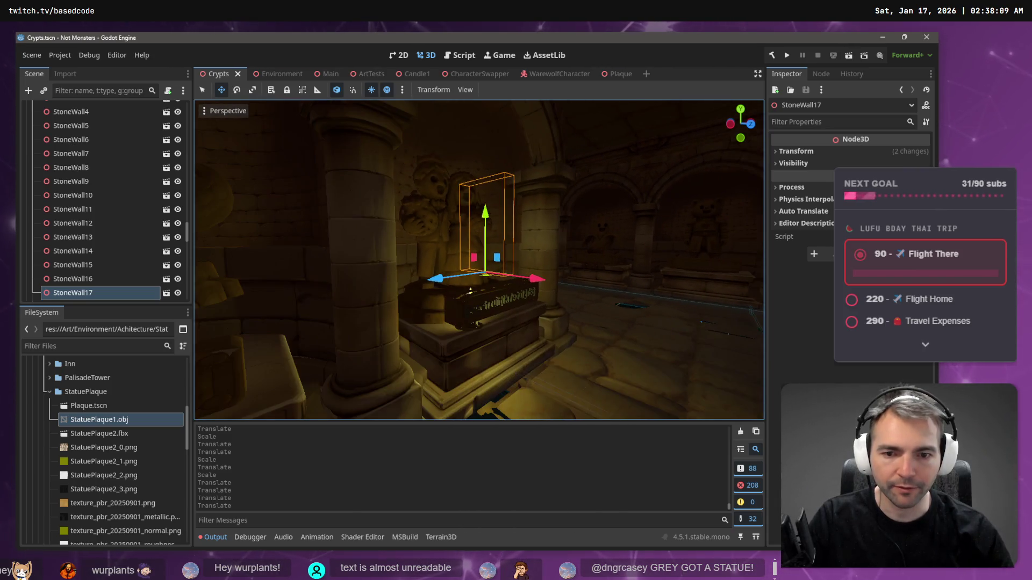
pyautogui.moveTo(452, 274); pyautogui.dragTo(445, 273)
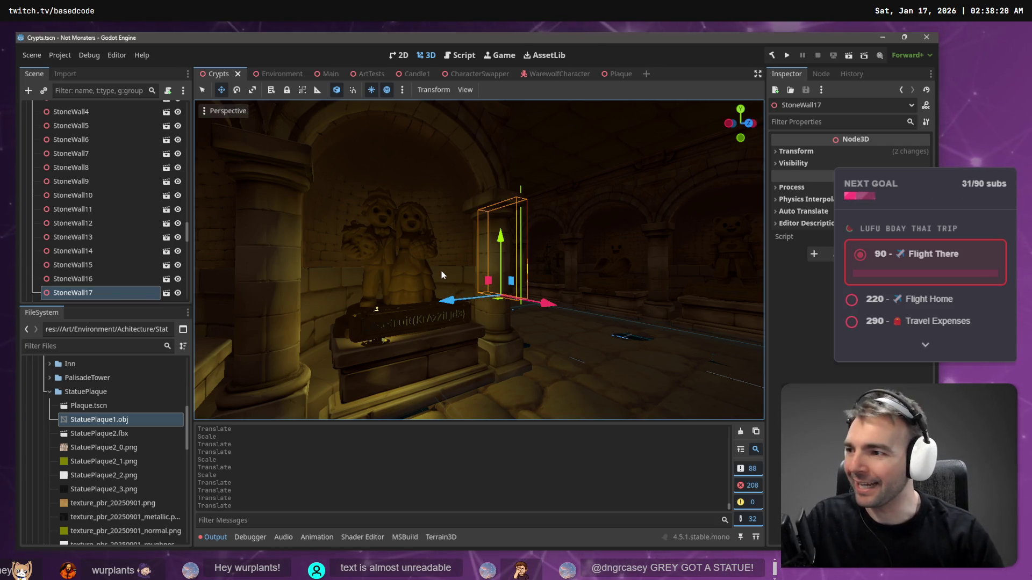
pyautogui.click(463, 245)
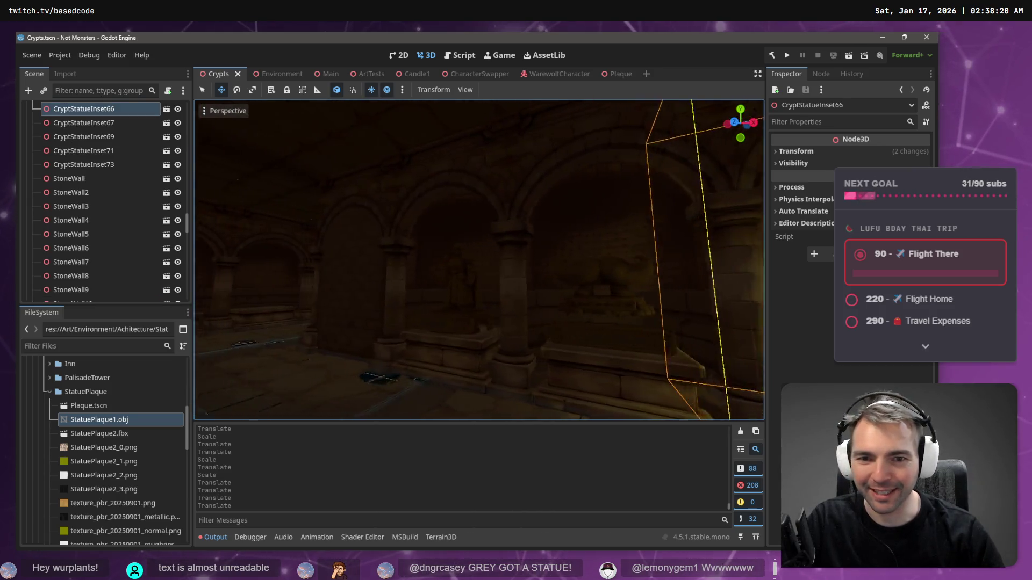
pyautogui.press('f')
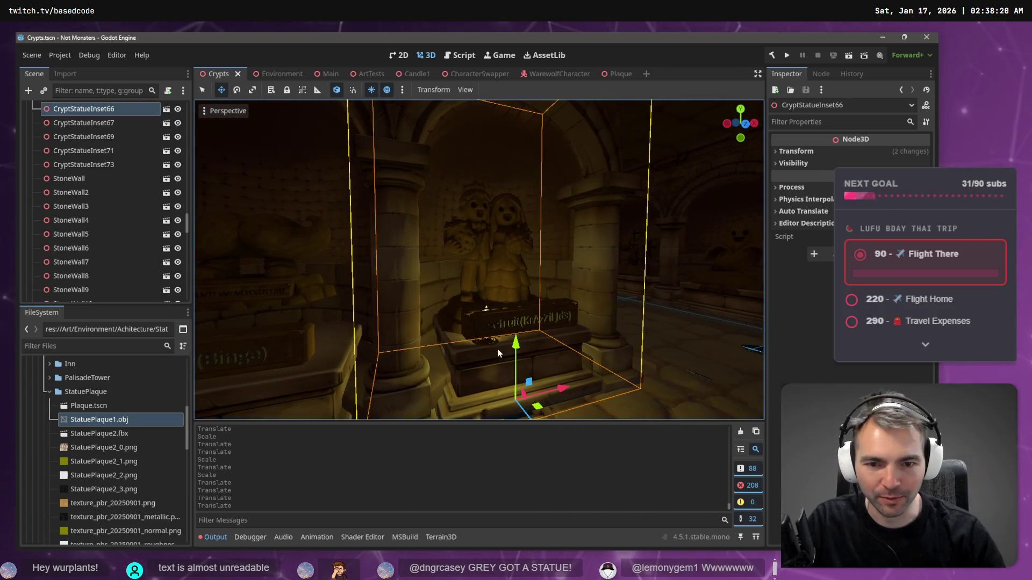
pyautogui.click(488, 346)
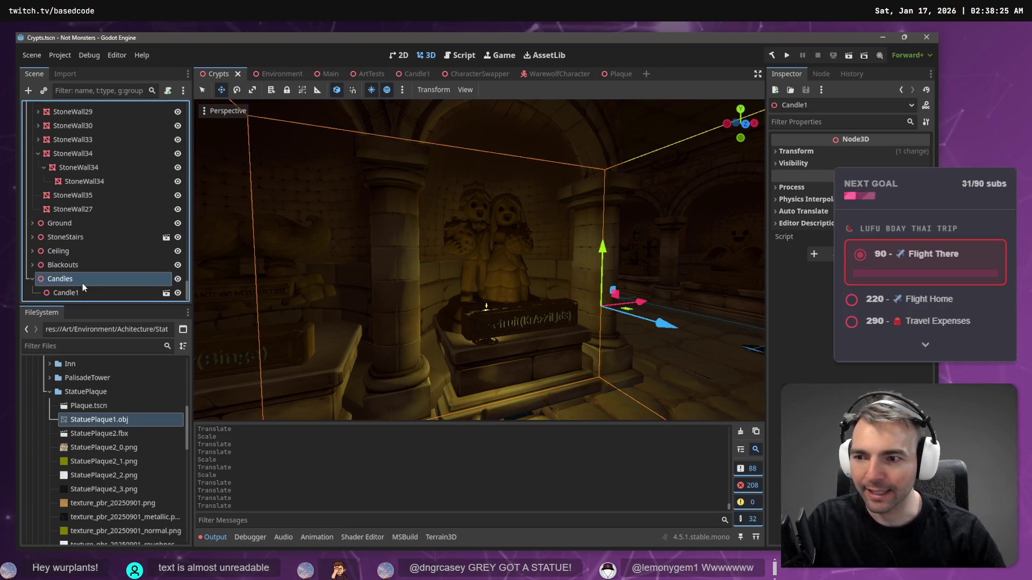
pyautogui.hotkey('ctrl', 'x')
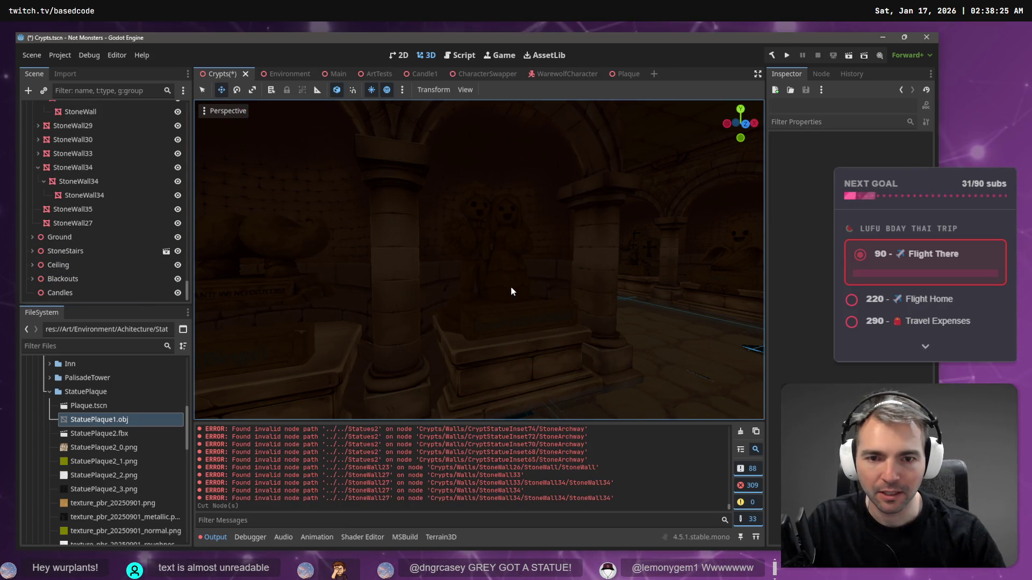
# Step: Restore Candle1, align the Candles group to the current niche view, and select Candle1
pyautogui.hotkey('ctrl', 'z')
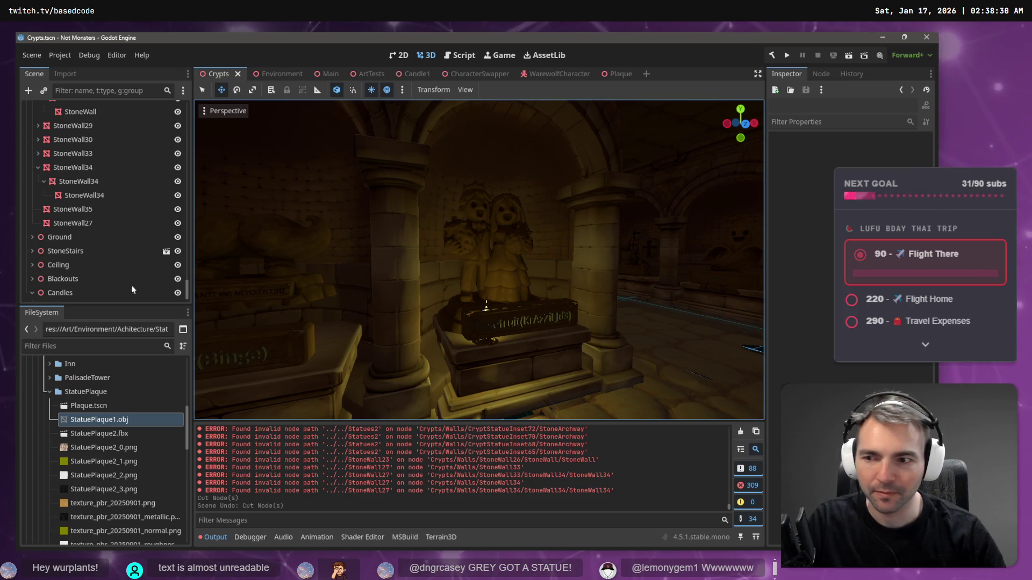
pyautogui.doubleClick(148, 292)
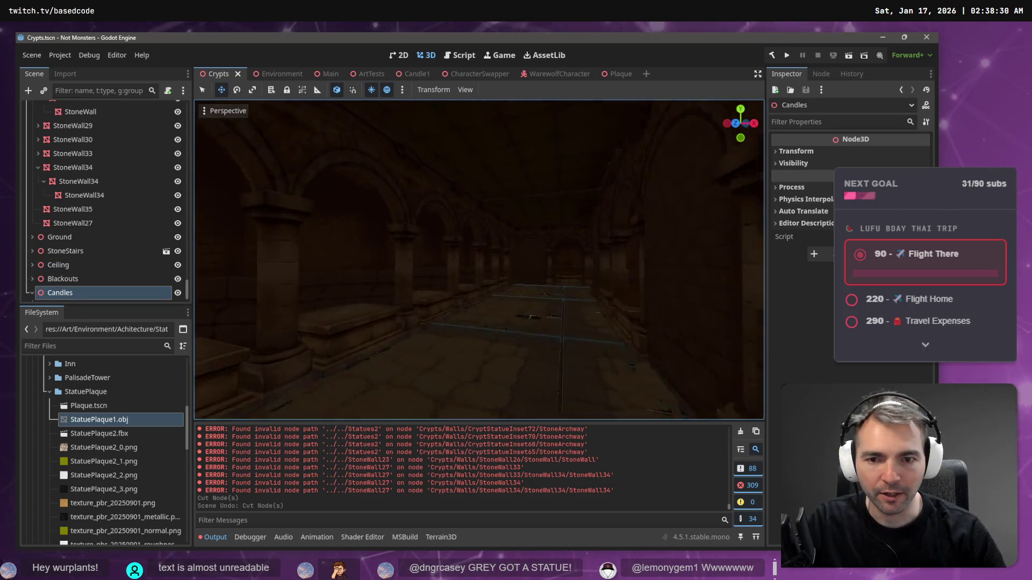
pyautogui.press('f')
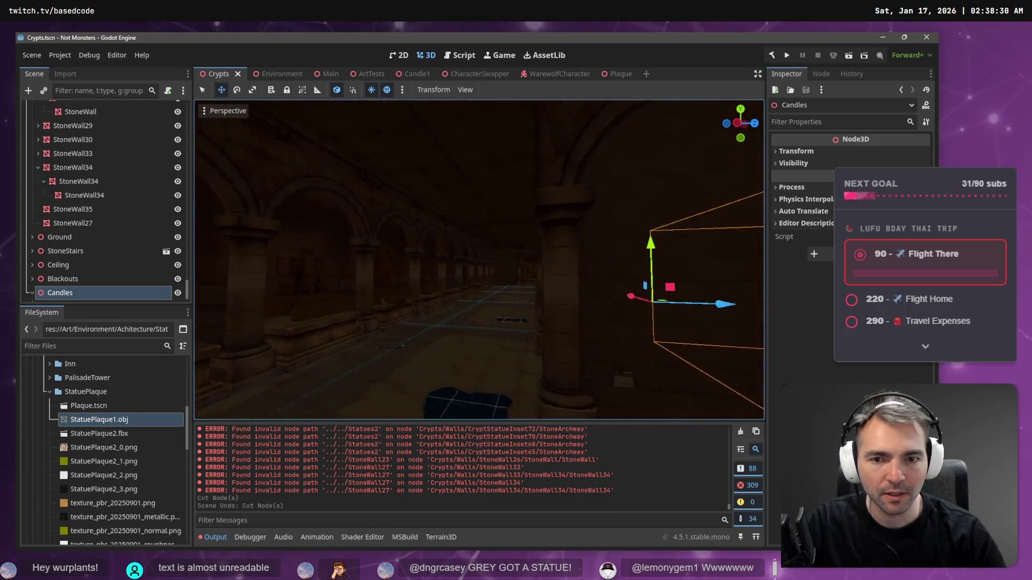
pyautogui.scroll(-2, 479, 259)
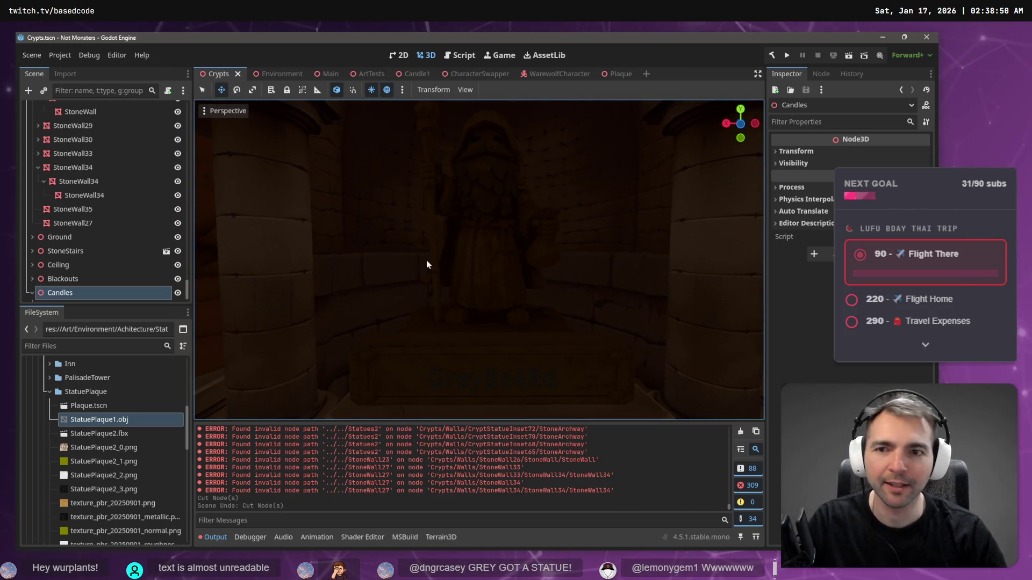
pyautogui.click(205, 112)
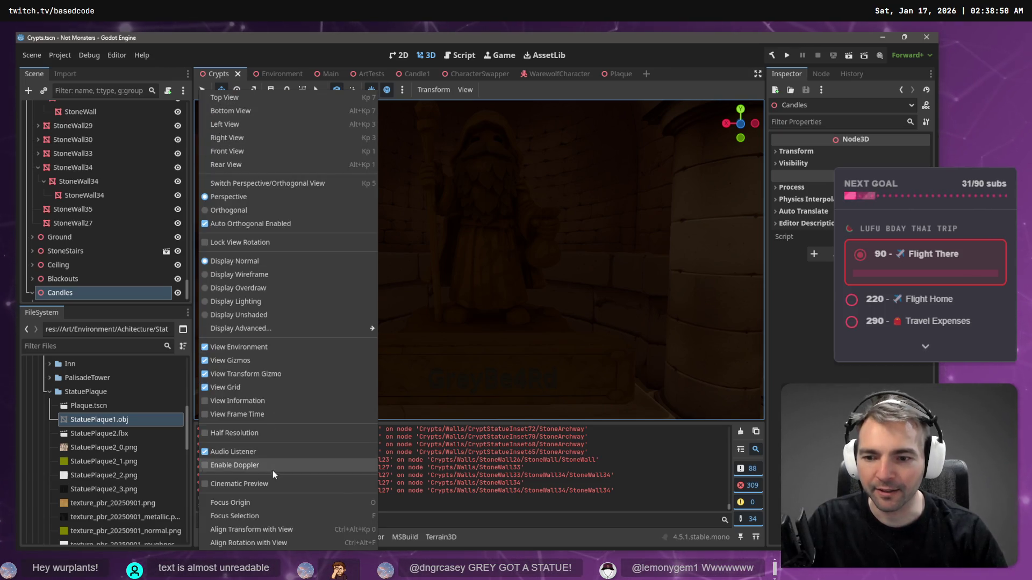
pyautogui.click(288, 532)
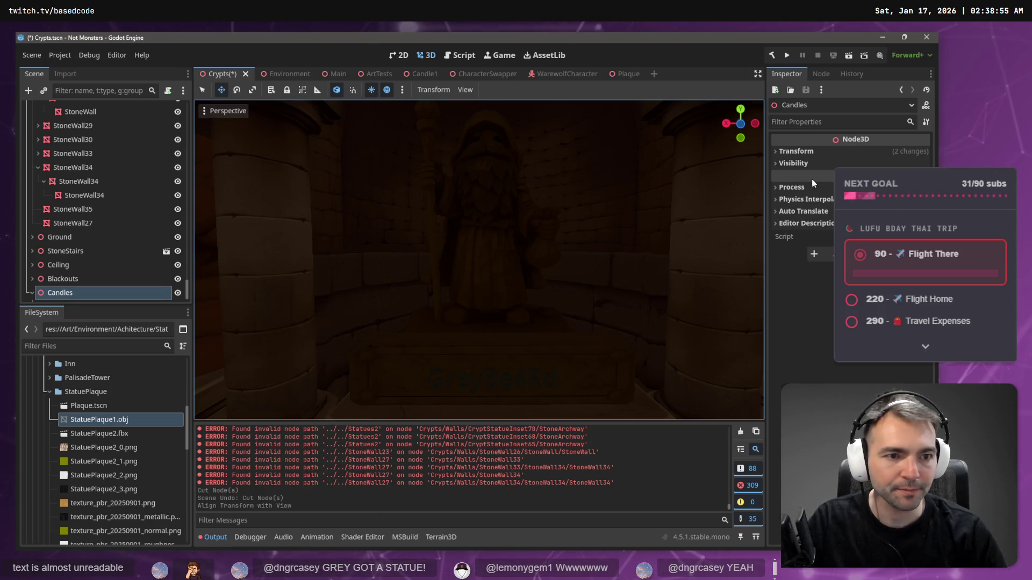
pyautogui.scroll(-5, 479, 258)
pyautogui.moveTo(479, 258)
pyautogui.mouseDown()
pyautogui.moveTo(419, 327)
pyautogui.moveTo(494, 247)
pyautogui.mouseUp()
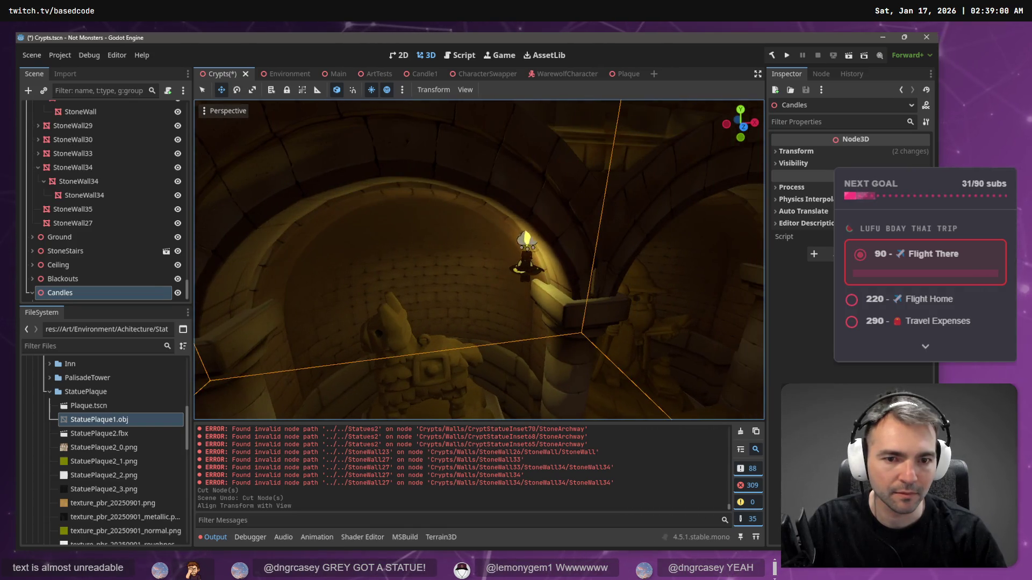
pyautogui.click(527, 272)
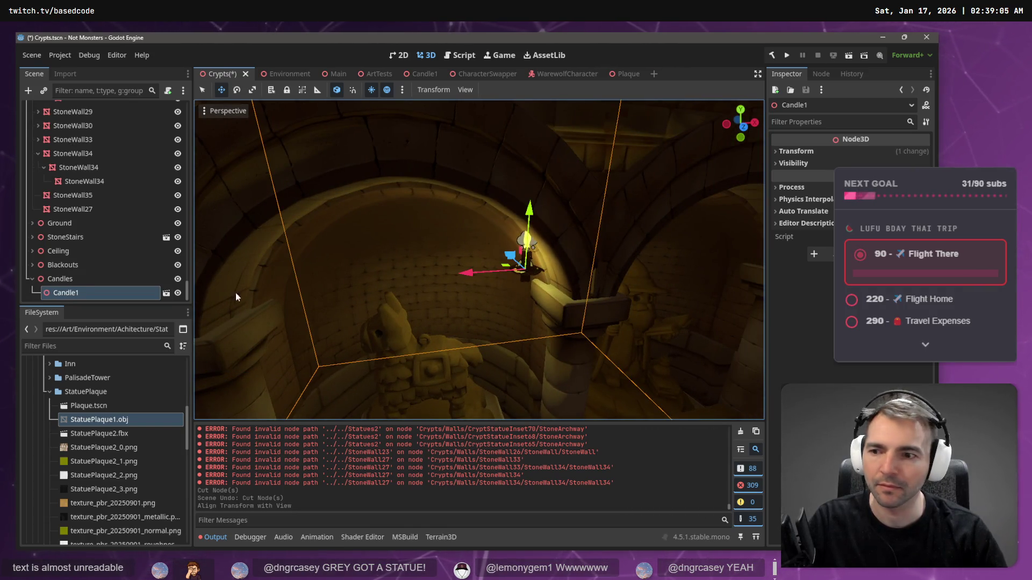
# Step: Orbit to the statue niche and drag Candle1 along X and Y toward it
pyautogui.moveTo(496, 278)
pyautogui.mouseDown()
pyautogui.moveTo(528, 267)
pyautogui.moveTo(207, 272)
pyautogui.moveTo(199, 258)
pyautogui.mouseUp()
pyautogui.press('f')
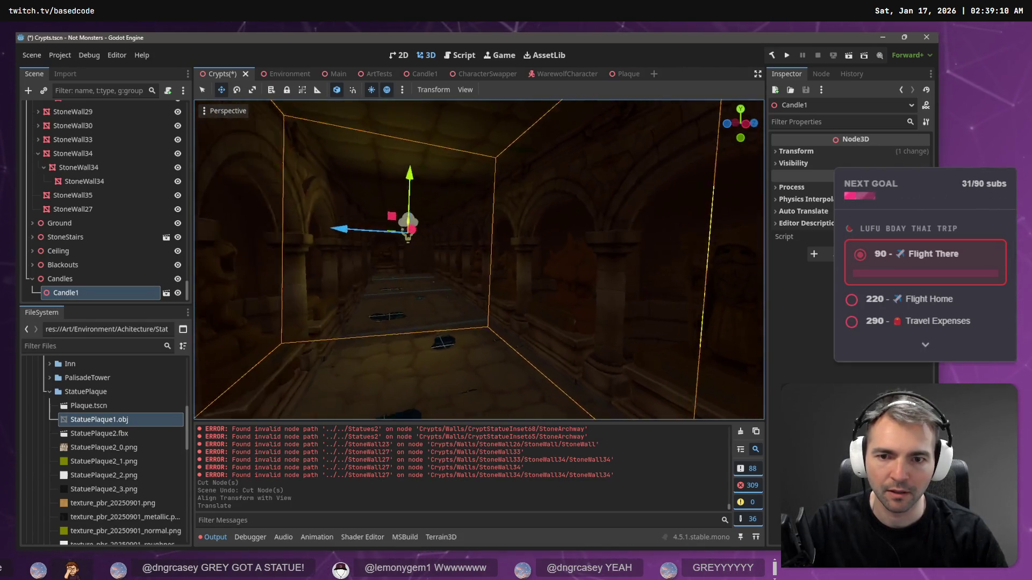
pyautogui.moveTo(352, 230)
pyautogui.mouseDown()
pyautogui.moveTo(529, 281)
pyautogui.moveTo(627, 282)
pyautogui.moveTo(367, 241)
pyautogui.mouseUp()
pyautogui.moveTo(304, 201)
pyautogui.mouseDown()
pyautogui.moveTo(469, 207)
pyautogui.moveTo(621, 233)
pyautogui.moveTo(565, 196)
pyautogui.mouseUp()
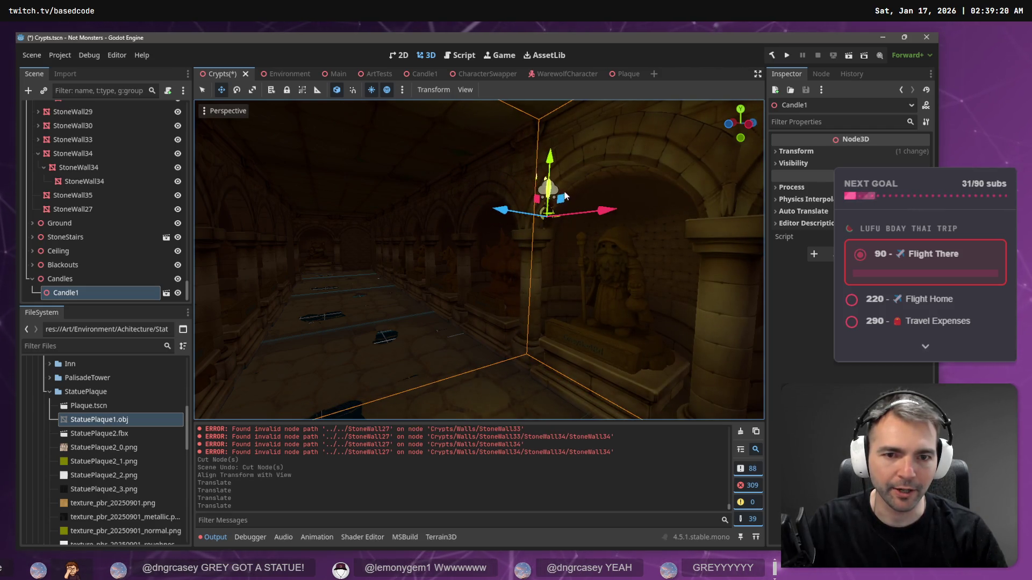
pyautogui.moveTo(552, 160); pyautogui.dragTo(566, 279)
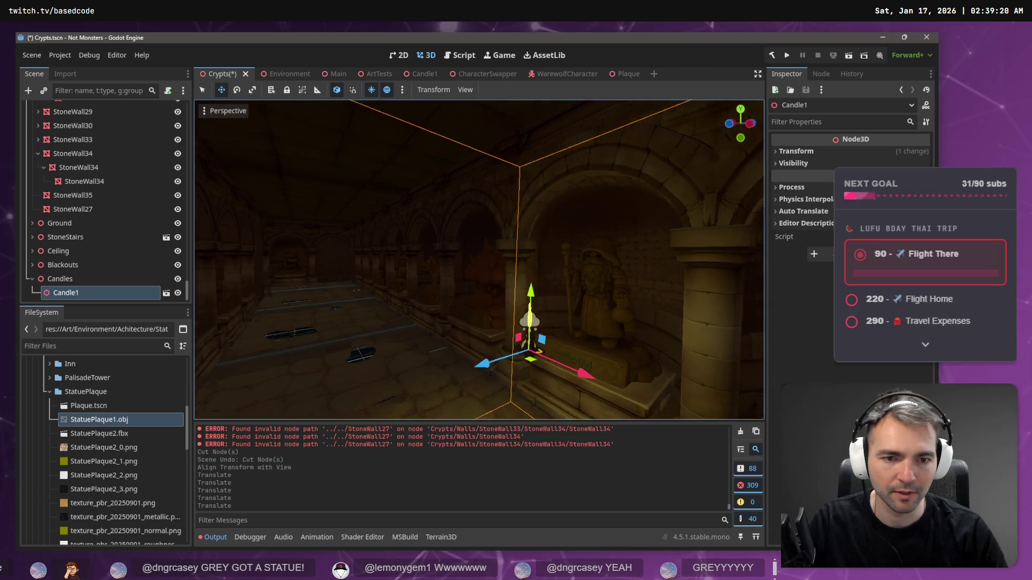
pyautogui.press('w')
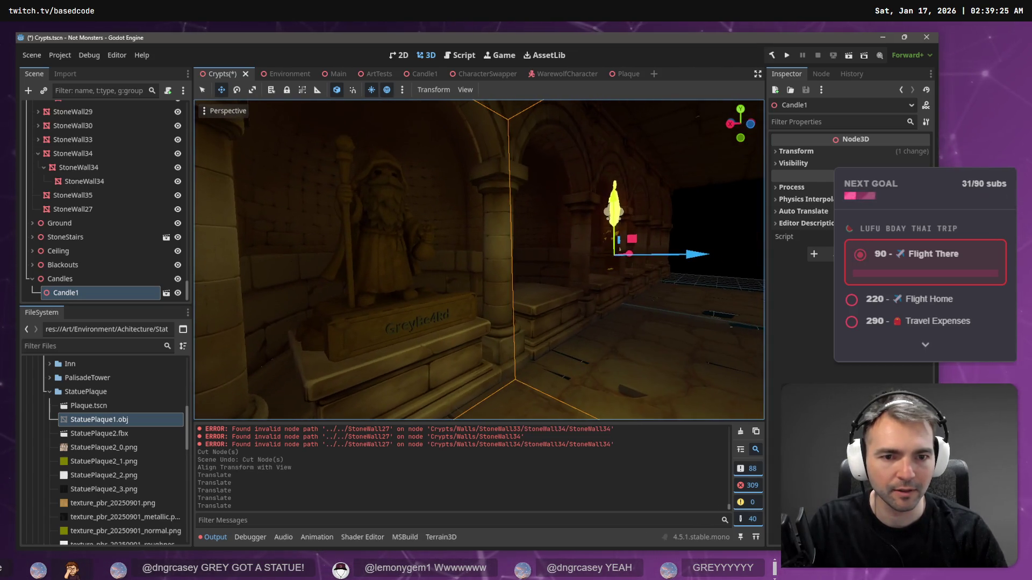
# Step: Fine-tune Candle1 along X, Y and Z onto the ledge beside the plaque
pyautogui.moveTo(691, 263)
pyautogui.mouseDown()
pyautogui.moveTo(570, 263)
pyautogui.moveTo(510, 277)
pyautogui.mouseUp()
pyautogui.moveTo(531, 240); pyautogui.dragTo(531, 240)
pyautogui.moveTo(514, 368); pyautogui.dragTo(487, 346)
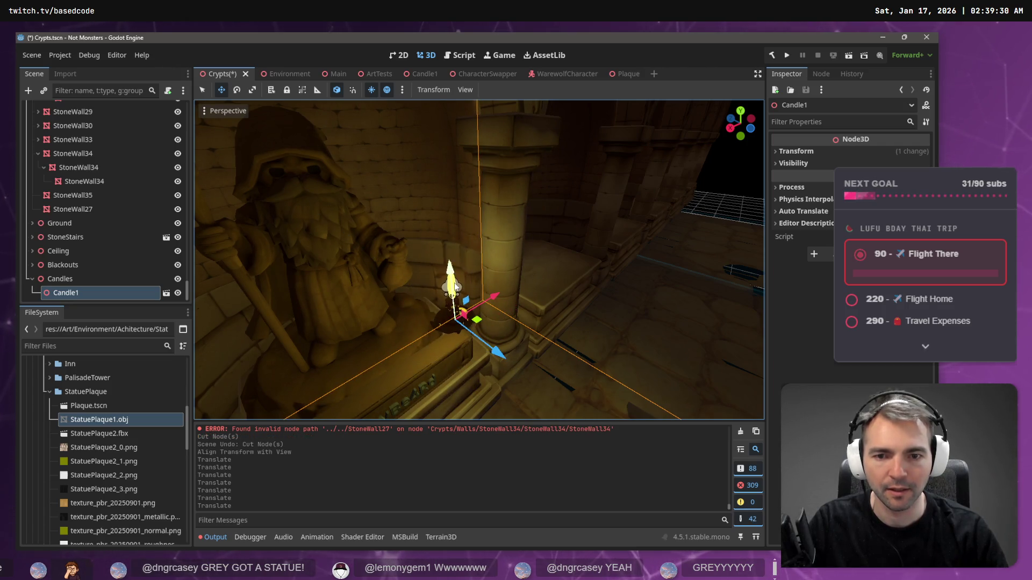
pyautogui.moveTo(452, 273)
pyautogui.mouseDown()
pyautogui.moveTo(467, 359)
pyautogui.moveTo(495, 403)
pyautogui.mouseUp()
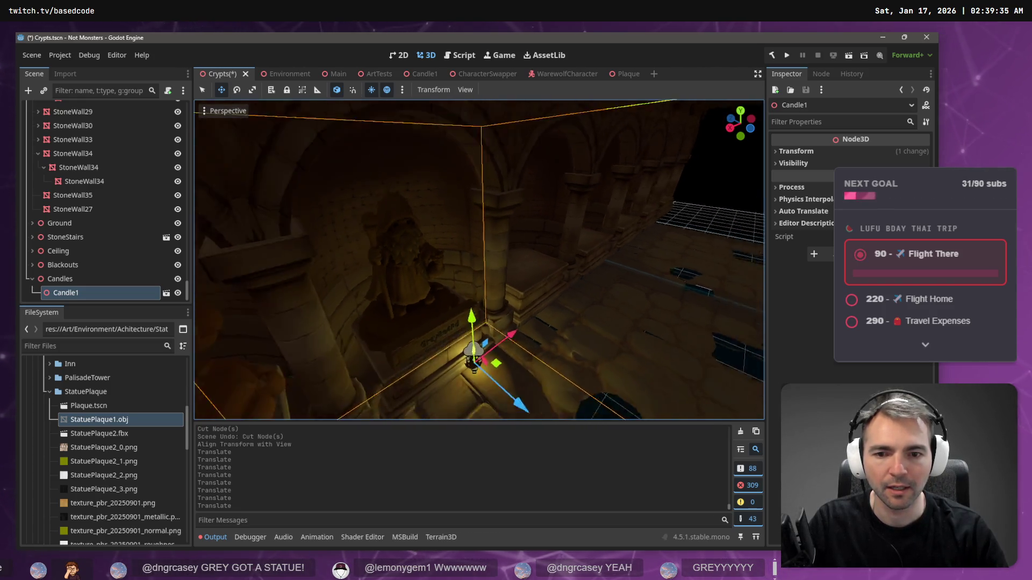
pyautogui.press('w')
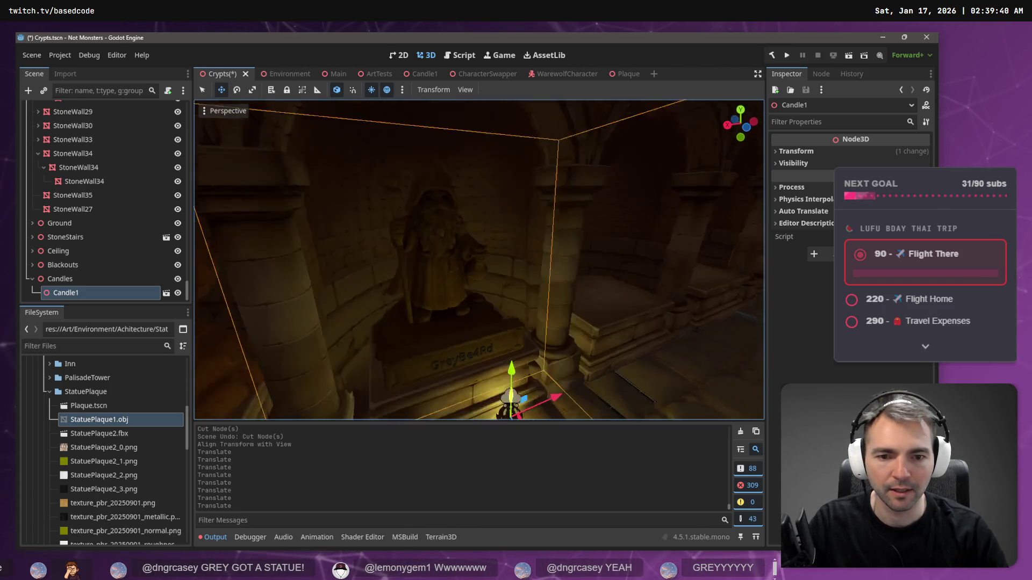
pyautogui.moveTo(530, 330)
pyautogui.mouseDown()
pyautogui.moveTo(586, 340)
pyautogui.moveTo(577, 337)
pyautogui.mouseUp()
pyautogui.moveTo(529, 276)
pyautogui.mouseDown()
pyautogui.moveTo(526, 294)
pyautogui.moveTo(520, 211)
pyautogui.mouseUp()
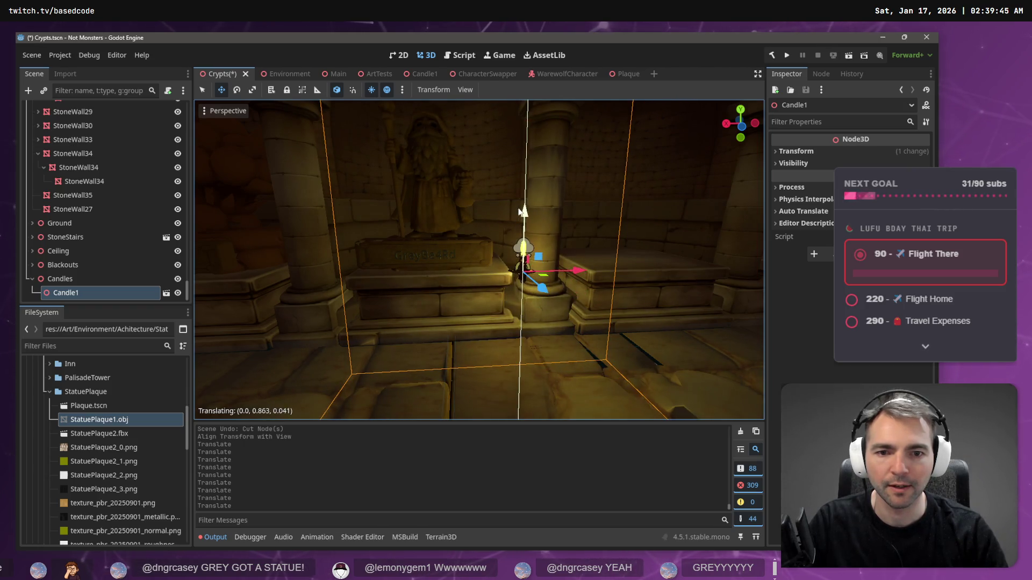
pyautogui.moveTo(543, 277)
pyautogui.mouseDown()
pyautogui.moveTo(524, 278)
pyautogui.moveTo(553, 260)
pyautogui.moveTo(529, 300)
pyautogui.moveTo(531, 254)
pyautogui.mouseUp()
pyautogui.moveTo(584, 307); pyautogui.dragTo(557, 311)
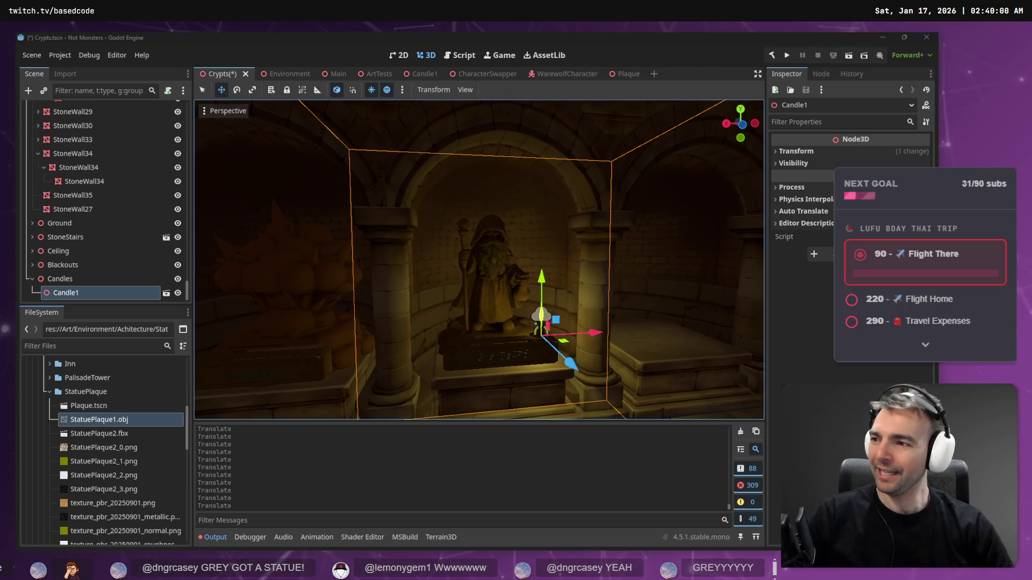
# Step: Drag Candle1 onto the CryptStatueInset83 pedestal next to the plaque, then switch to the Plaque scene
pyautogui.click(680, 250)
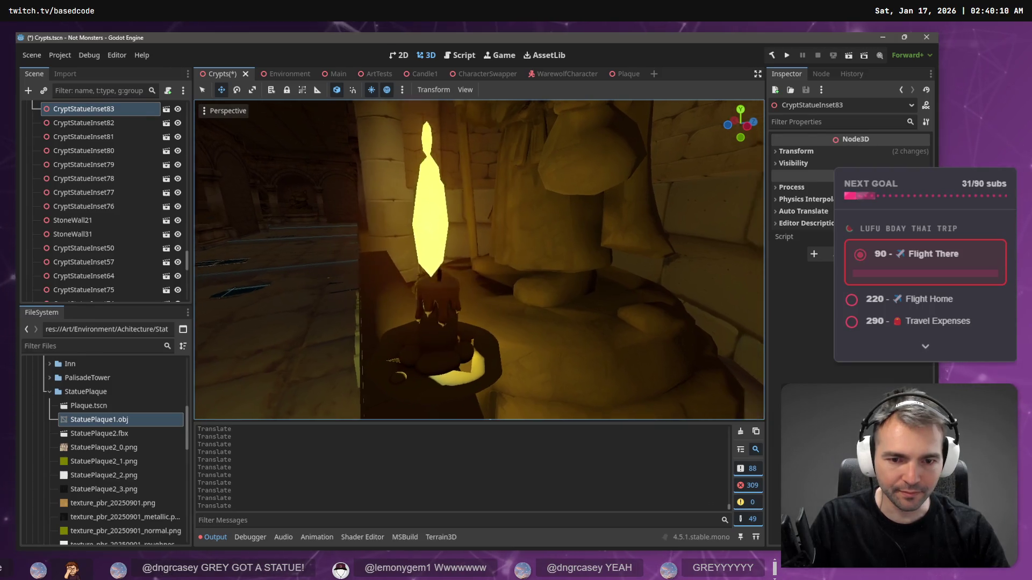
pyautogui.click(558, 280)
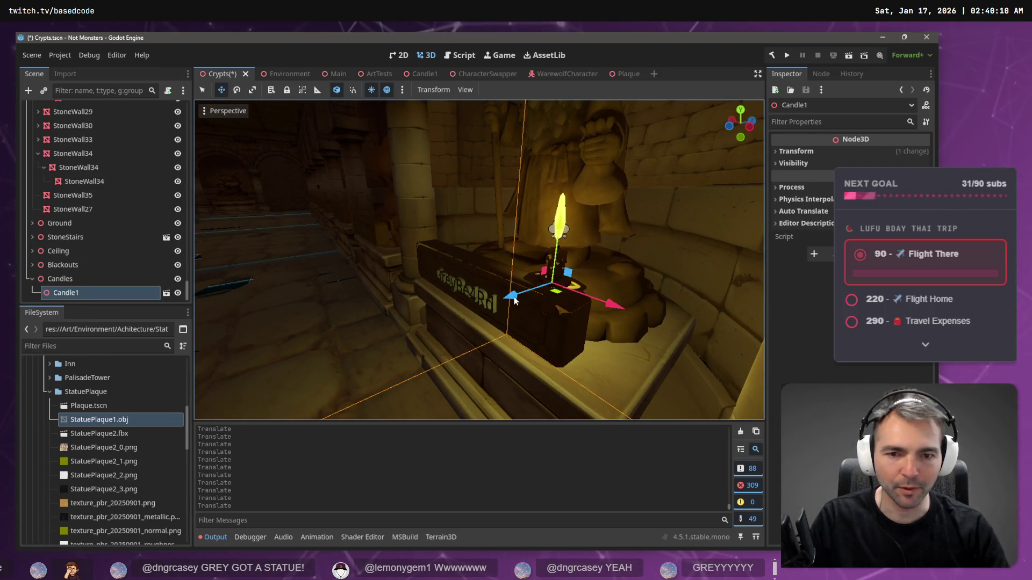
pyautogui.moveTo(510, 299); pyautogui.dragTo(584, 287)
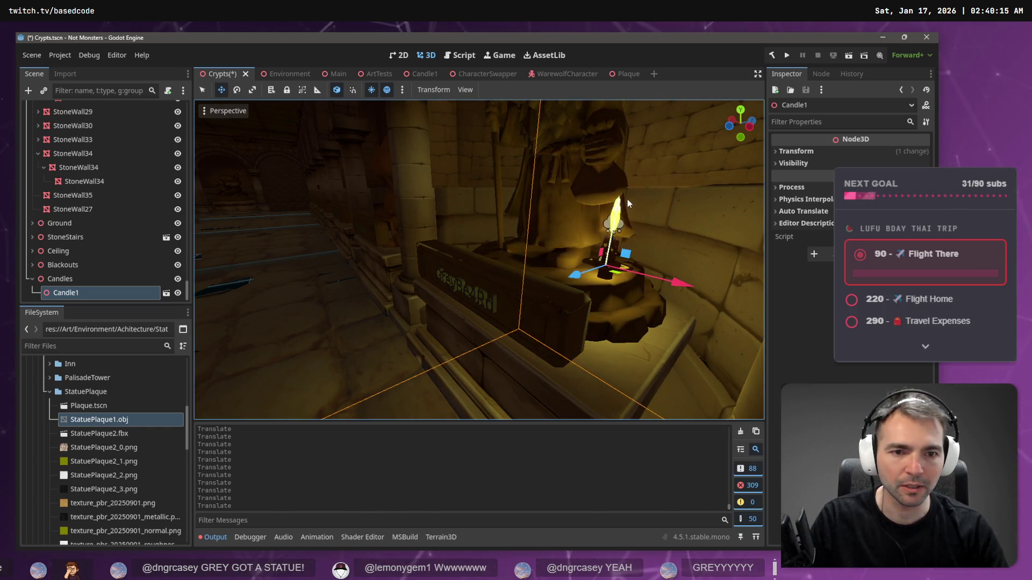
pyautogui.moveTo(621, 215); pyautogui.dragTo(621, 220)
pyautogui.moveTo(611, 328); pyautogui.dragTo(554, 362)
pyautogui.moveTo(615, 305); pyautogui.dragTo(628, 305)
pyautogui.moveTo(560, 240); pyautogui.dragTo(563, 262)
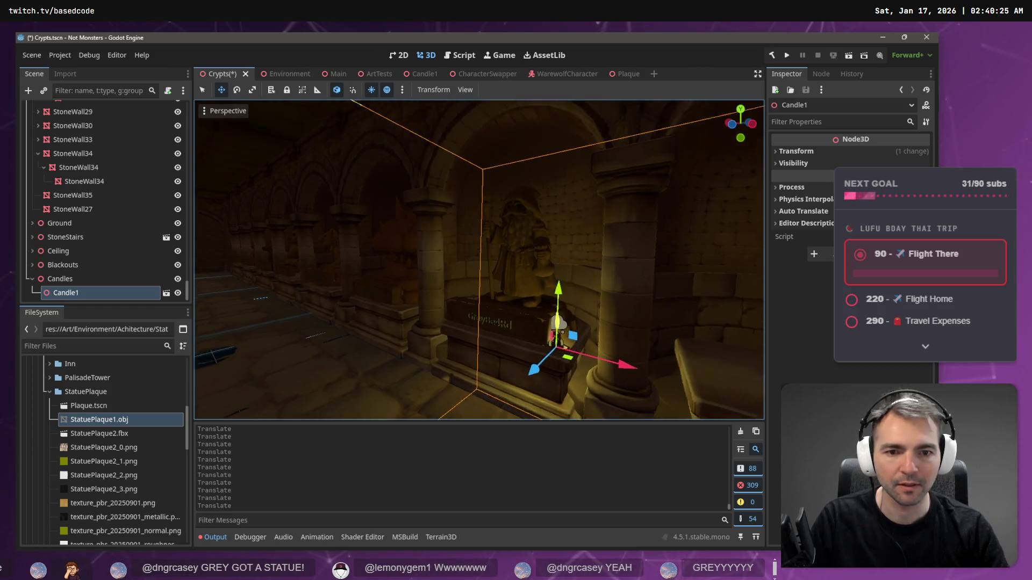
pyautogui.click(613, 265)
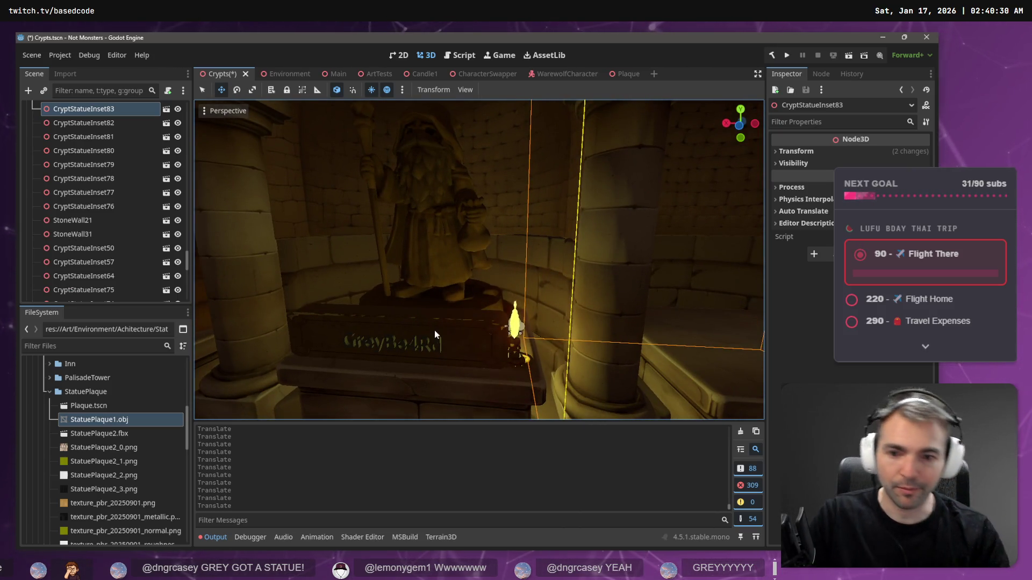
pyautogui.click(621, 74)
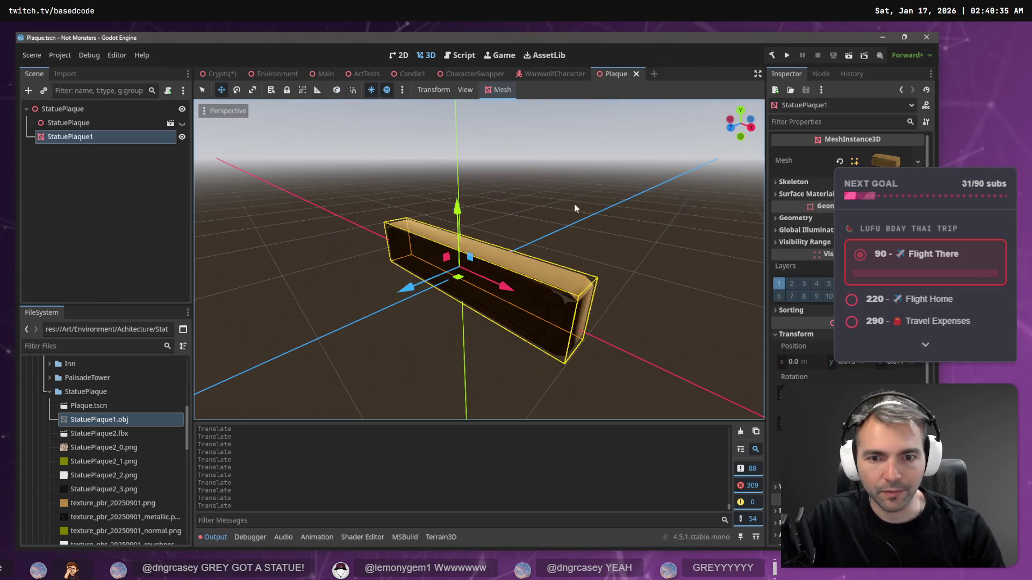
# Step: Shorten the plaque mesh along X and save the Plaque scene
pyautogui.moveTo(509, 287); pyautogui.dragTo(492, 286)
pyautogui.hotkey('ctrl', 's')
pyautogui.click(219, 75)
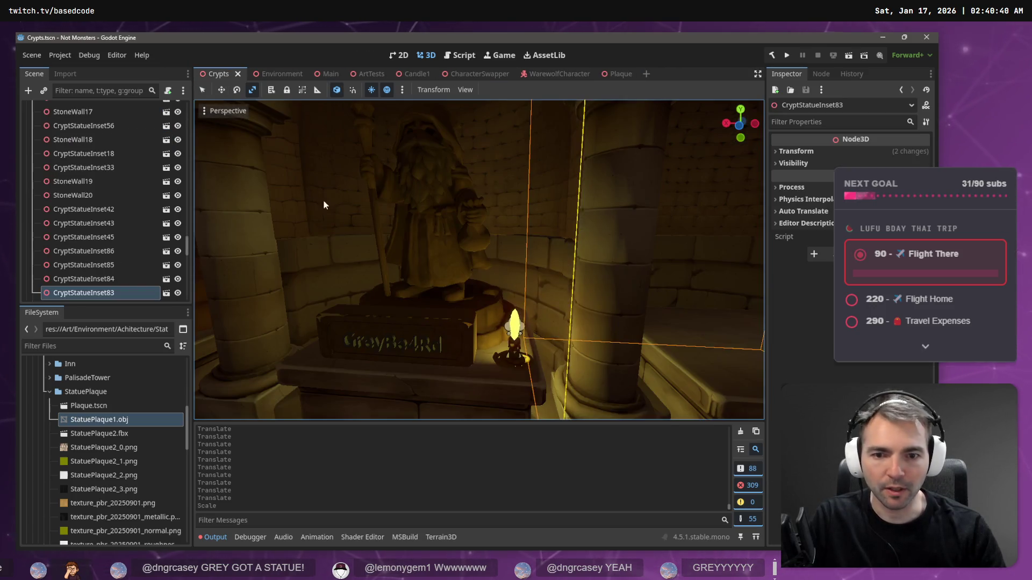
# Step: Select a pedestal plaque's Text node in Crypts and filter the scene tree to Text
pyautogui.press('a')
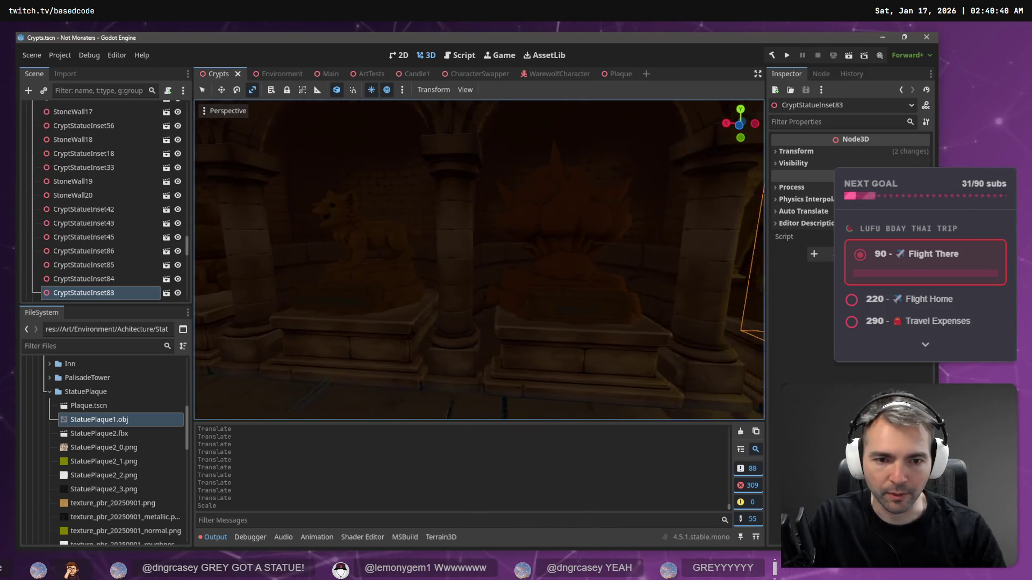
pyautogui.press('w')
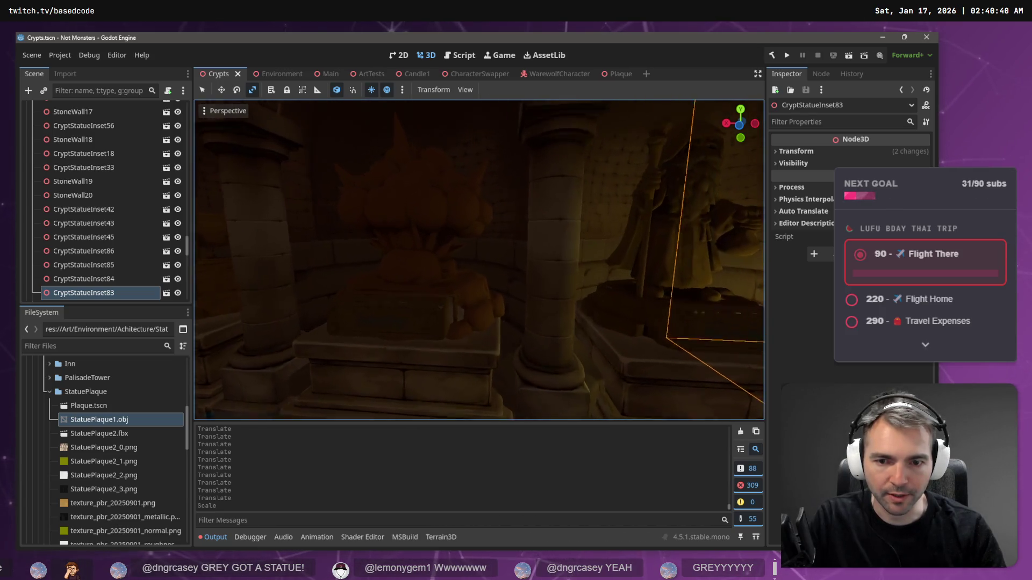
pyautogui.click(427, 225)
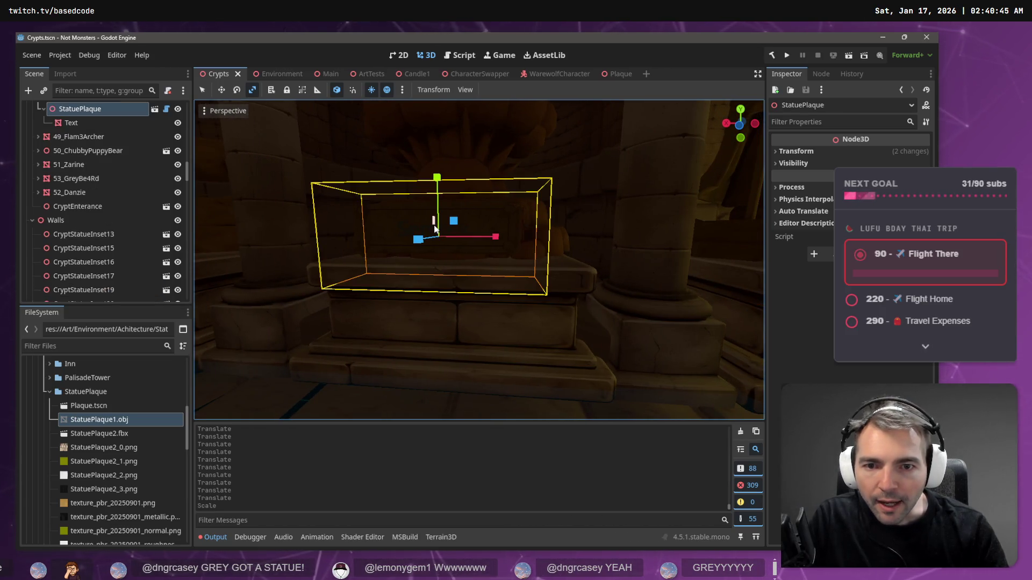
pyautogui.click(98, 123)
pyautogui.click(111, 95)
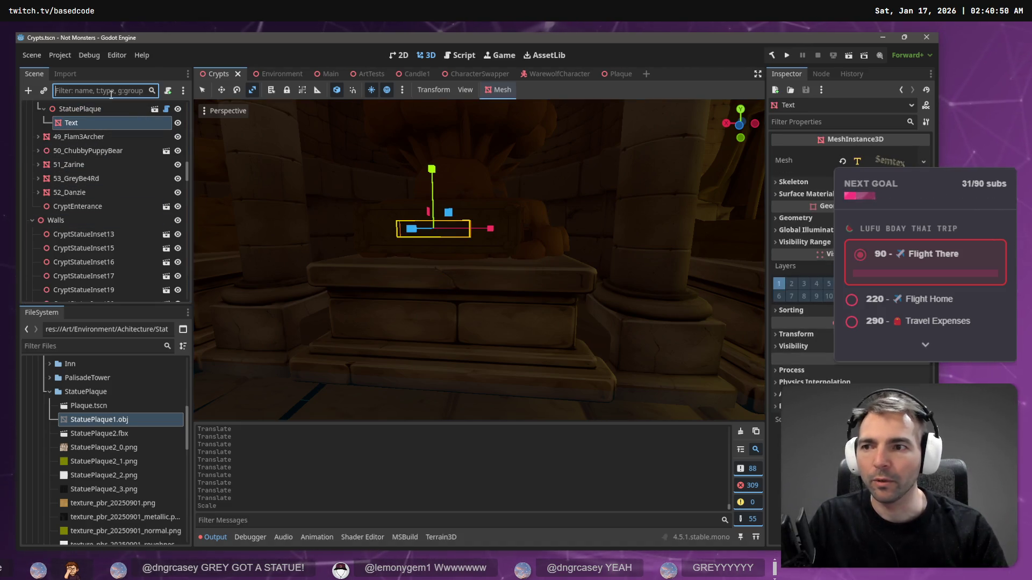
# Step: Filter the Scene tree by 'Text' and select all 53 filtered Text nodes
pyautogui.write('Text')
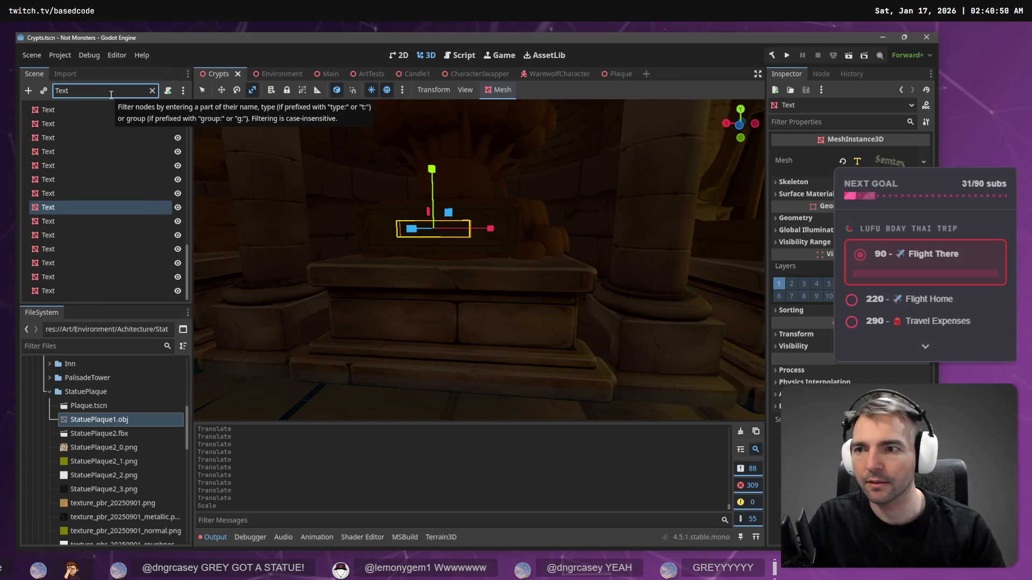
pyautogui.scroll(3, 136, 145)
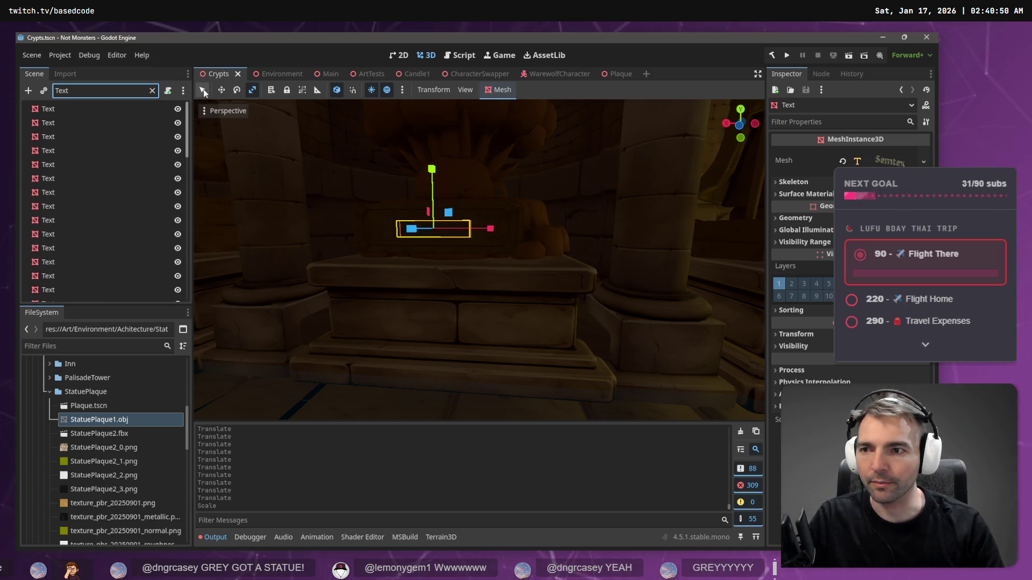
pyautogui.click(122, 116)
pyautogui.click(122, 112)
pyautogui.moveTo(188, 120); pyautogui.dragTo(185, 310)
pyautogui.keyDown('shift'); pyautogui.click(114, 291); pyautogui.keyUp('shift')
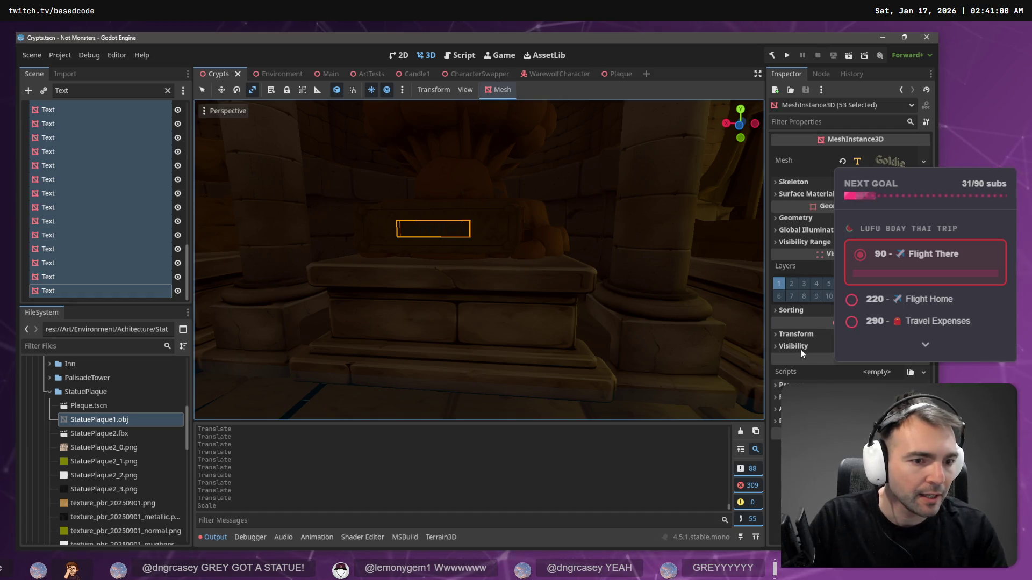
# Step: Give the 53 Text nodes a new shared Position Y, revise it once, then switch to the Plaque scene
pyautogui.click(803, 334)
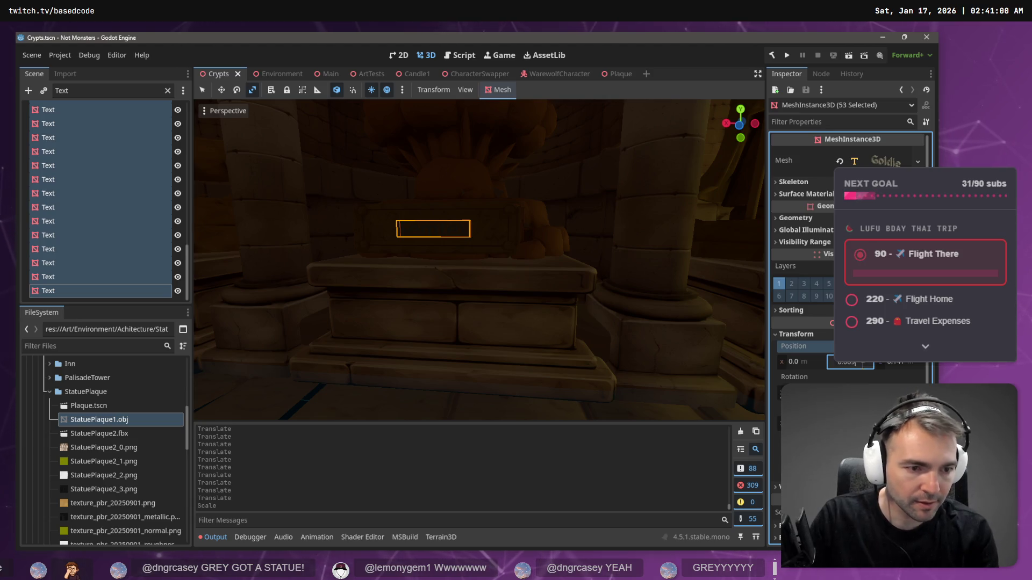
pyautogui.press('Return')
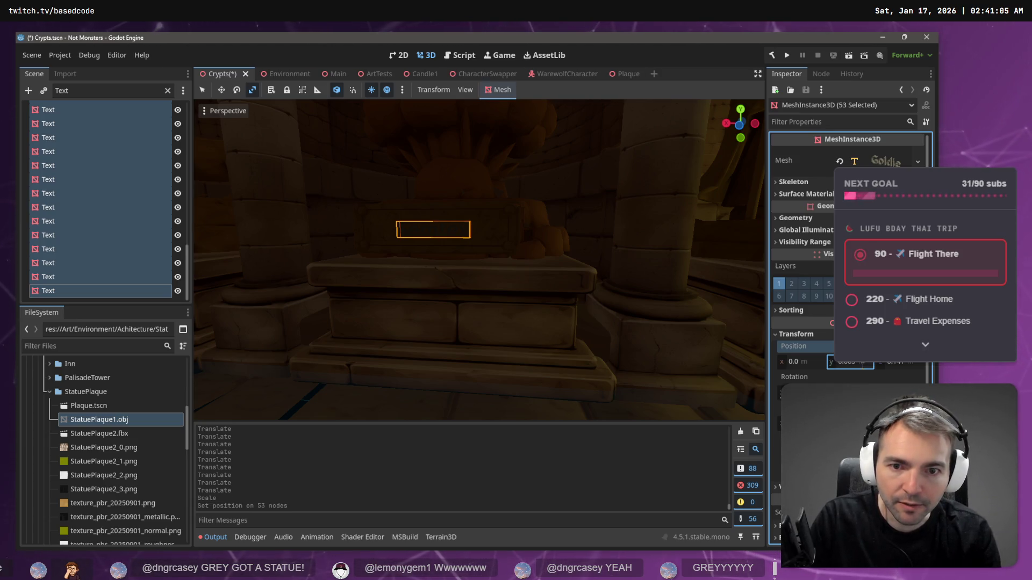
pyautogui.click(862, 364)
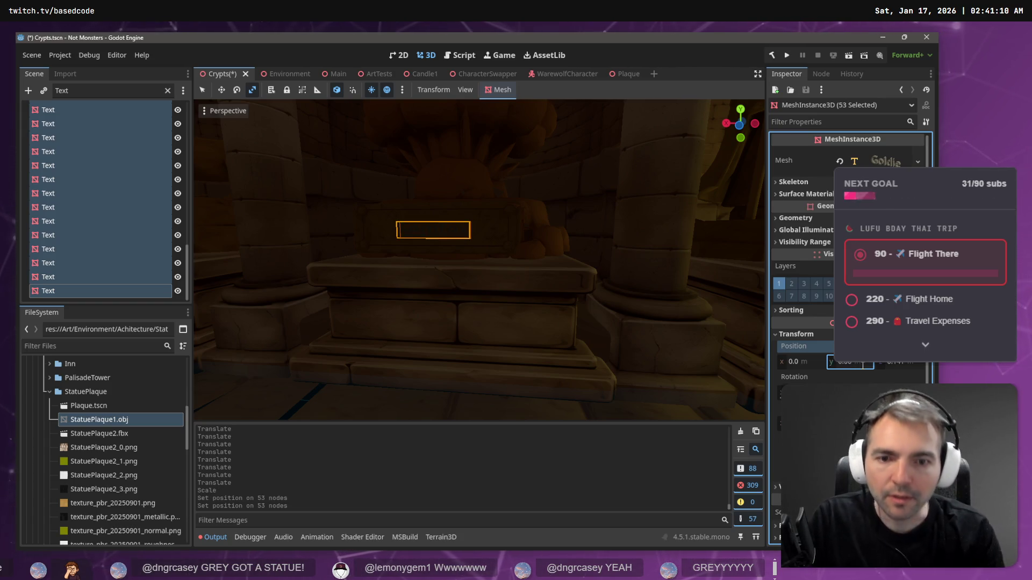
pyautogui.press('Return')
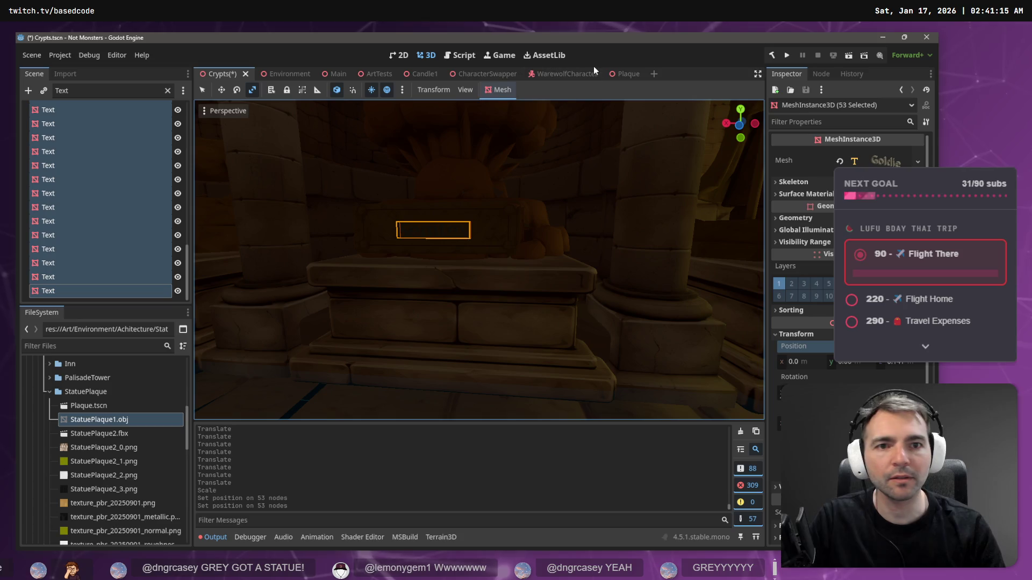
pyautogui.click(626, 74)
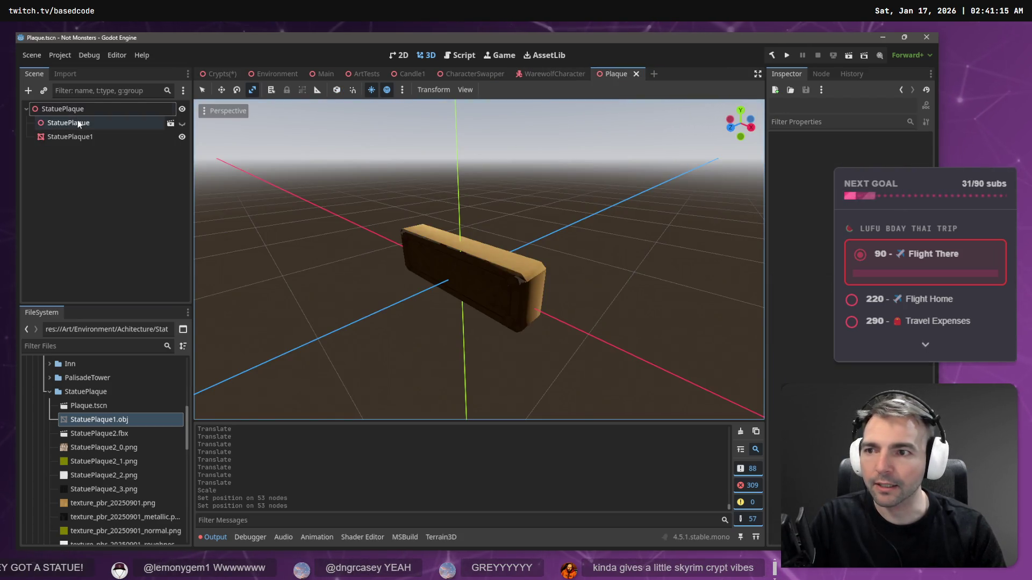
# Step: Drag the StatuePlaque1 mesh down in the Plaque scene
pyautogui.click(99, 122)
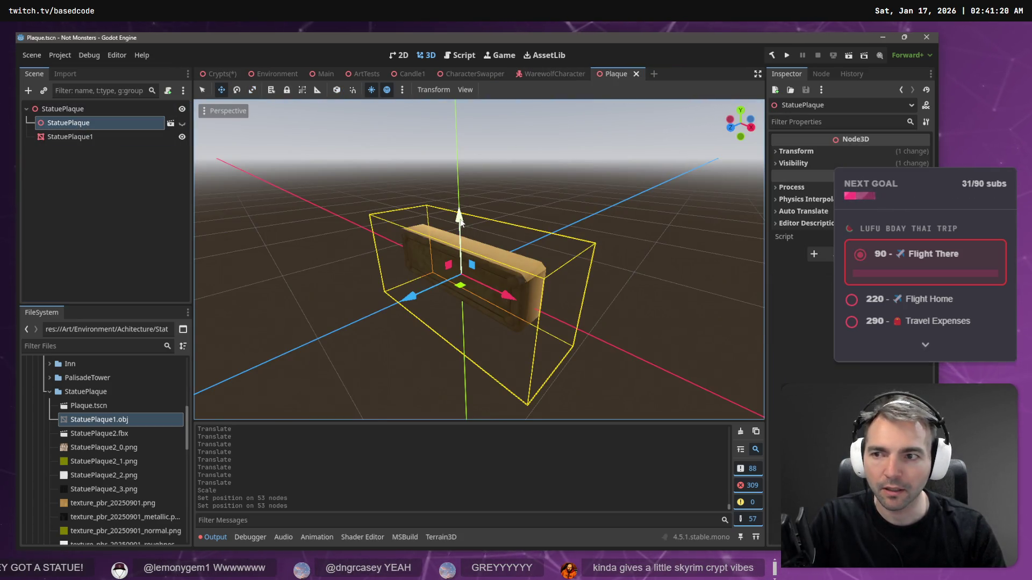
pyautogui.click(109, 141)
pyautogui.moveTo(456, 207); pyautogui.dragTo(462, 223)
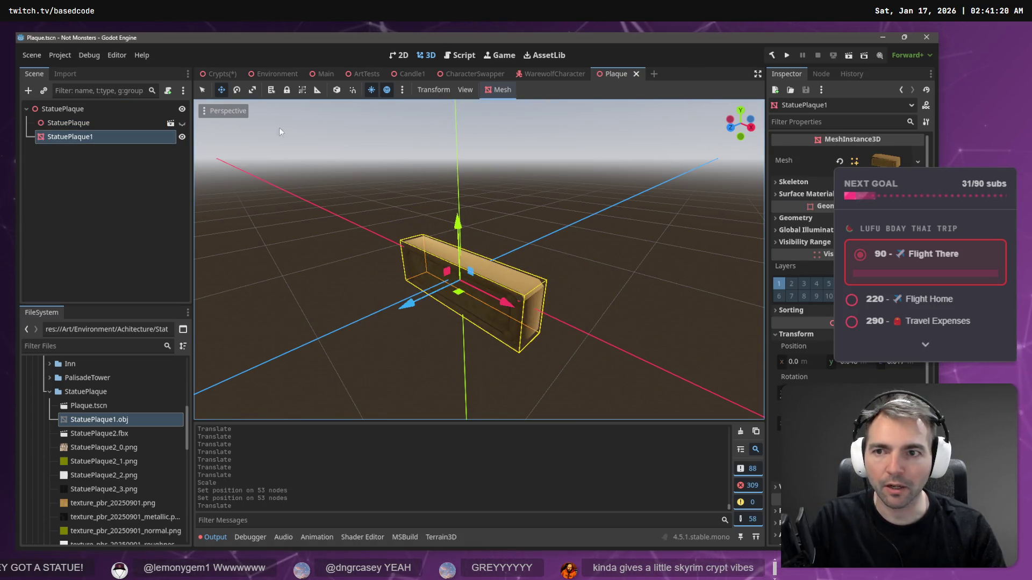
# Step: Back in Crypts, re-enter the shared Position Y of the 53 plaque texts to match
pyautogui.click(217, 73)
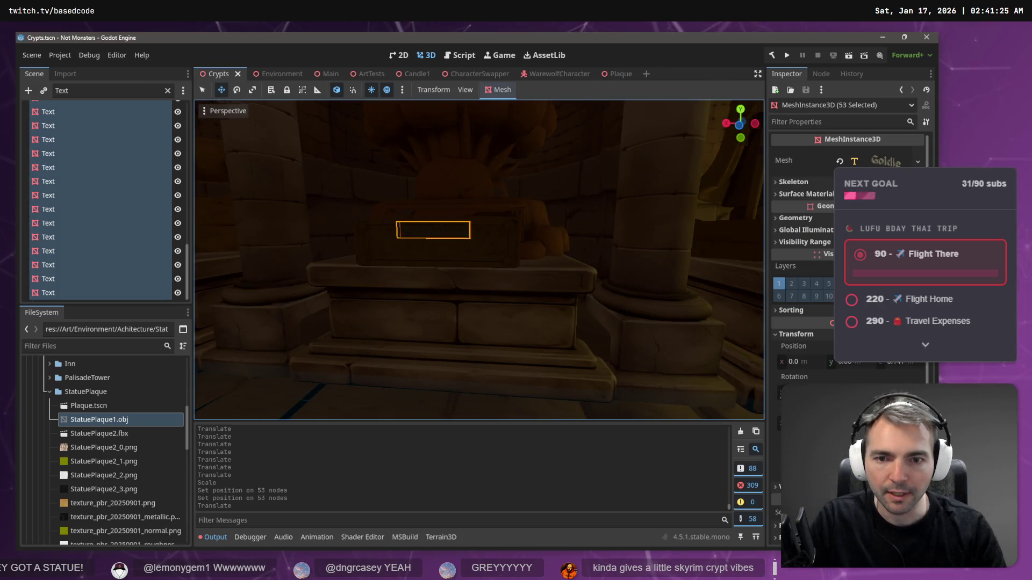
pyautogui.scroll(-5, 488, 203)
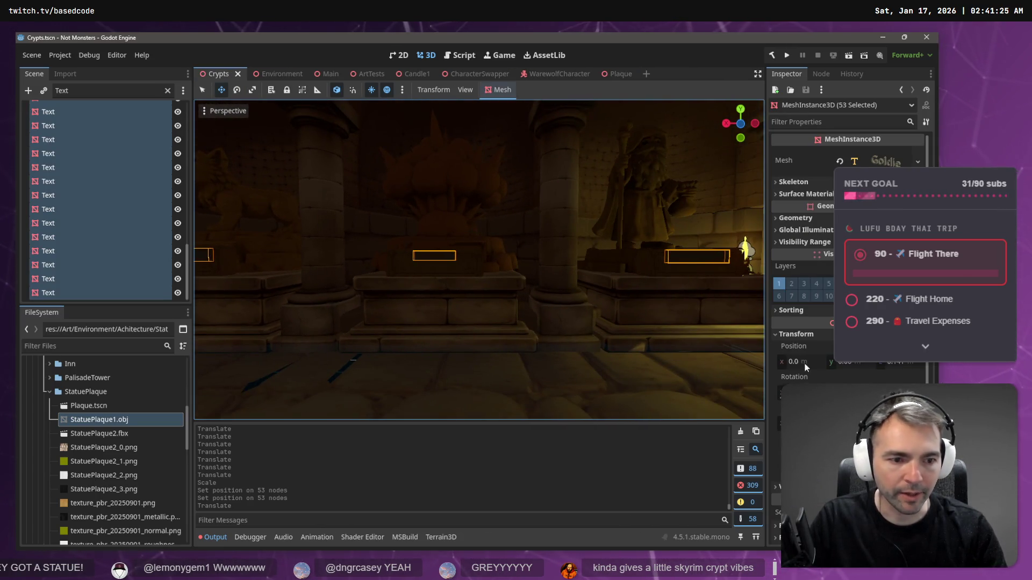
pyautogui.click(852, 363)
pyautogui.click(855, 364)
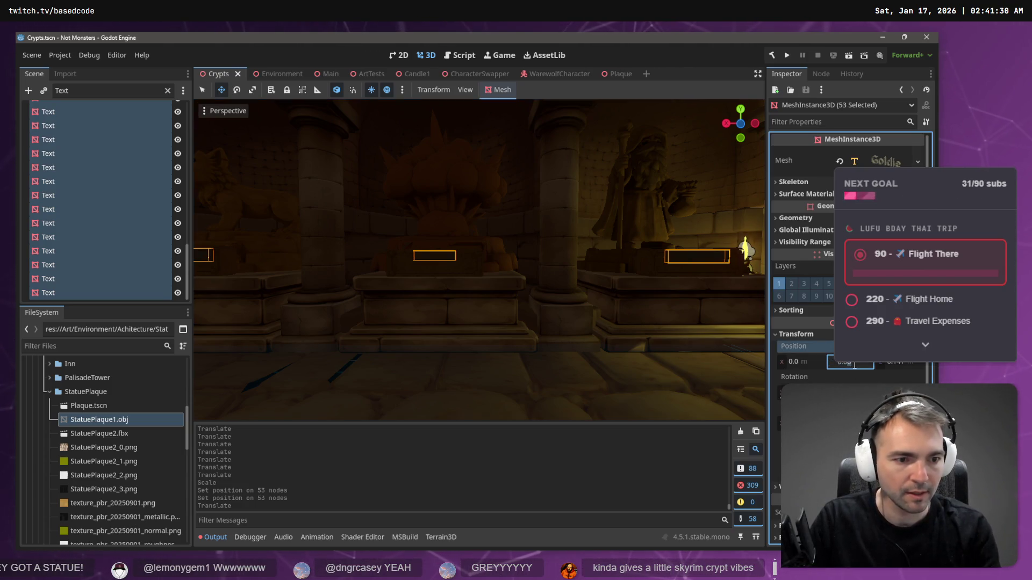
pyautogui.press('Return')
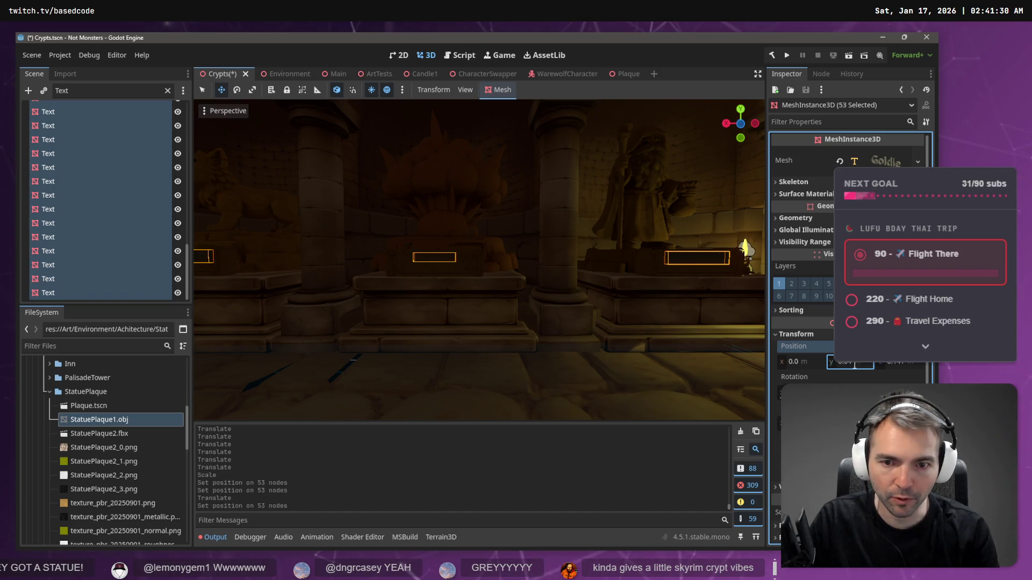
pyautogui.doubleClick(855, 364)
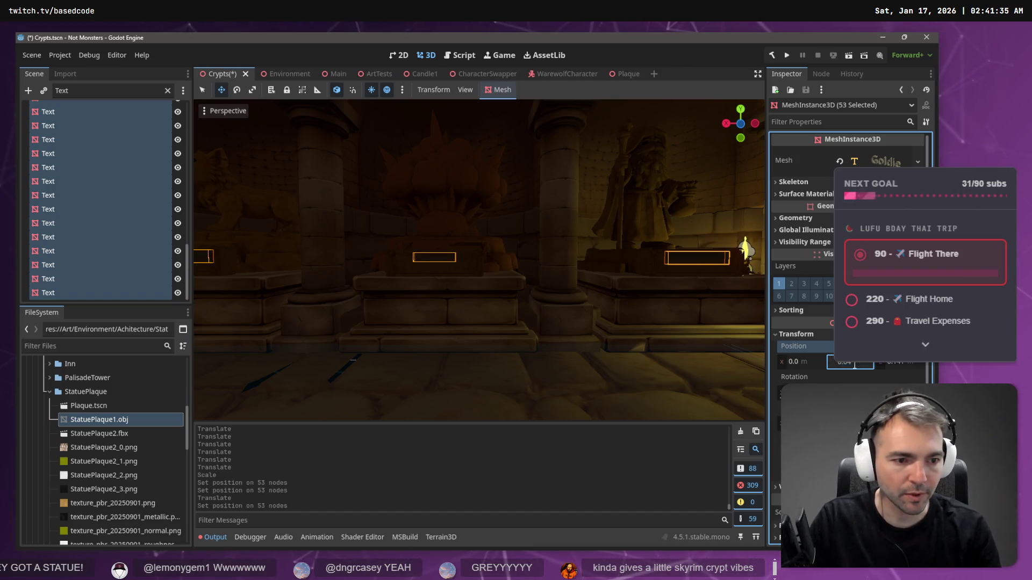
pyautogui.press('Return')
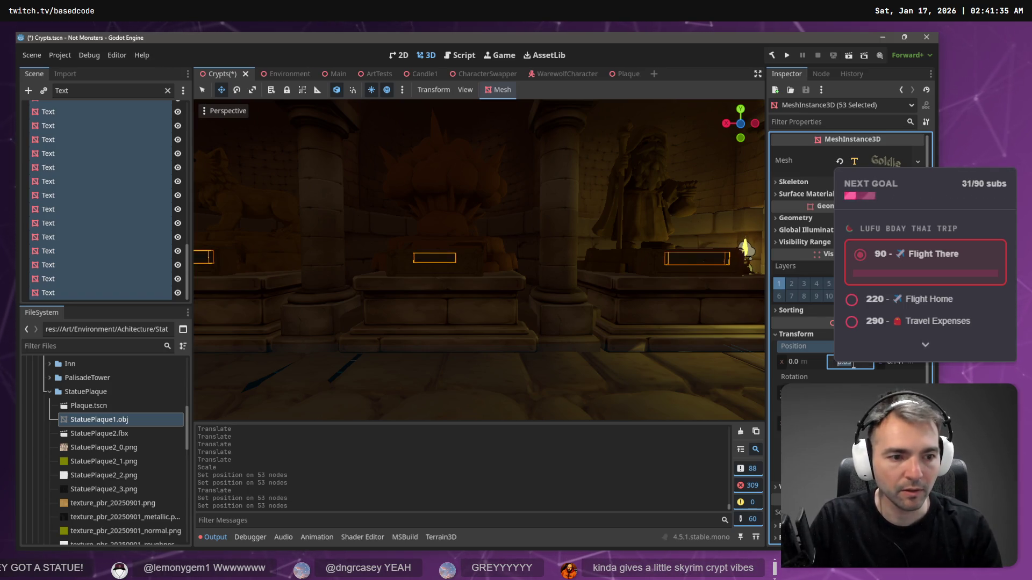
pyautogui.scroll(-1, 854, 364)
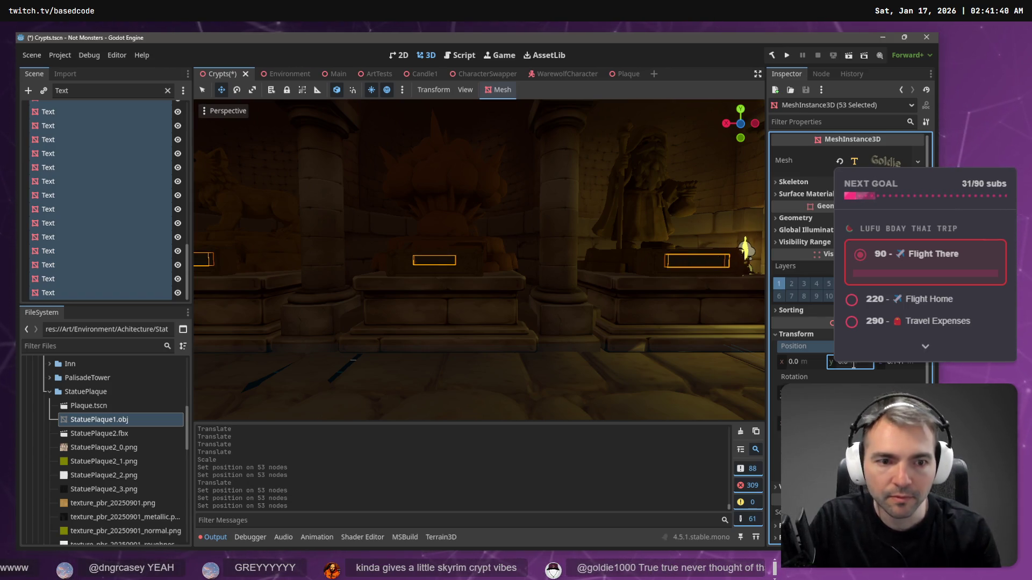
# Step: Fly up to a plaque beside a candle and tweak the texts' Y position again
pyautogui.press('w')
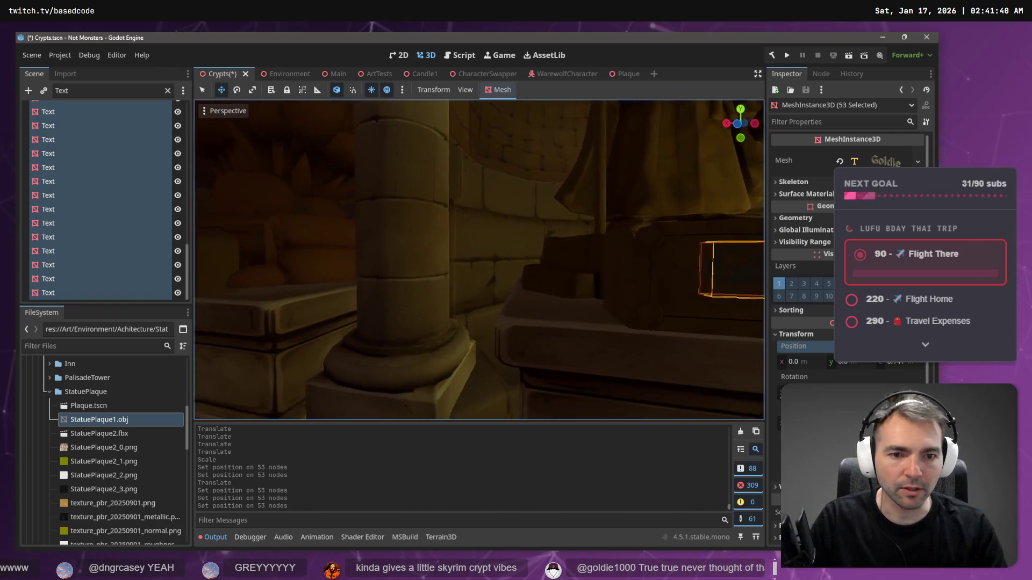
pyautogui.press('w')
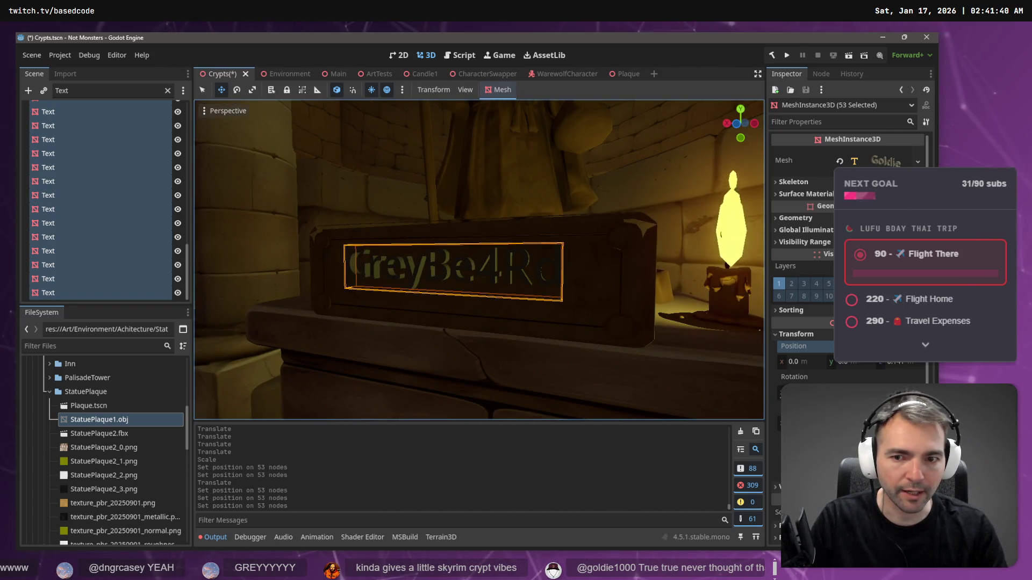
pyautogui.click(854, 364)
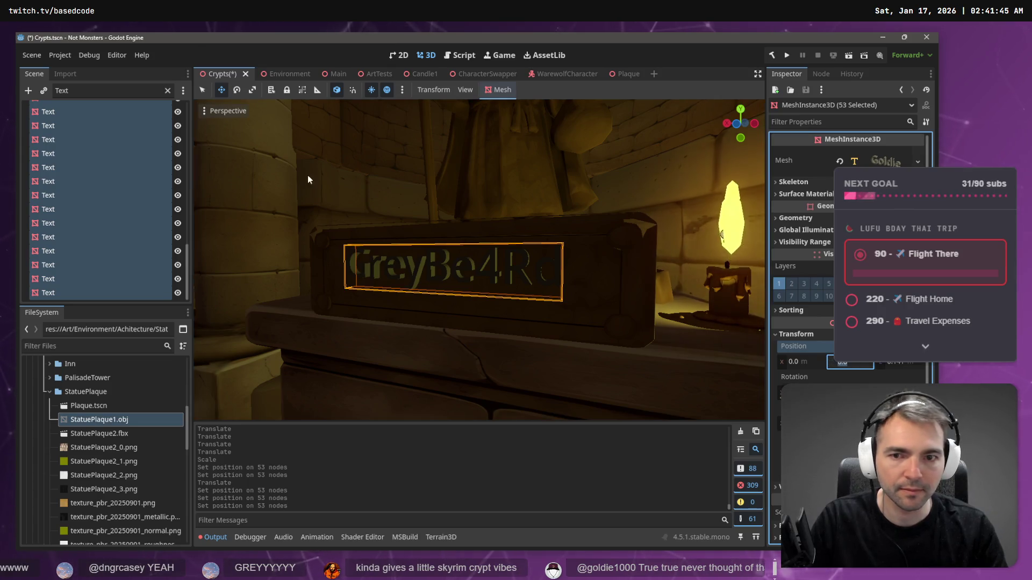
# Step: Check the Rubber Duck and wizard statue plaques in the crypt hall, then save Crypts.tscn
pyautogui.press('s')
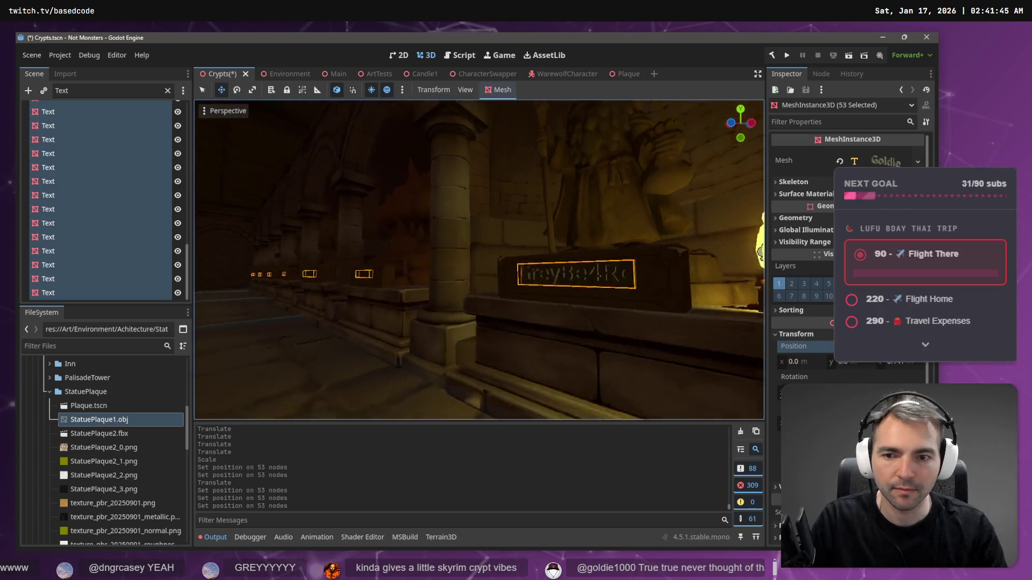
pyautogui.click(426, 226)
pyautogui.press('w')
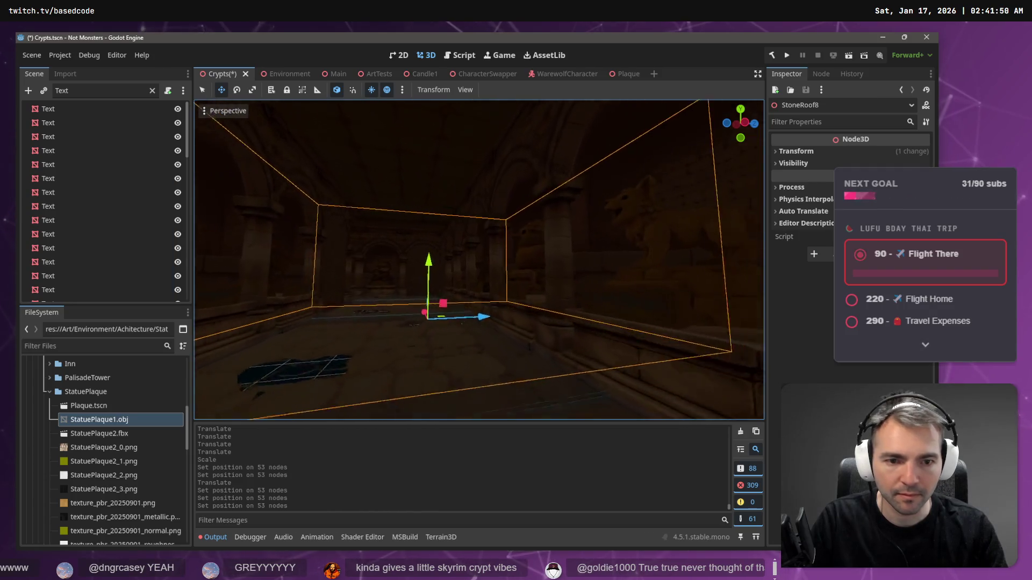
pyautogui.press('s')
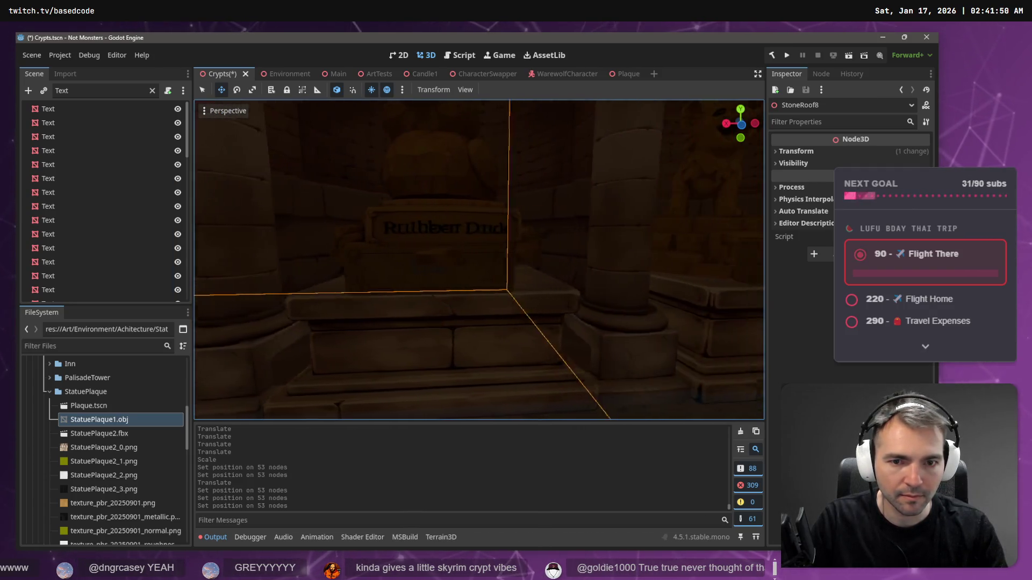
pyautogui.press('a')
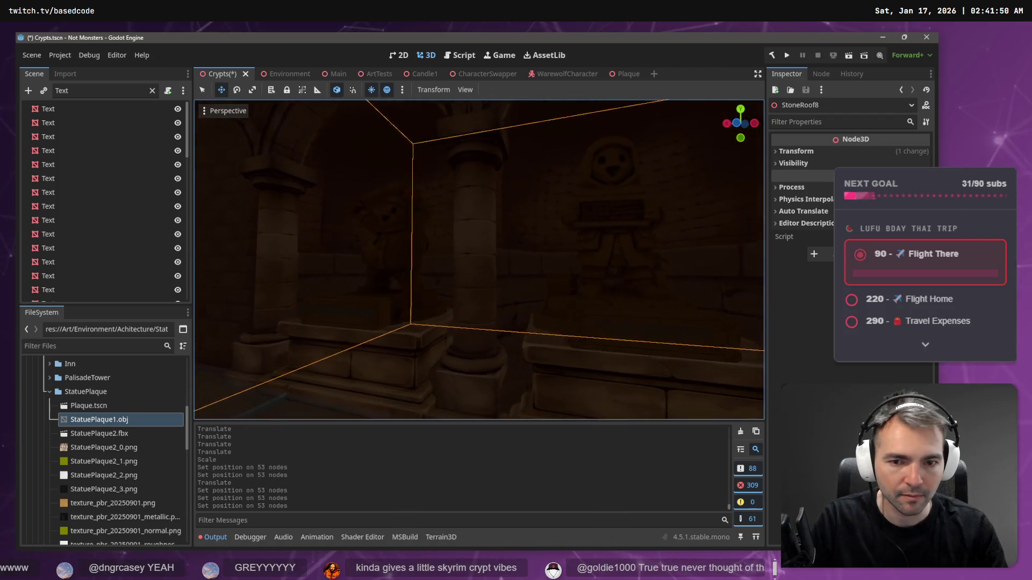
pyautogui.press('a')
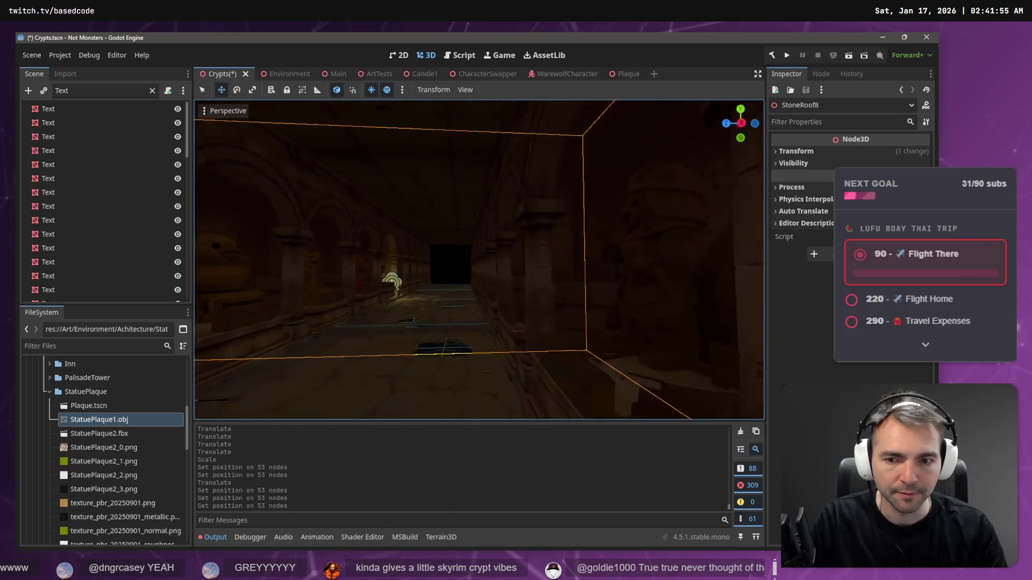
pyautogui.press('a')
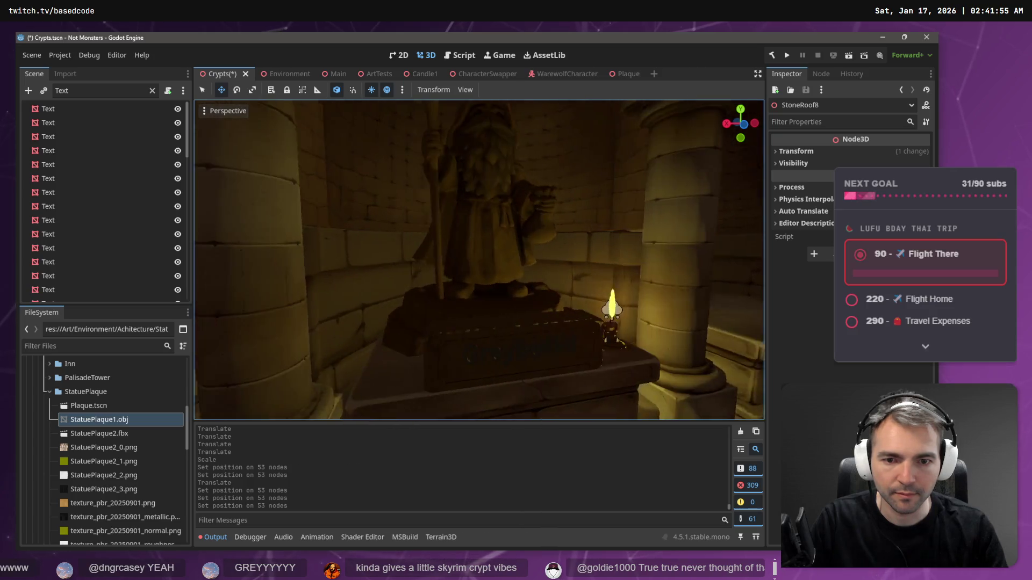
pyautogui.hotkey('ctrl', 's')
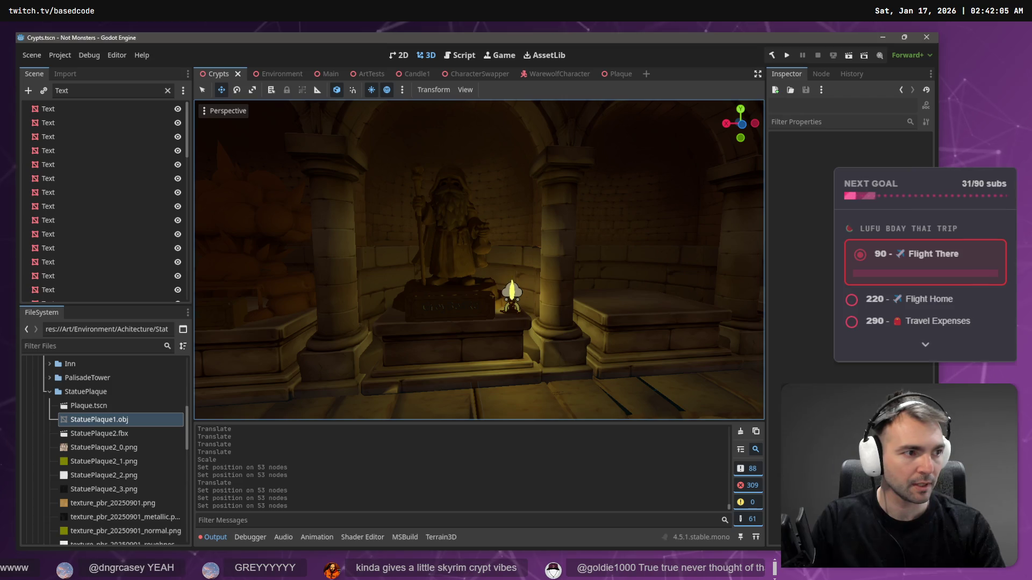
# Step: Clear the Scene filter, collapse the Statues, Walls and Ceiling groups, and select Candles
pyautogui.click(167, 91)
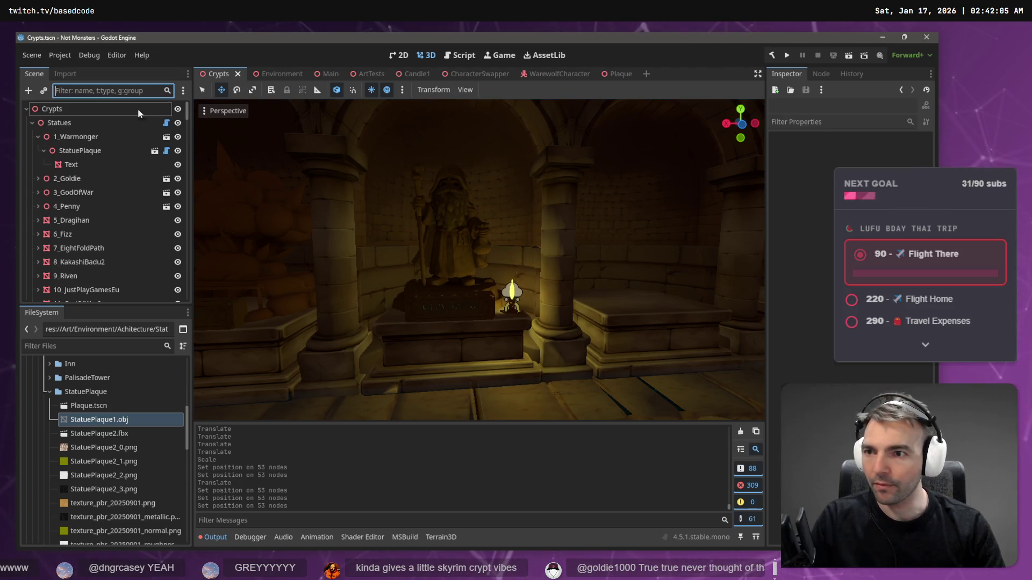
pyautogui.click(31, 122)
pyautogui.click(78, 125)
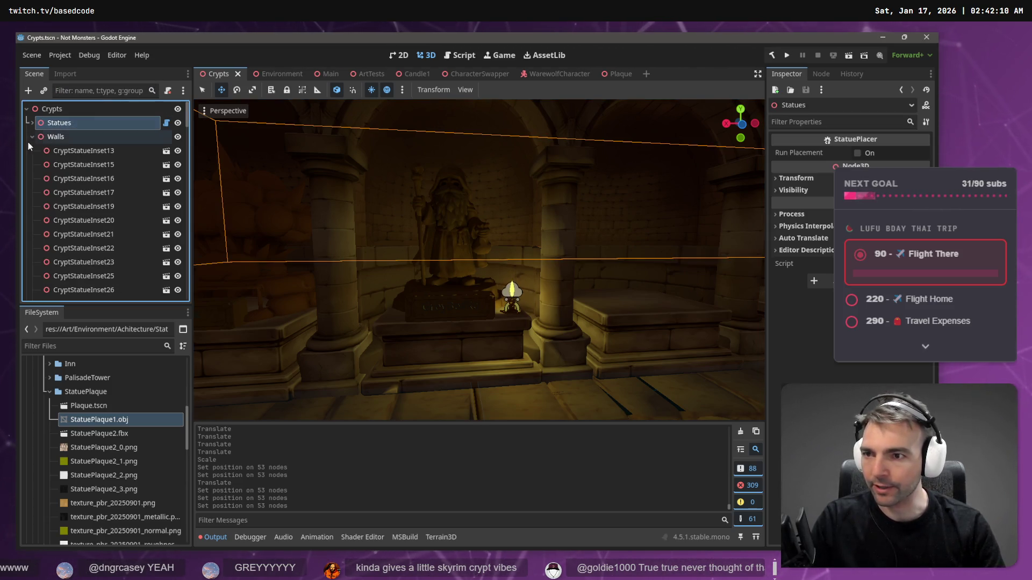
pyautogui.click(36, 136)
pyautogui.click(32, 136)
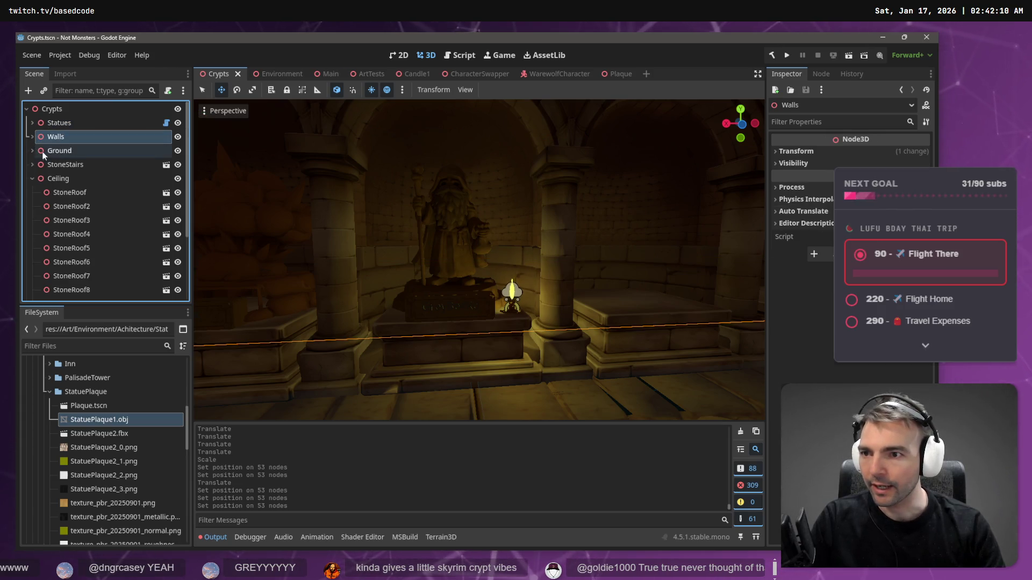
pyautogui.click(32, 178)
pyautogui.click(45, 207)
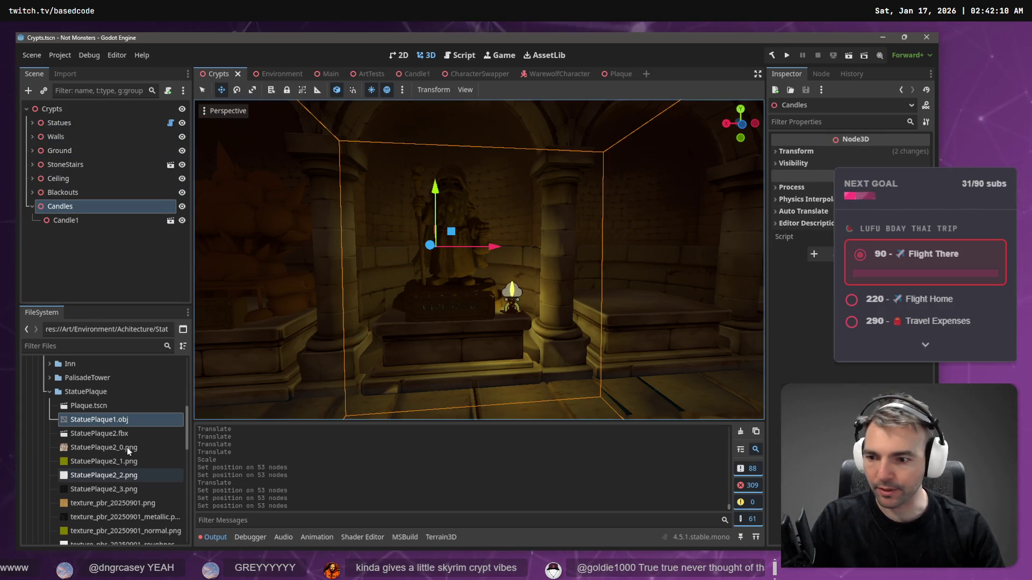
# Step: Collapse StatuePlaque and expand Crypts in FileSystem, scrolling down to the Editor folder
pyautogui.click(51, 391)
pyautogui.moveTo(188, 461)
pyautogui.mouseDown()
pyautogui.moveTo(188, 495)
pyautogui.moveTo(180, 408)
pyautogui.mouseUp()
pyautogui.click(50, 447)
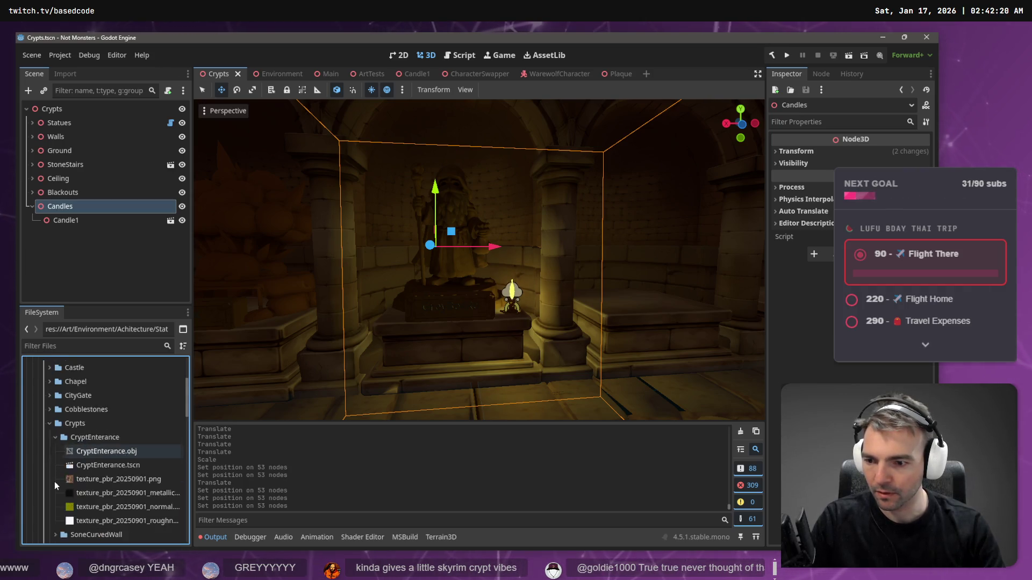
pyautogui.scroll(-5, 67, 479)
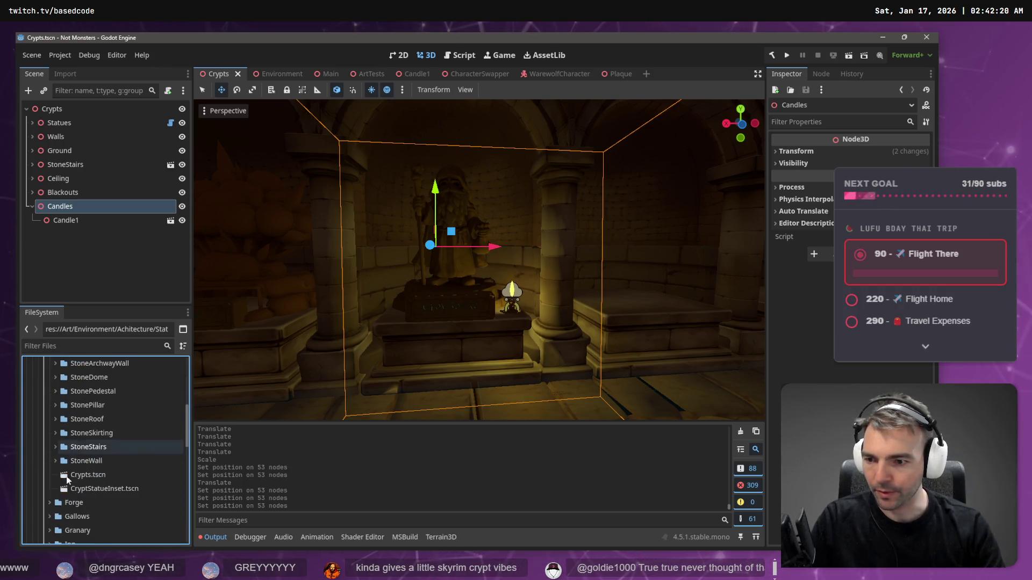
pyautogui.scroll(1, 76, 495)
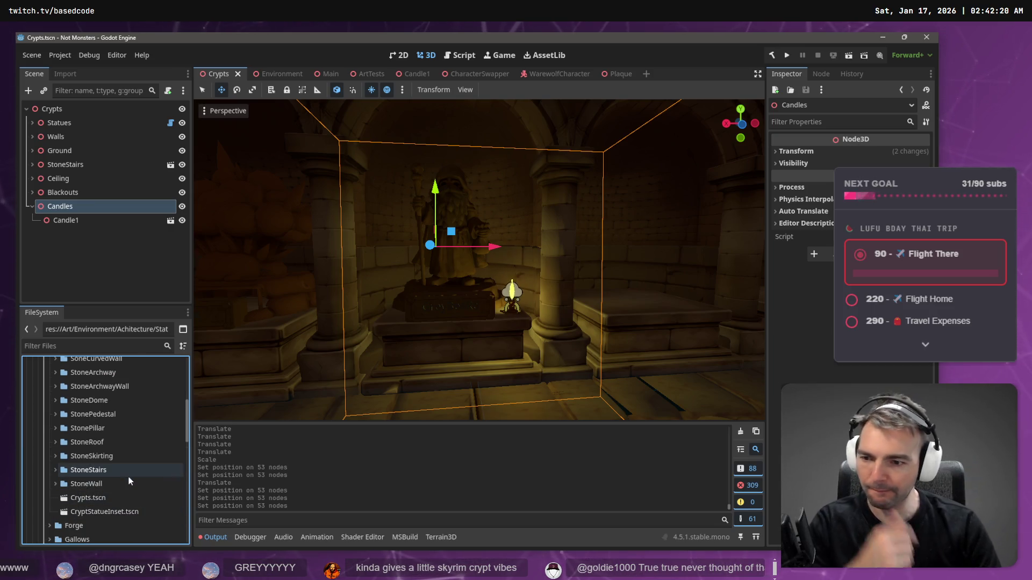
pyautogui.scroll(3, 143, 486)
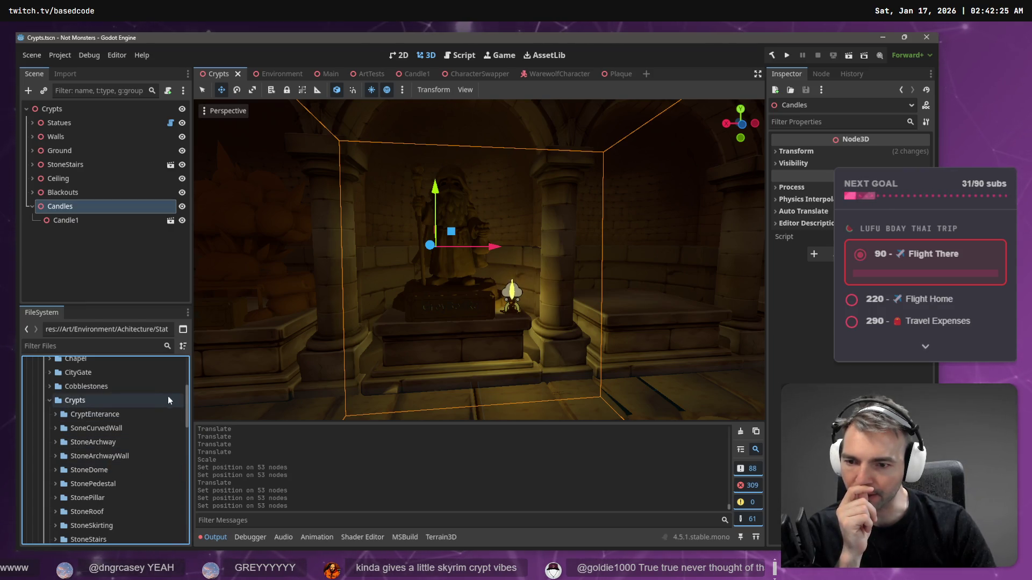
pyautogui.scroll(-2, 186, 453)
pyautogui.moveTo(186, 458); pyautogui.dragTo(186, 535)
pyautogui.scroll(3, 188, 524)
# Step: From the Editor folder's context menu, create the C# script res://Editor/CryptCandlePlacer.cs
pyautogui.rightClick(73, 482)
pyautogui.click(57, 539)
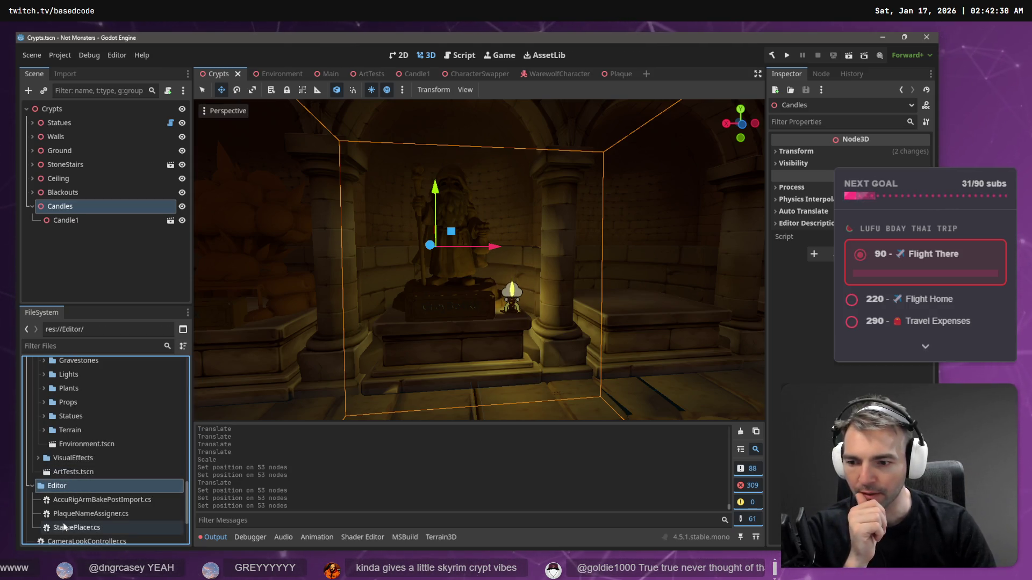
pyautogui.rightClick(63, 486)
pyautogui.moveTo(185, 348)
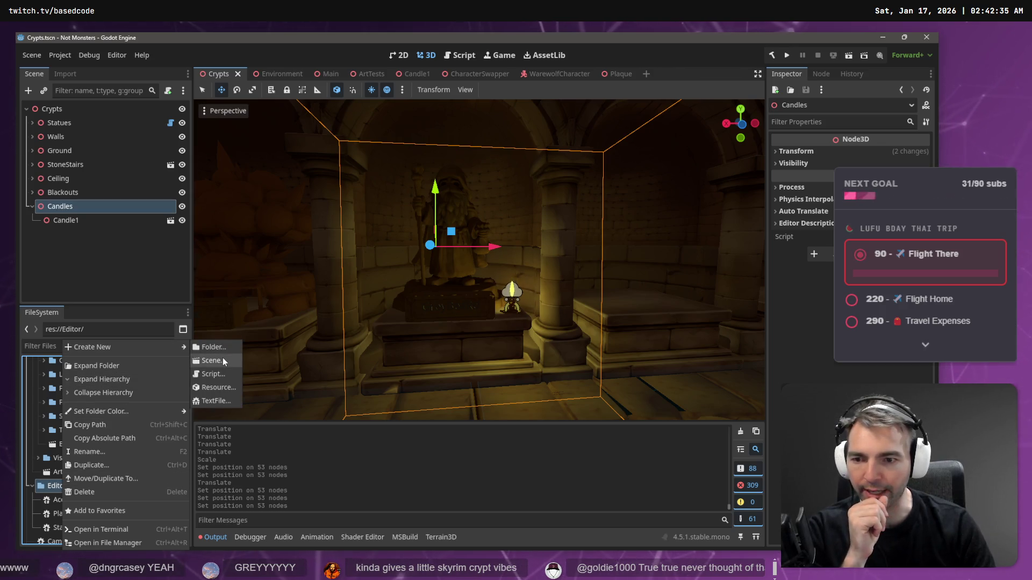
pyautogui.click(222, 373)
pyautogui.write('CryptCandle.cs')
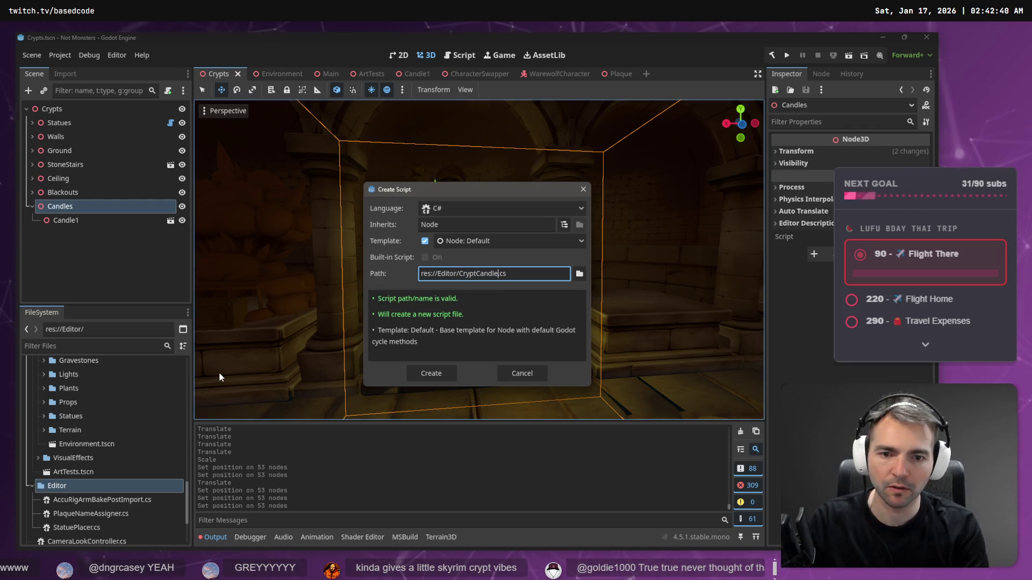
pyautogui.write('cer')
pyautogui.press('Return')
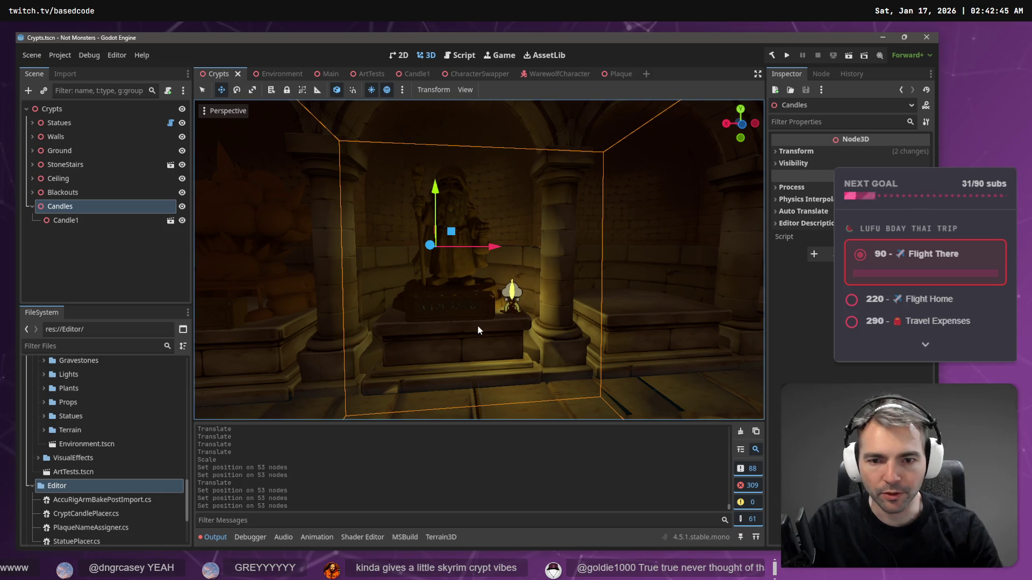
# Step: Select CryptStatueInset82 and open the CryptStatueInset scene in its own tab
pyautogui.click(480, 308)
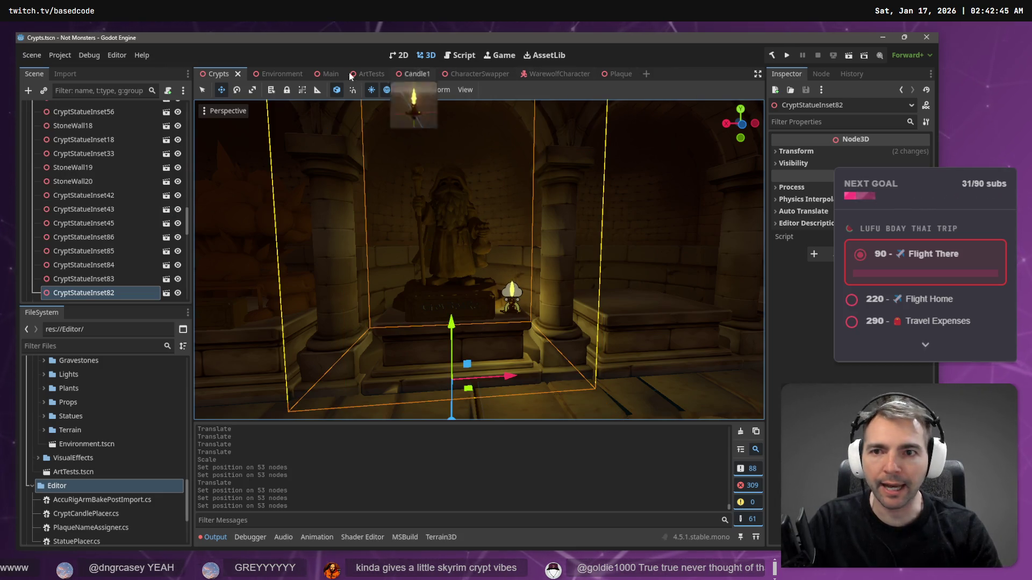
pyautogui.moveTo(528, 181); pyautogui.dragTo(181, 224)
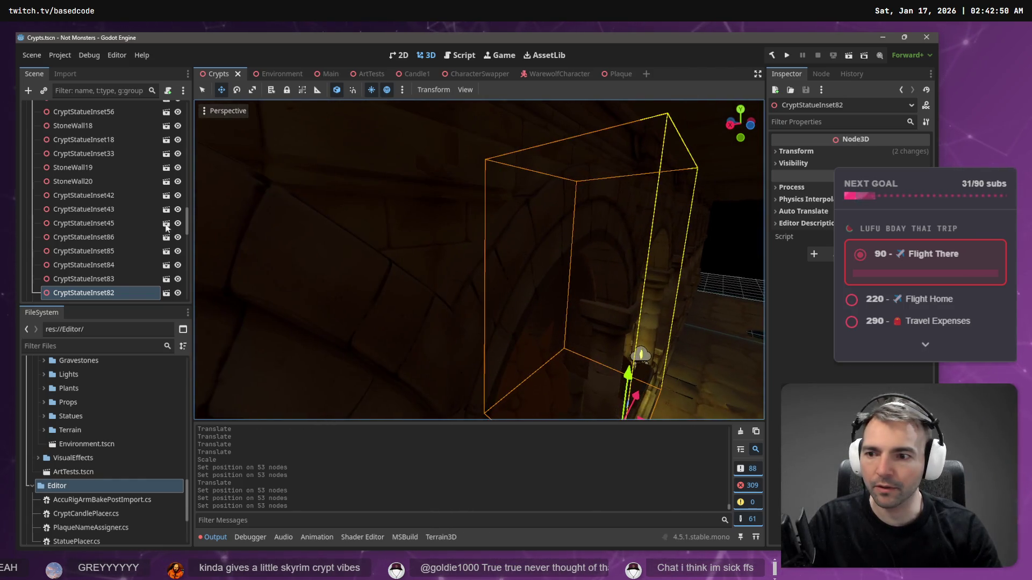
pyautogui.click(166, 292)
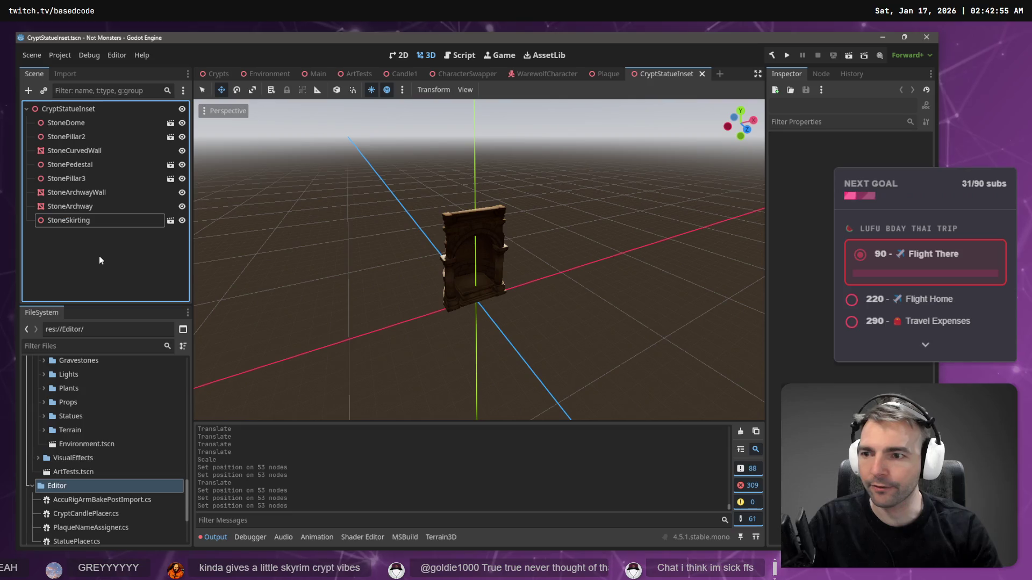
pyautogui.rightClick(98, 260)
pyautogui.click(477, 258)
# Step: Orbit close to the inset's pedestal, briefly opening the preview sun and environment settings
pyautogui.scroll(5, 477, 258)
pyautogui.moveTo(430, 215); pyautogui.dragTo(390, 131)
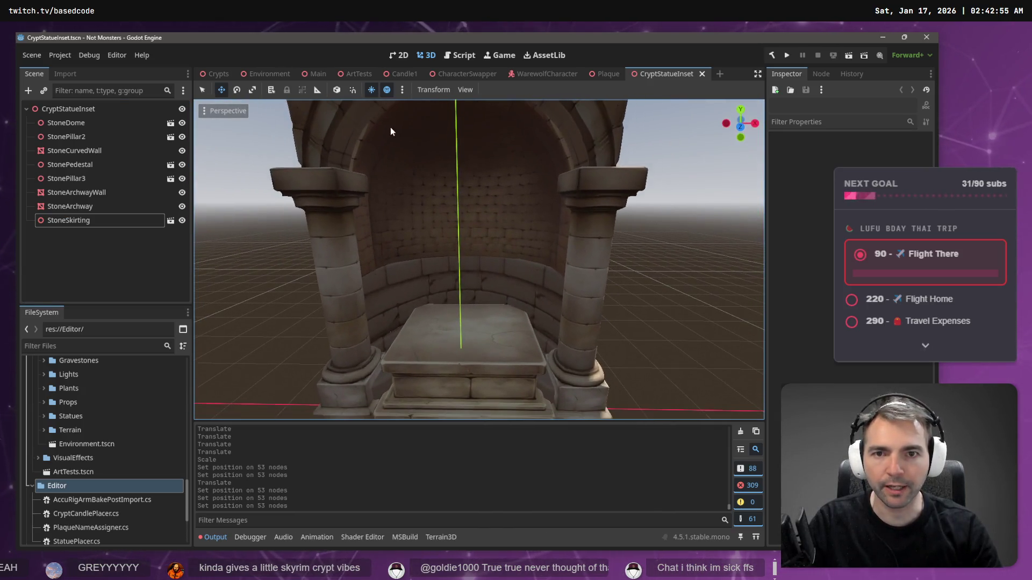
pyautogui.click(402, 90)
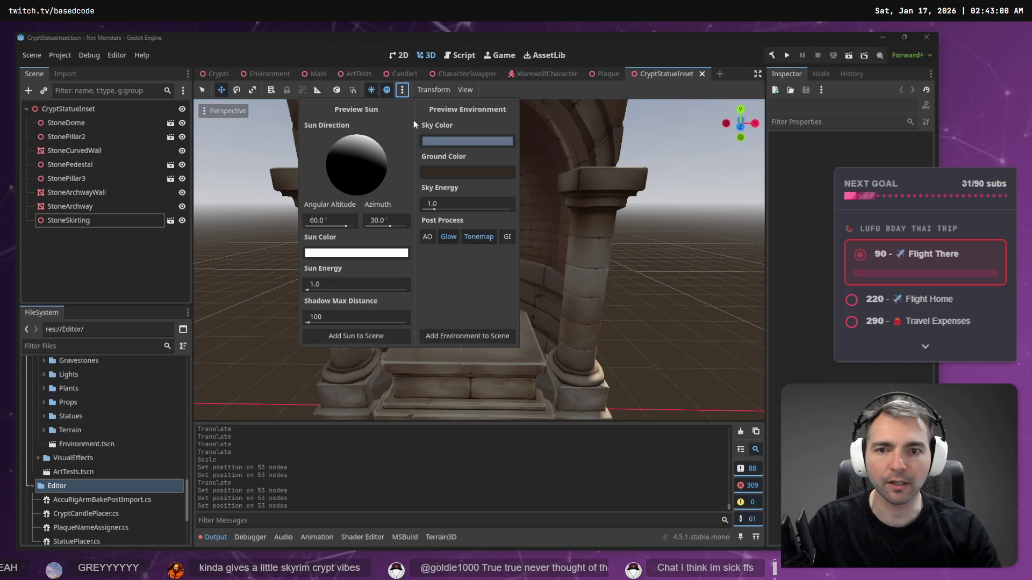
pyautogui.click(688, 271)
pyautogui.moveTo(688, 271); pyautogui.dragTo(645, 265)
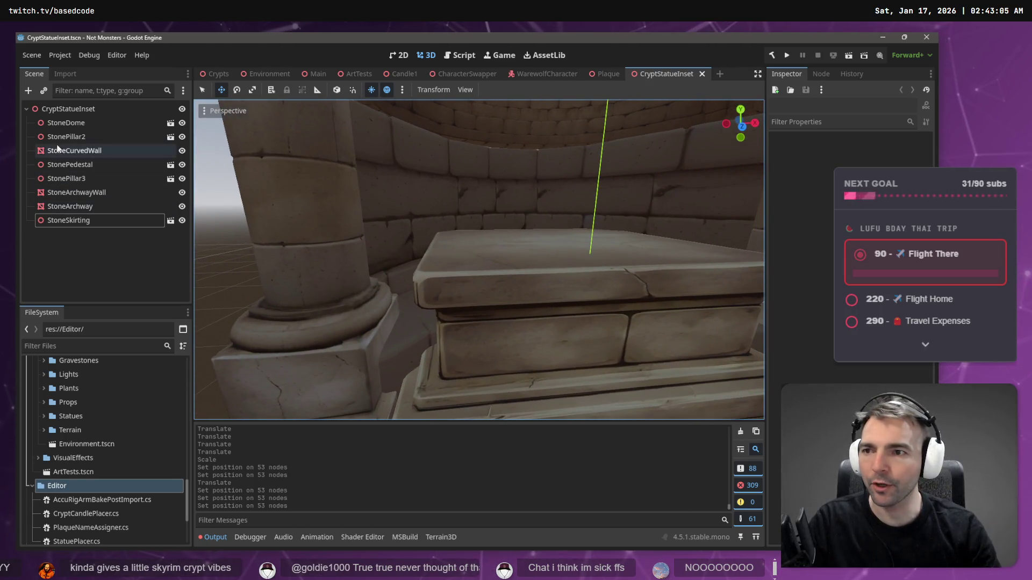
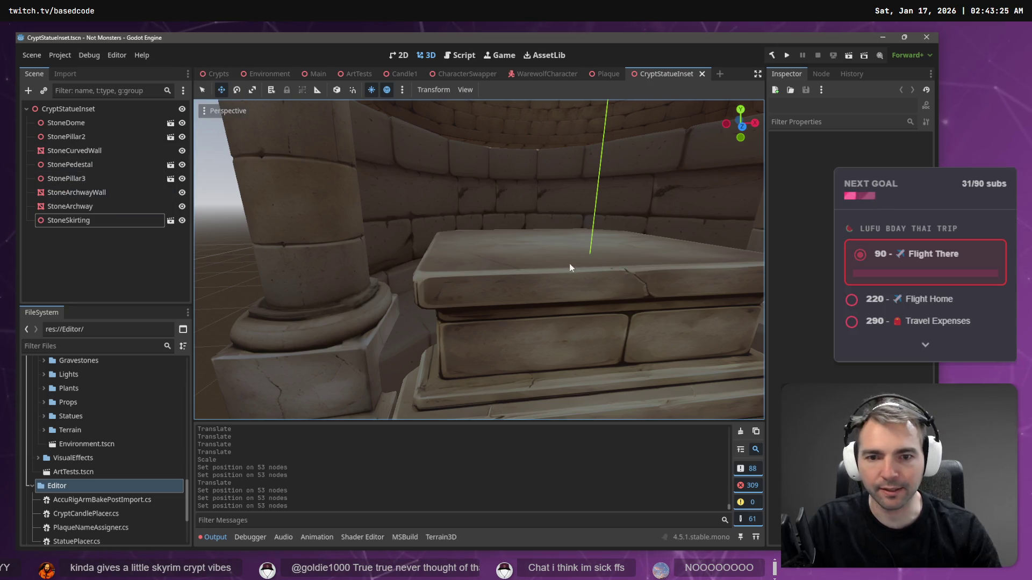
# Step: Add a Node3D child to CryptStatueInset and name it CandleLocations
pyautogui.rightClick(90, 109)
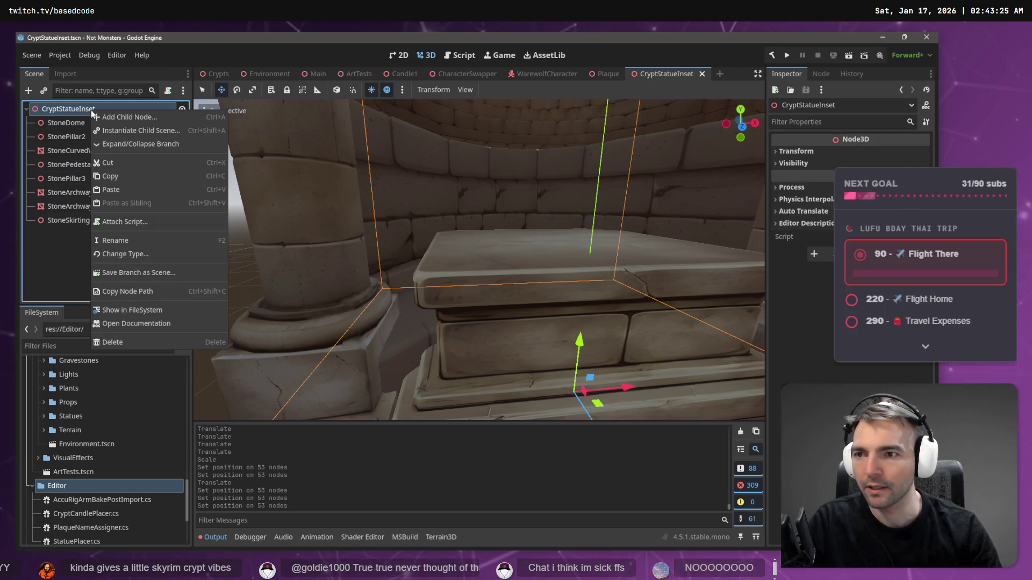
pyautogui.click(122, 117)
pyautogui.doubleClick(405, 191)
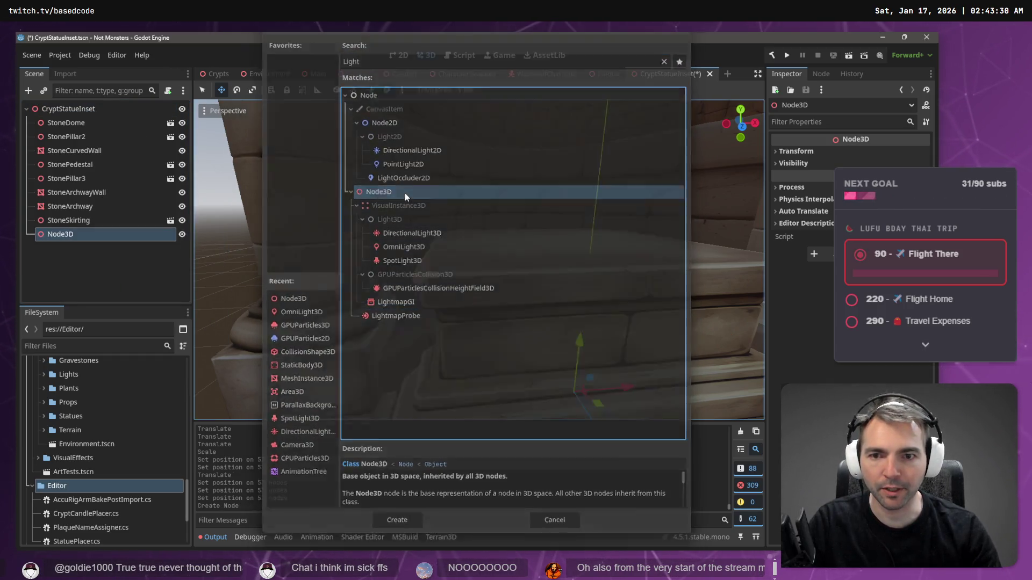
pyautogui.doubleClick(91, 234)
pyautogui.write('Canc')
pyautogui.press('BackSpace')
pyautogui.write('dleLocatio')
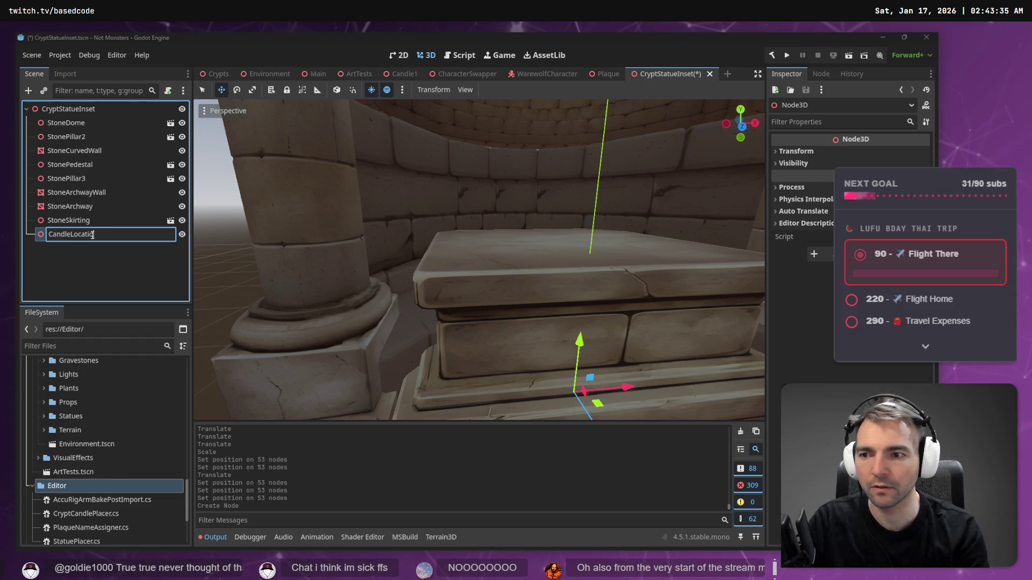
pyautogui.write('ns')
pyautogui.press('Return')
# Step: Reset CandleLocations' Transform position back to the origin
pyautogui.moveTo(581, 342); pyautogui.dragTo(573, 208)
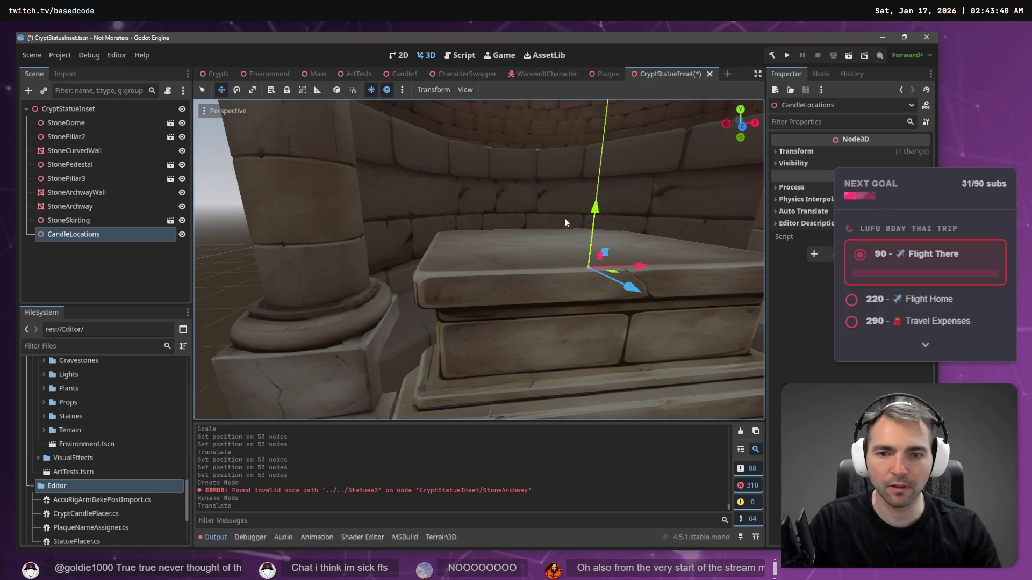
pyautogui.click(811, 153)
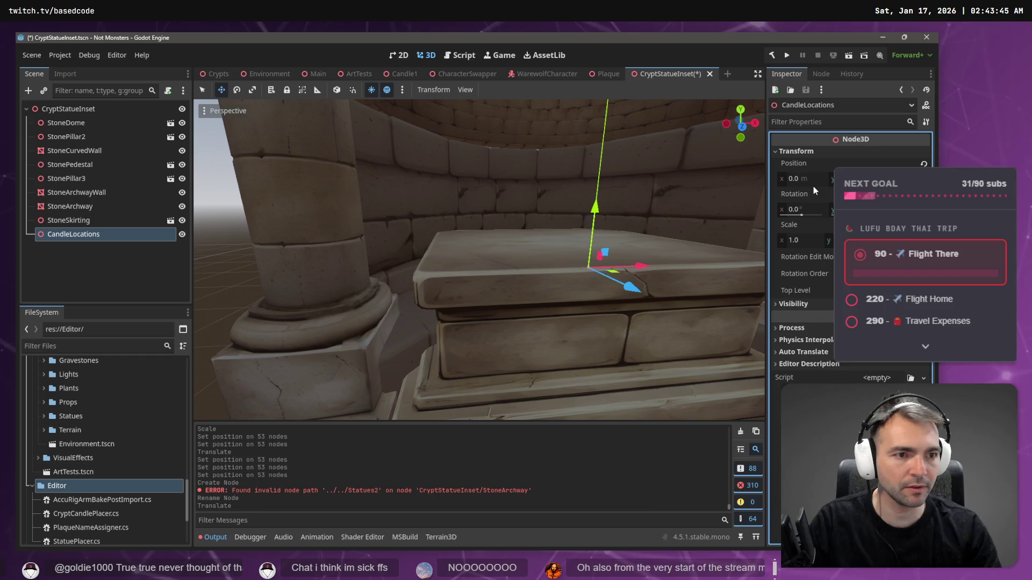
pyautogui.click(923, 164)
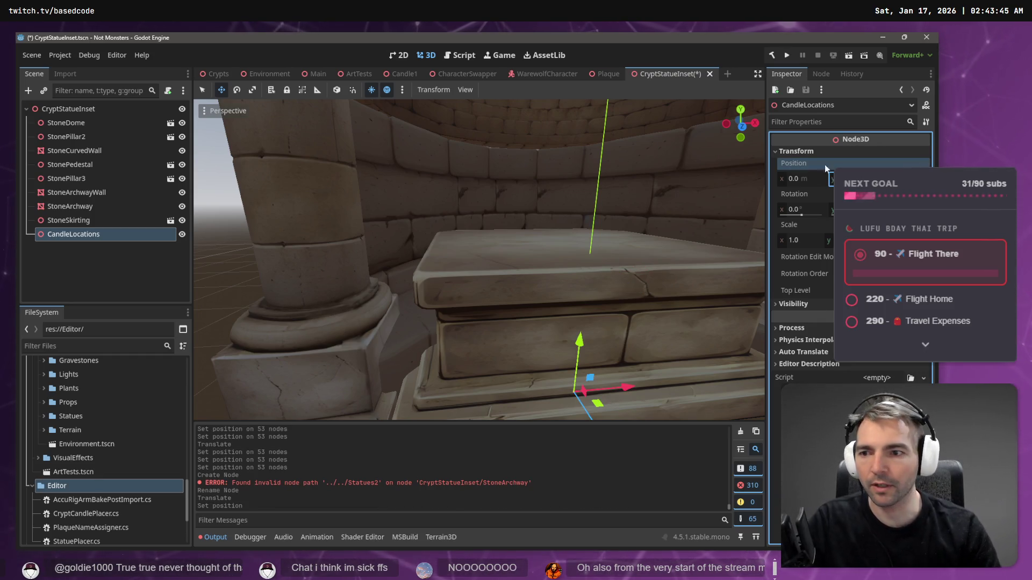
pyautogui.rightClick(189, 234)
# Step: Add a Node3D child named CandleLocation under CandleLocations and raise it onto the pedestal top
pyautogui.click(207, 232)
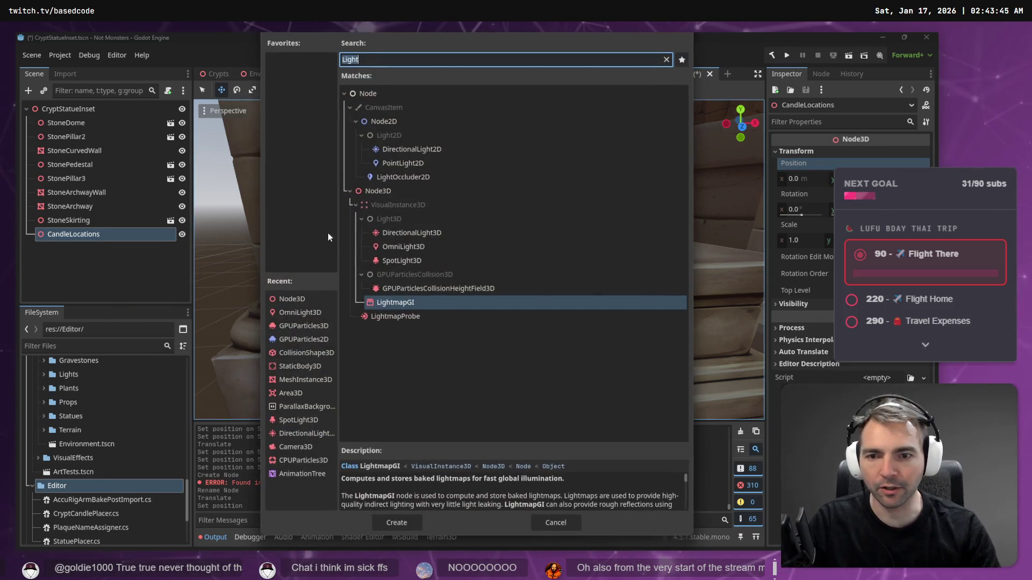
pyautogui.click(424, 194)
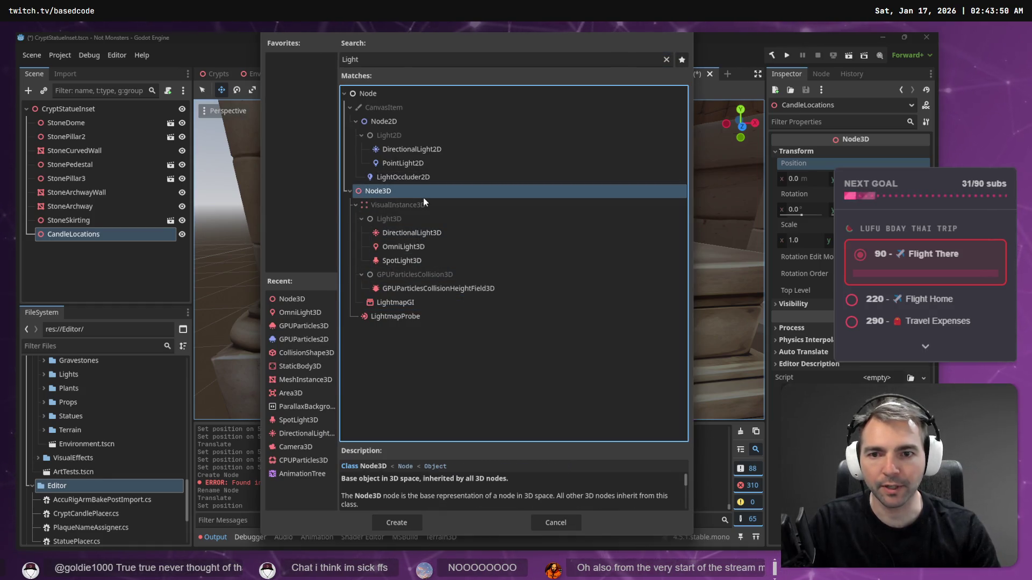
pyautogui.click(397, 523)
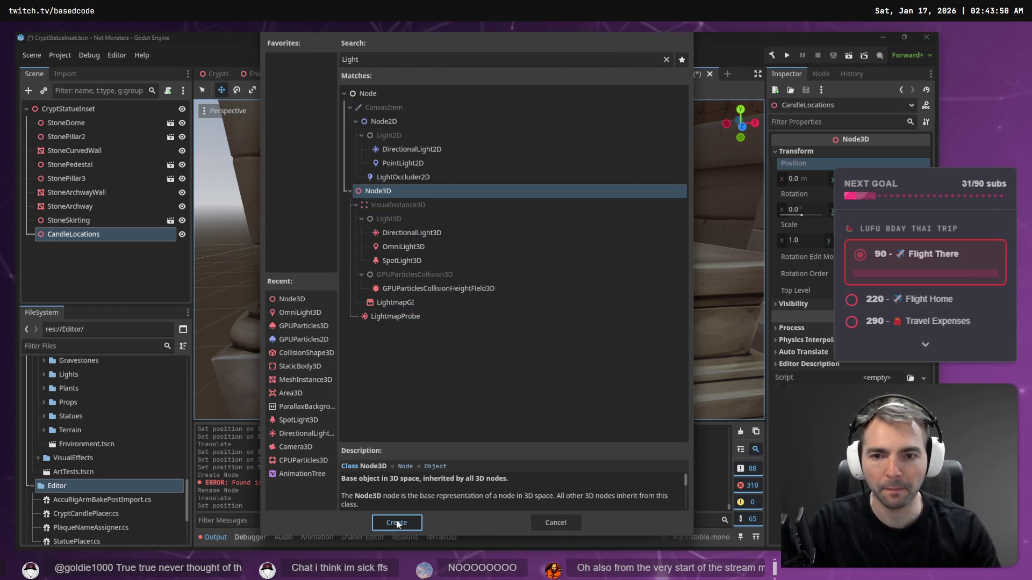
pyautogui.click(397, 523)
pyautogui.click(113, 252)
pyautogui.click(99, 247)
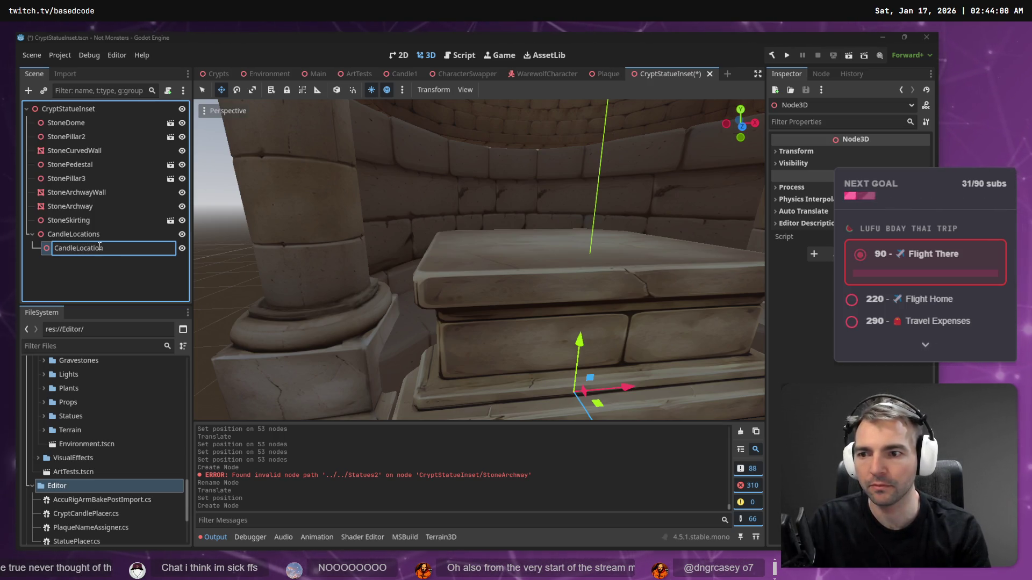
pyautogui.press('Return')
pyautogui.moveTo(630, 388); pyautogui.dragTo(626, 388)
pyautogui.hotkey('ctrl', 'z')
pyautogui.moveTo(582, 343); pyautogui.dragTo(586, 205)
# Step: Rename the marker to [CandleLocation] and slide it toward the pedestal's left edge
pyautogui.doubleClick(65, 248)
pyautogui.press('Home')
pyautogui.write('[')
pyautogui.press('End')
pyautogui.write(']')
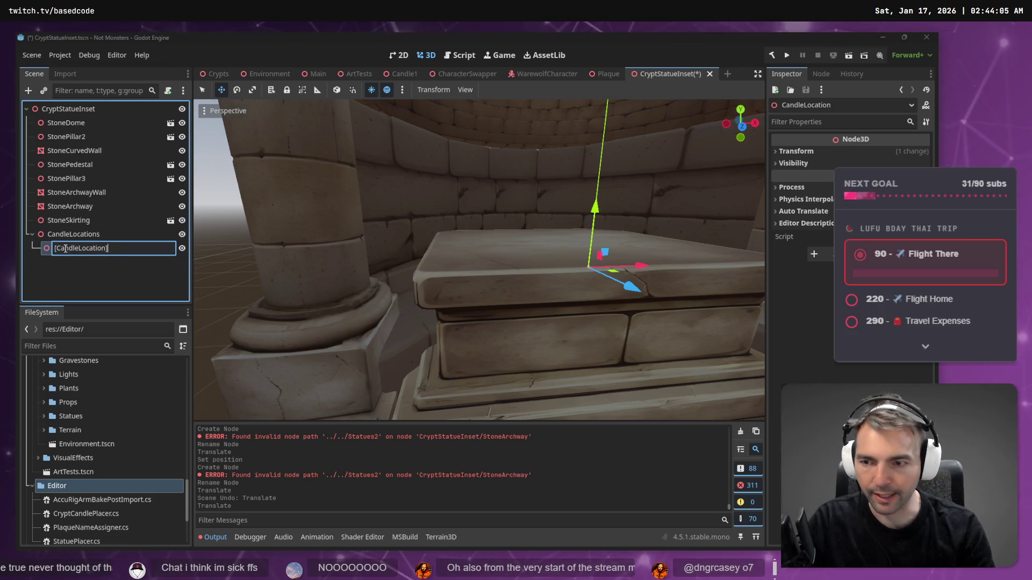
pyautogui.press('Return')
pyautogui.moveTo(644, 266)
pyautogui.mouseDown()
pyautogui.moveTo(495, 262)
pyautogui.moveTo(504, 262)
pyautogui.mouseUp()
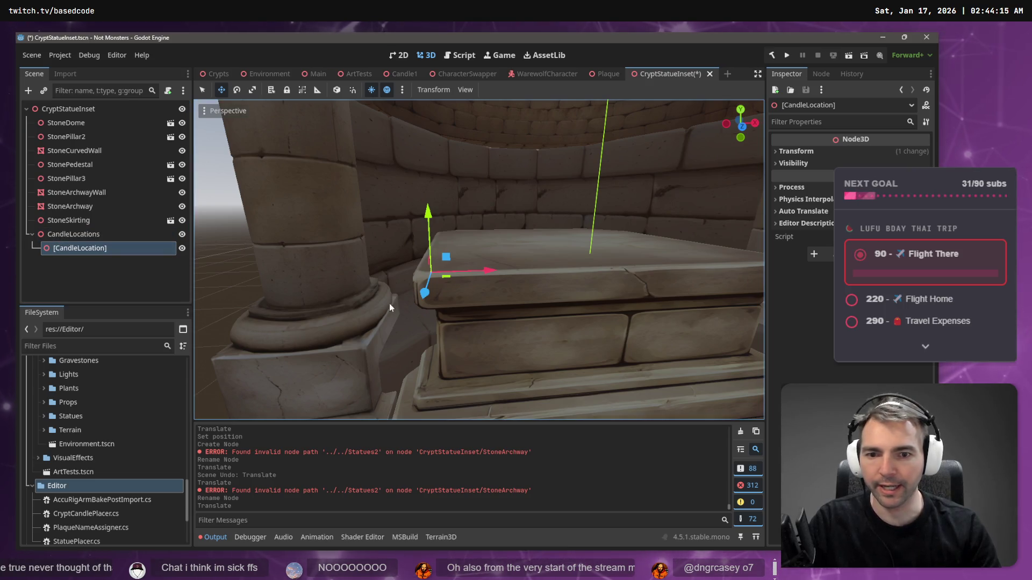
# Step: Paste a copy as [CandleLocation]2 and move it right across the pedestal
pyautogui.hotkey('ctrl', 'v')
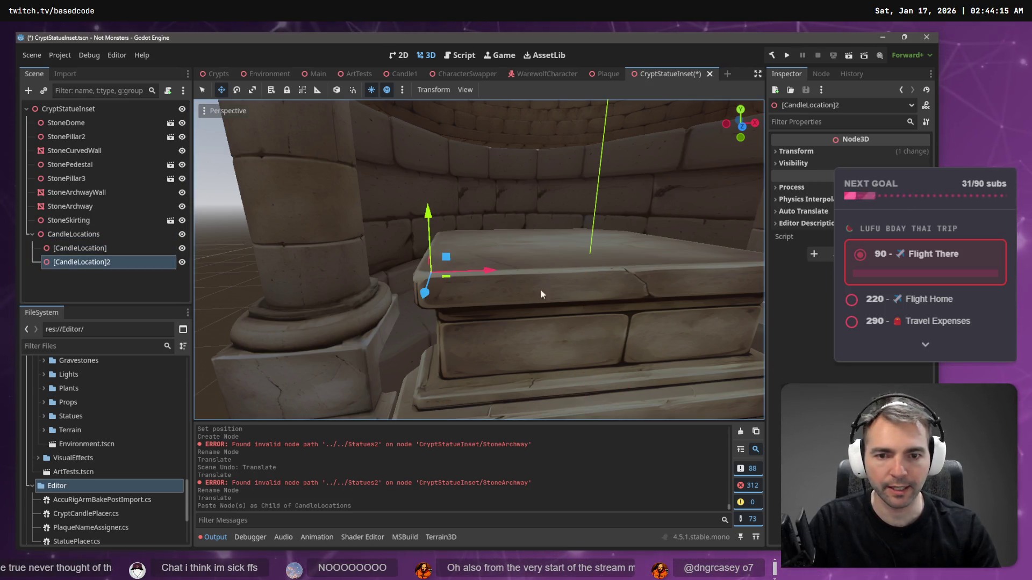
pyautogui.moveTo(494, 270); pyautogui.dragTo(817, 266)
pyautogui.press('f')
pyautogui.moveTo(653, 269); pyautogui.dragTo(638, 264)
pyautogui.moveTo(639, 263)
pyautogui.mouseDown()
pyautogui.moveTo(518, 259)
pyautogui.moveTo(495, 210)
pyautogui.mouseUp()
pyautogui.moveTo(466, 251); pyautogui.dragTo(385, 283)
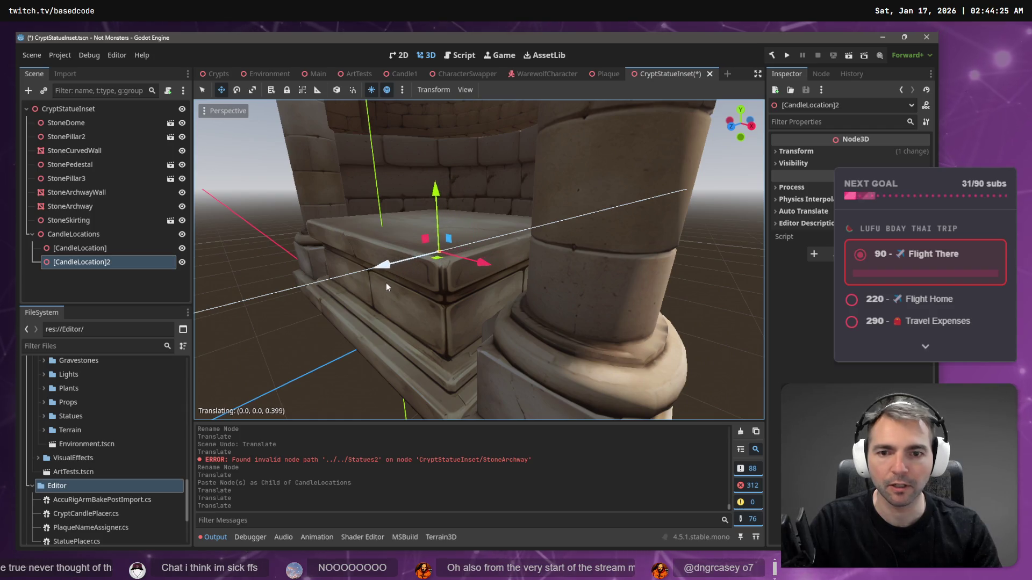
# Step: Move [CandleLocation] toward the pedestal's front edge and [CandleLocation]2 toward the front corner
pyautogui.click(90, 248)
pyautogui.press('f')
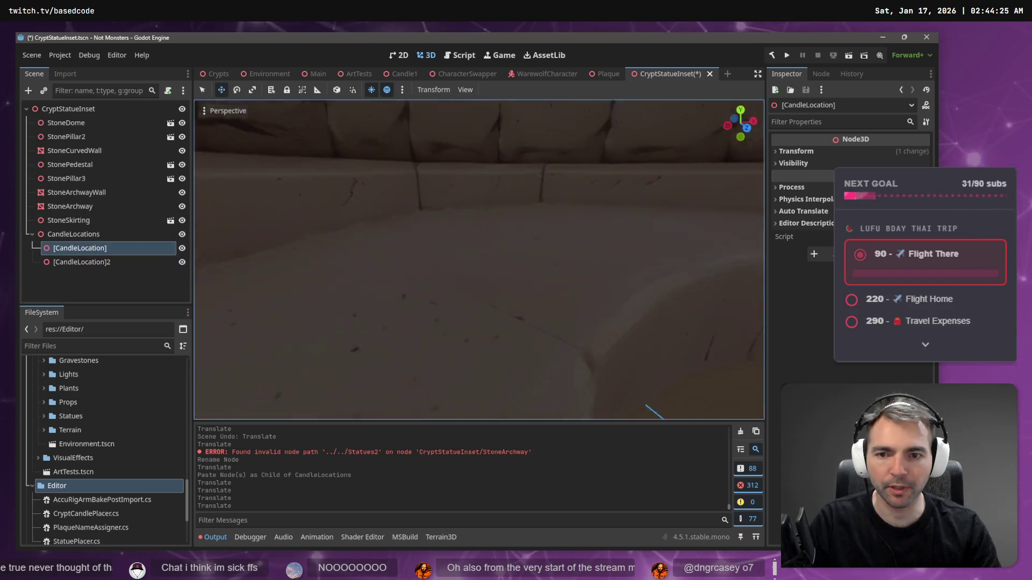
pyautogui.scroll(2, 302, 246)
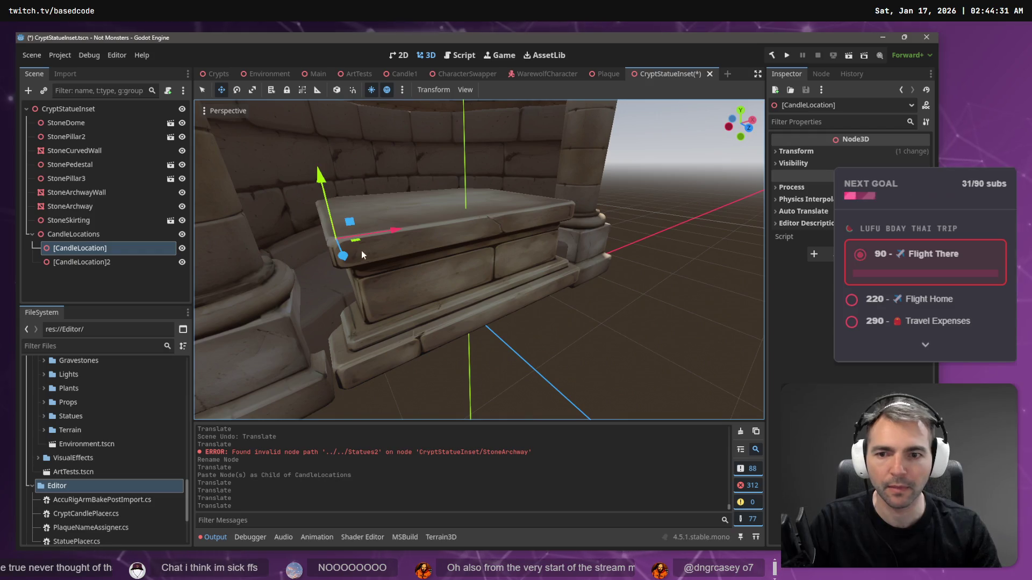
pyautogui.moveTo(362, 251); pyautogui.dragTo(348, 282)
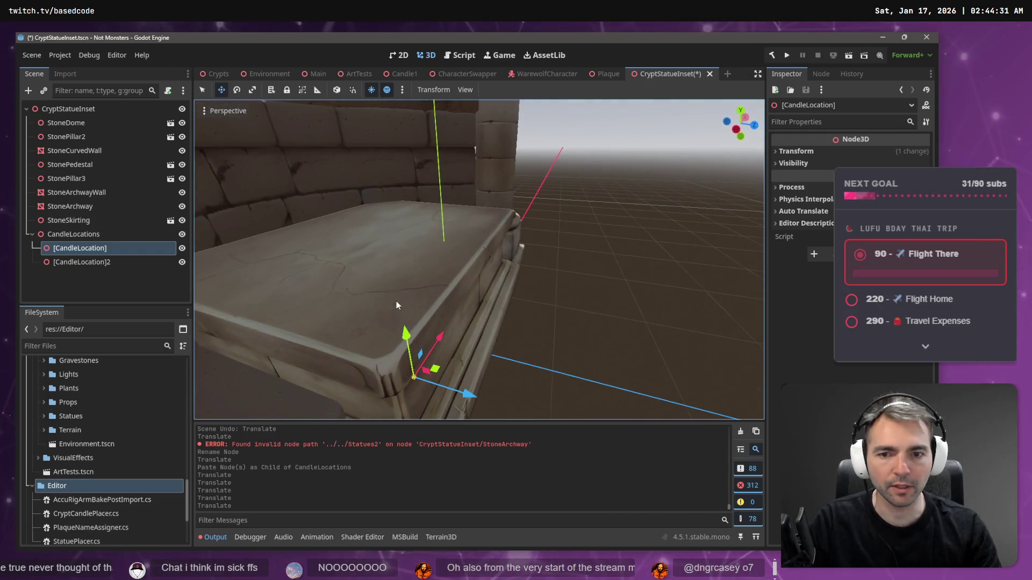
pyautogui.moveTo(475, 401); pyautogui.dragTo(427, 376)
pyautogui.moveTo(400, 323)
pyautogui.mouseDown()
pyautogui.moveTo(415, 315)
pyautogui.moveTo(430, 357)
pyautogui.mouseUp()
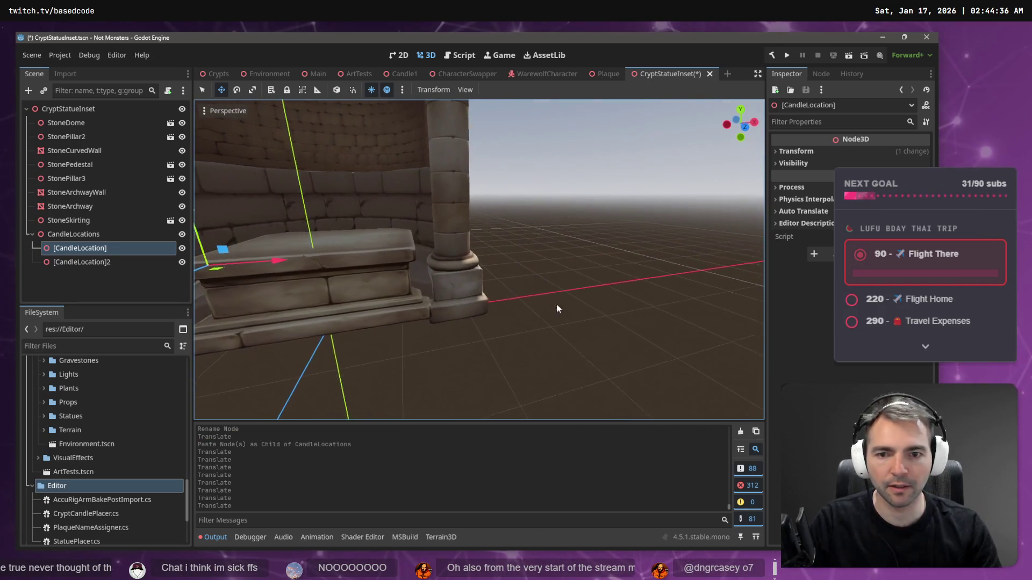
pyautogui.click(123, 263)
pyautogui.moveTo(486, 246); pyautogui.dragTo(473, 248)
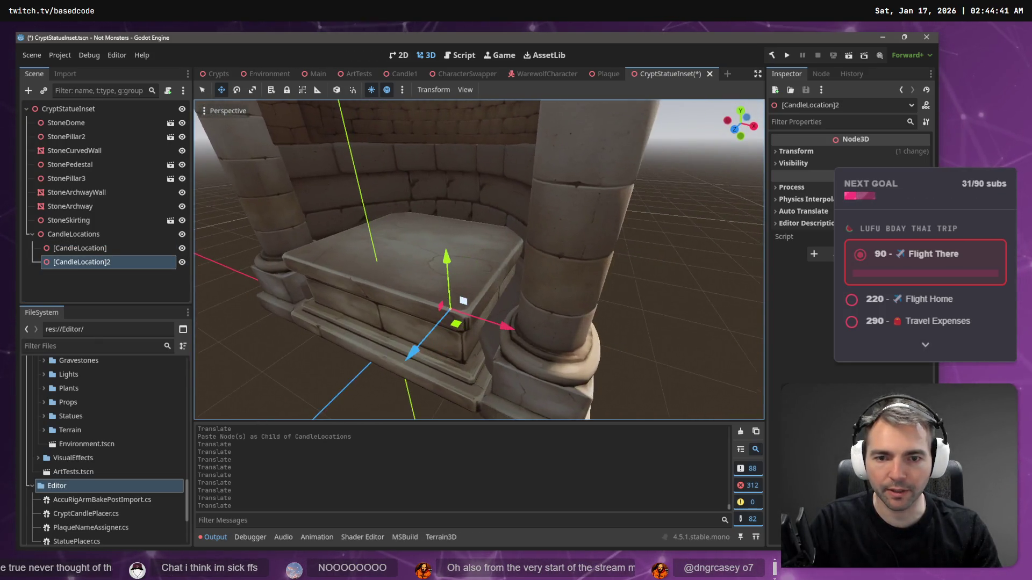
pyautogui.moveTo(420, 264); pyautogui.dragTo(452, 260)
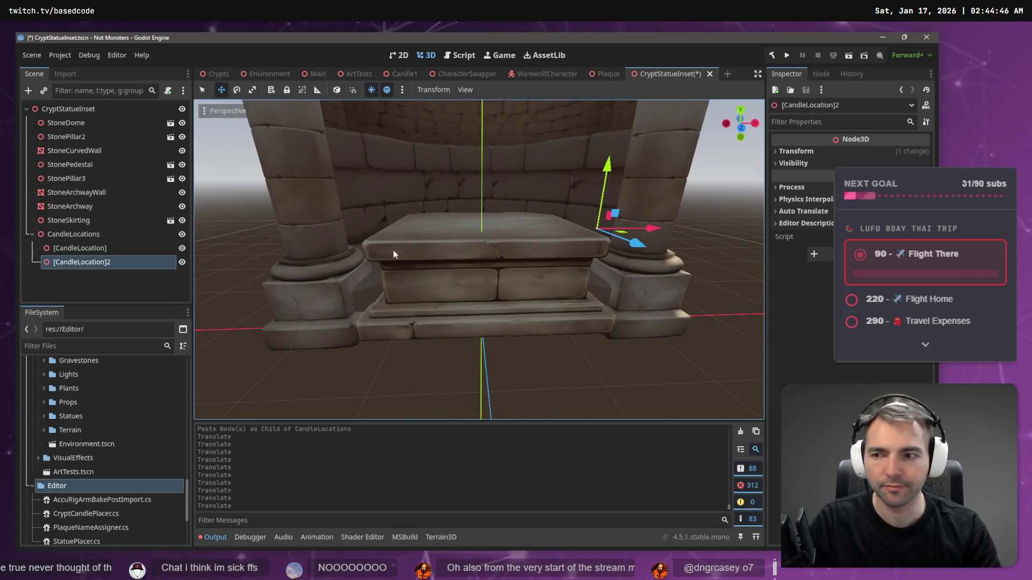
# Step: Fine-tune [CandleLocation]'s position on the pedestal top
pyautogui.click(94, 253)
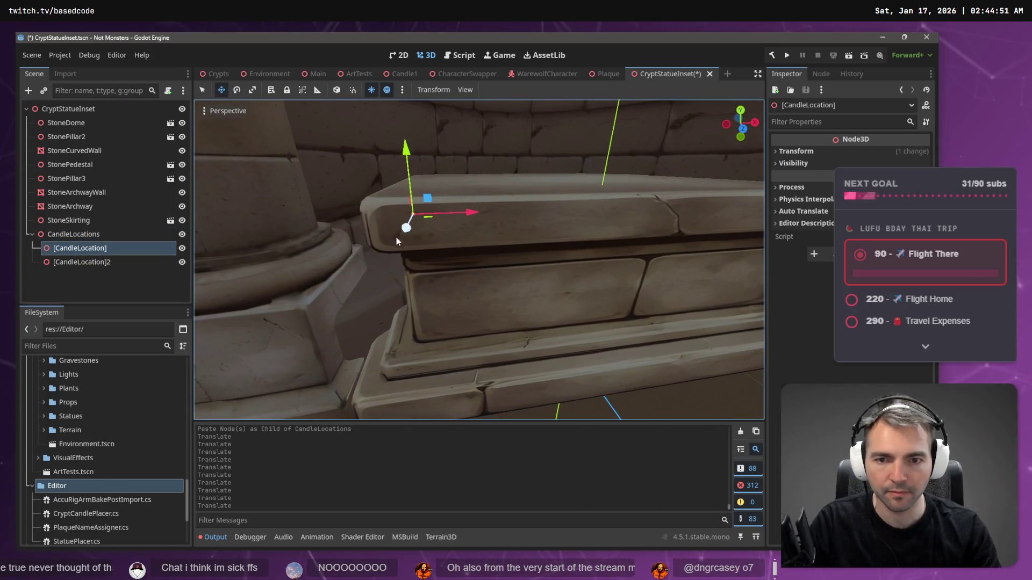
pyautogui.scroll(-6, 434, 236)
pyautogui.scroll(6, 478, 258)
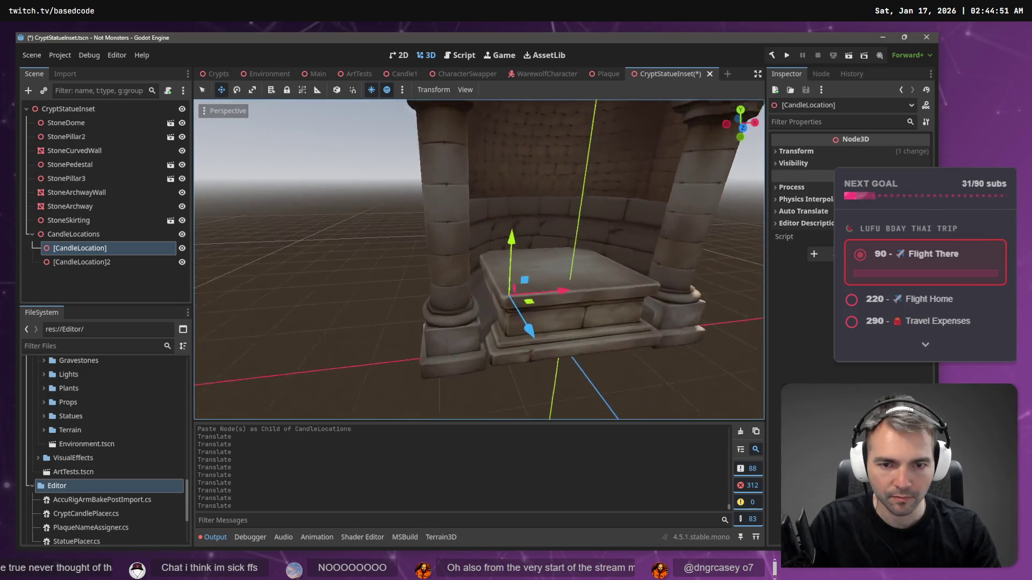
pyautogui.scroll(-1, 524, 296)
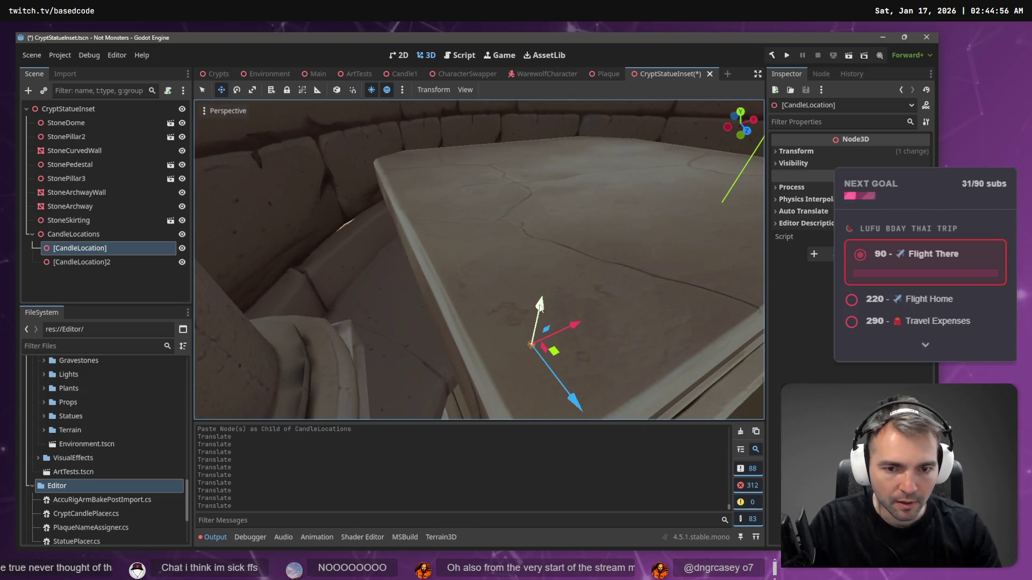
pyautogui.moveTo(540, 305)
pyautogui.mouseDown()
pyautogui.moveTo(543, 290)
pyautogui.moveTo(499, 231)
pyautogui.moveTo(499, 210)
pyautogui.mouseUp()
pyautogui.press('w')
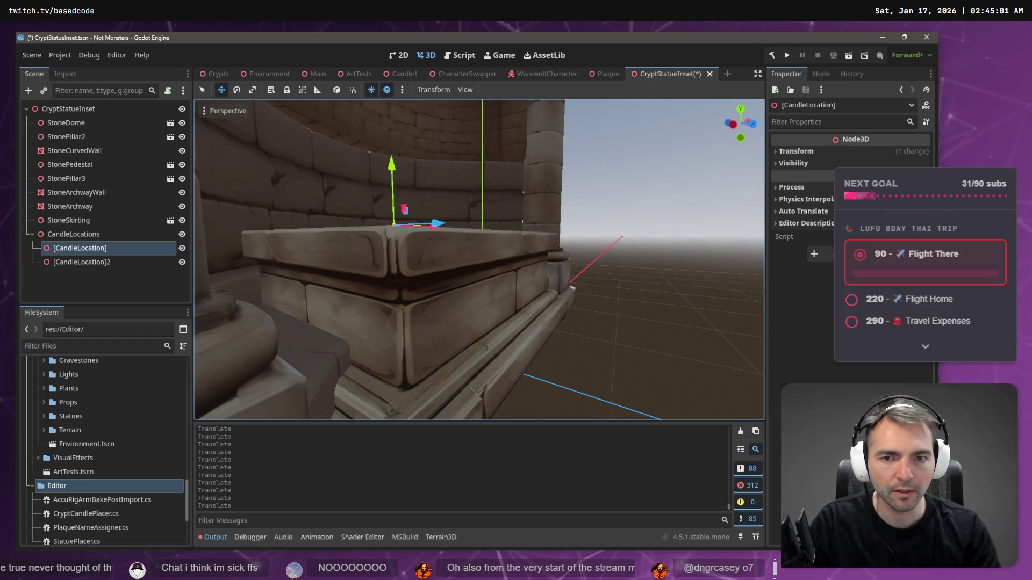
pyautogui.press('w')
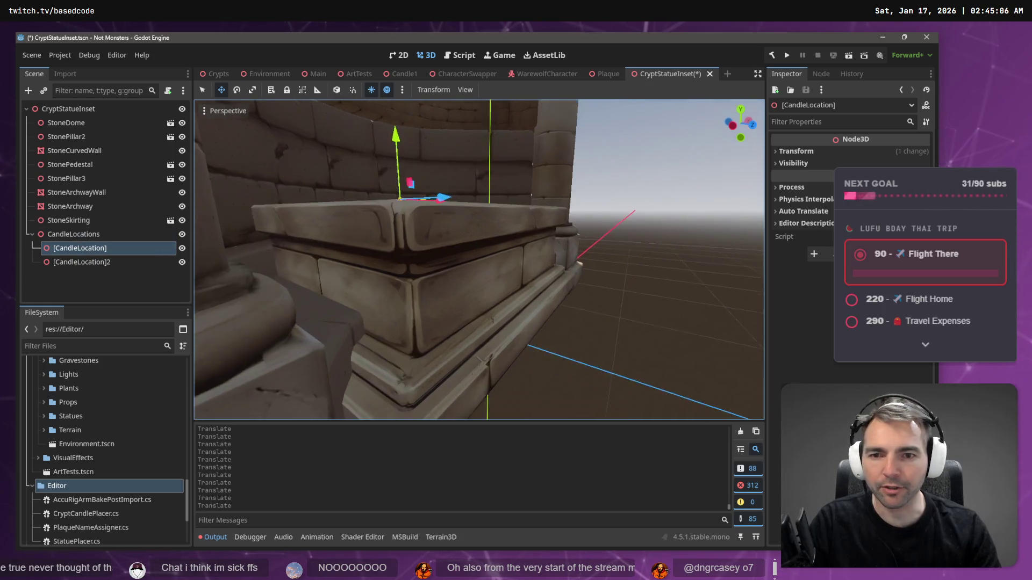
pyautogui.moveTo(456, 318); pyautogui.dragTo(464, 321)
# Step: Adjust [CandleLocation]2's height and check both markers' placement
pyautogui.click(125, 265)
pyautogui.moveTo(524, 273); pyautogui.dragTo(538, 232)
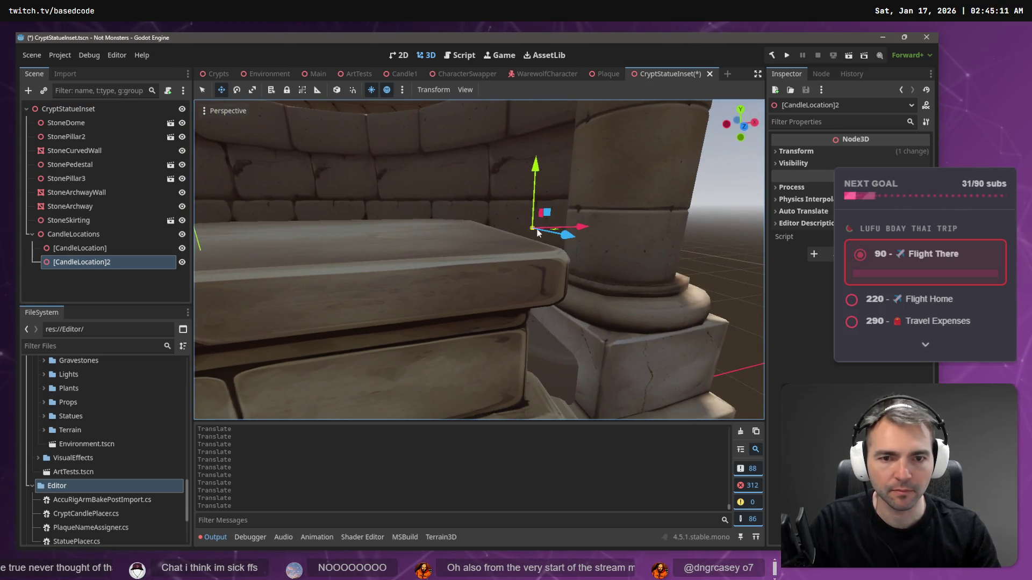
pyautogui.moveTo(536, 164); pyautogui.dragTo(556, 177)
pyautogui.moveTo(478, 258); pyautogui.dragTo(462, 242)
pyautogui.click(94, 249)
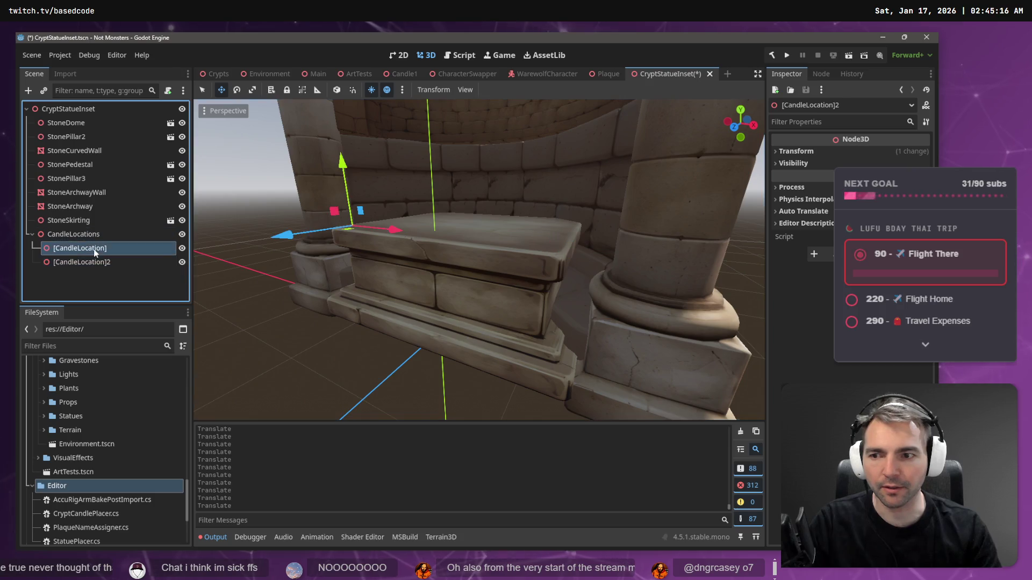
pyautogui.click(98, 262)
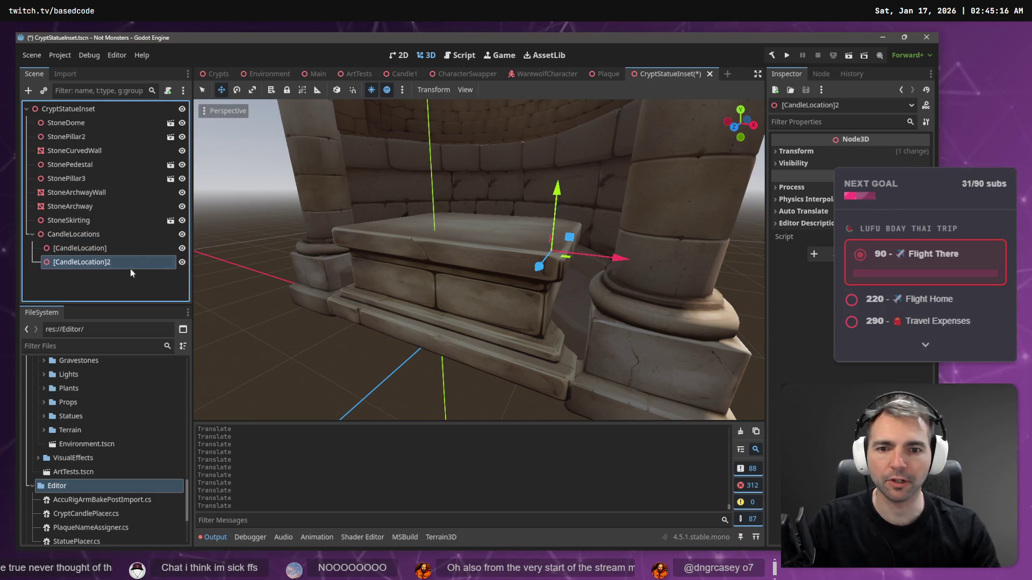
# Step: Copy both markers, paste them as [CandleLocation]3 and 4, and move them down to the floor
pyautogui.keyDown('ctrl'); pyautogui.click(102, 249); pyautogui.keyUp('ctrl')
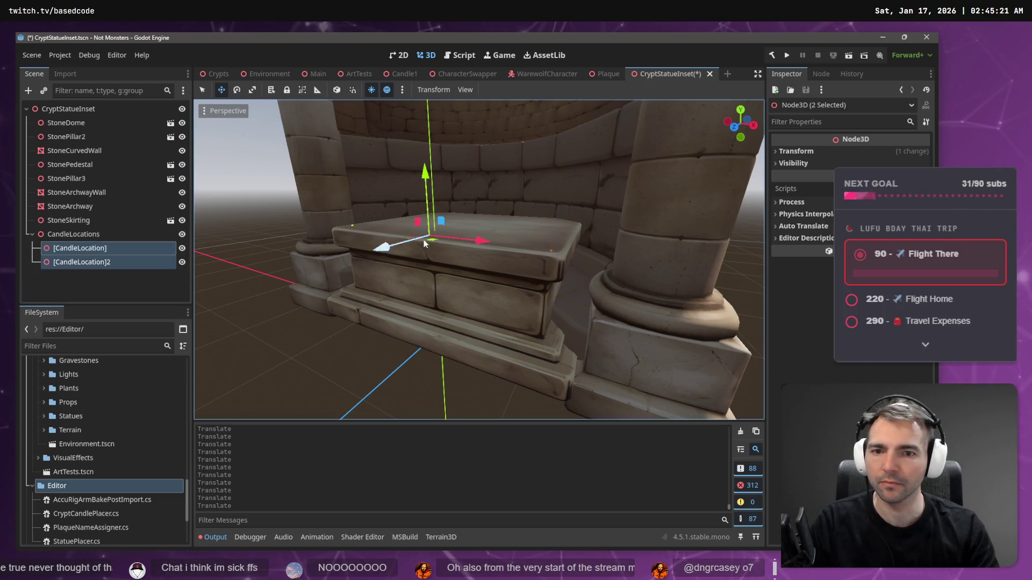
pyautogui.hotkey('ctrl', 'c')
pyautogui.click(114, 232)
pyautogui.hotkey('ctrl', 'v')
pyautogui.moveTo(376, 254); pyautogui.dragTo(335, 266)
pyautogui.moveTo(389, 184); pyautogui.dragTo(414, 318)
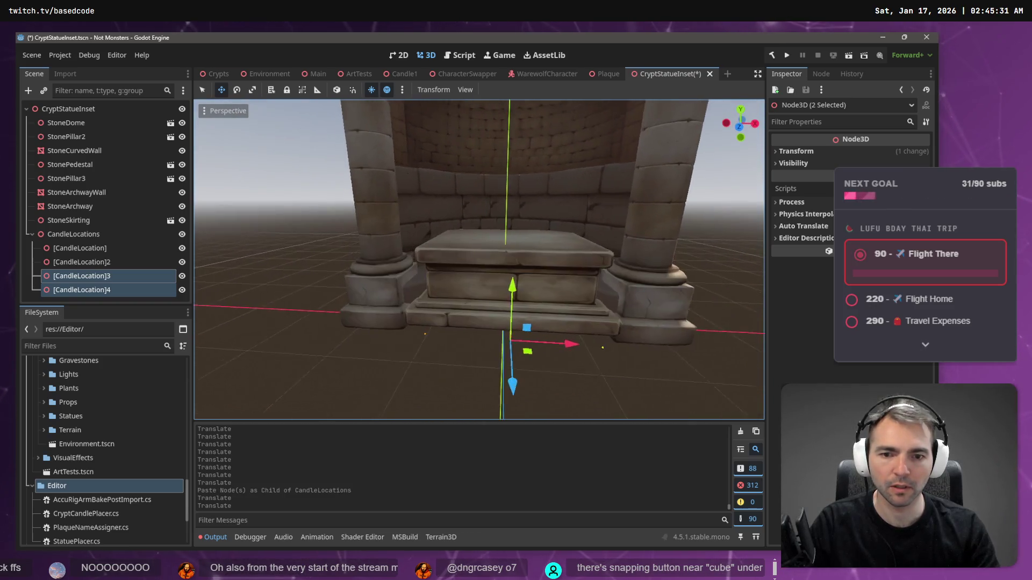
# Step: Copy [CandleLocation] and [CandleLocation]2 again and paste them as the fifth and sixth markers
pyautogui.click(628, 276)
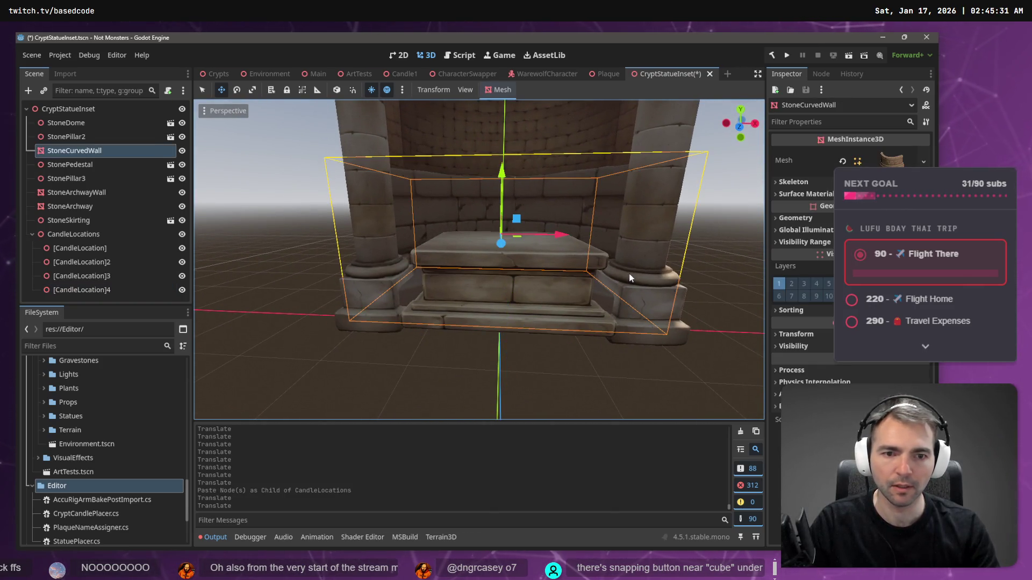
pyautogui.click(682, 325)
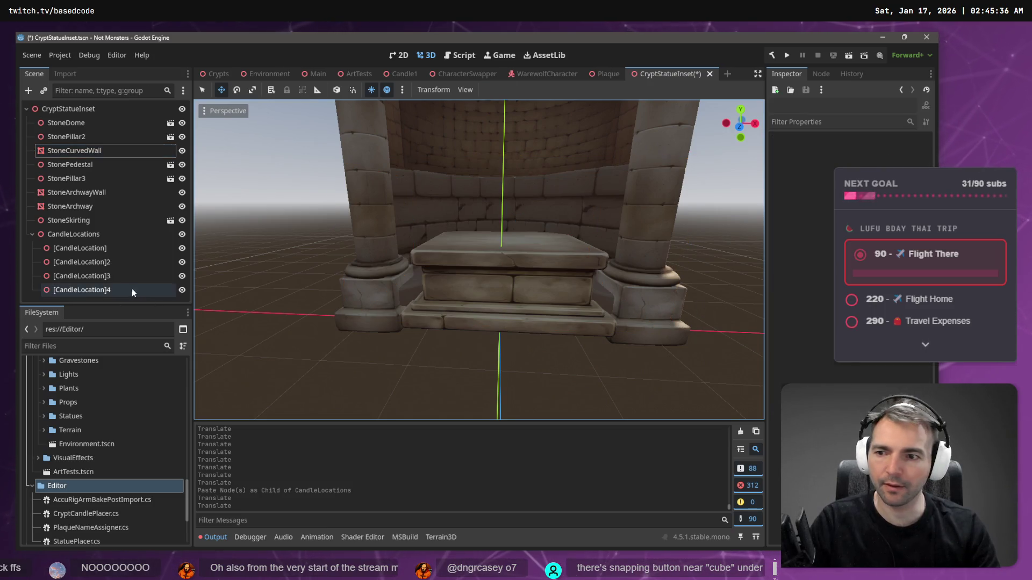
pyautogui.click(107, 289)
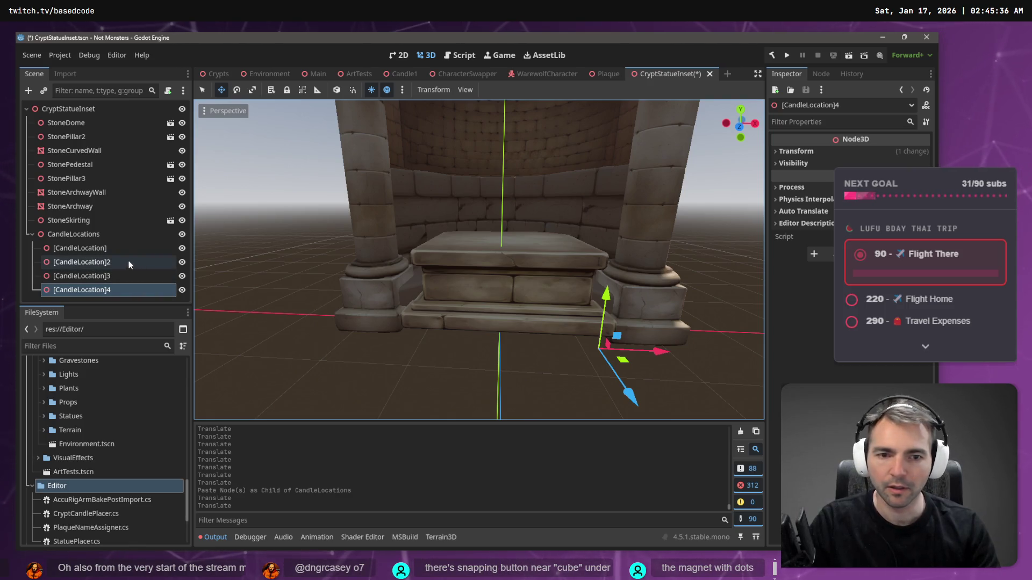
pyautogui.click(107, 249)
pyautogui.keyDown('shift'); pyautogui.click(109, 262); pyautogui.keyUp('shift')
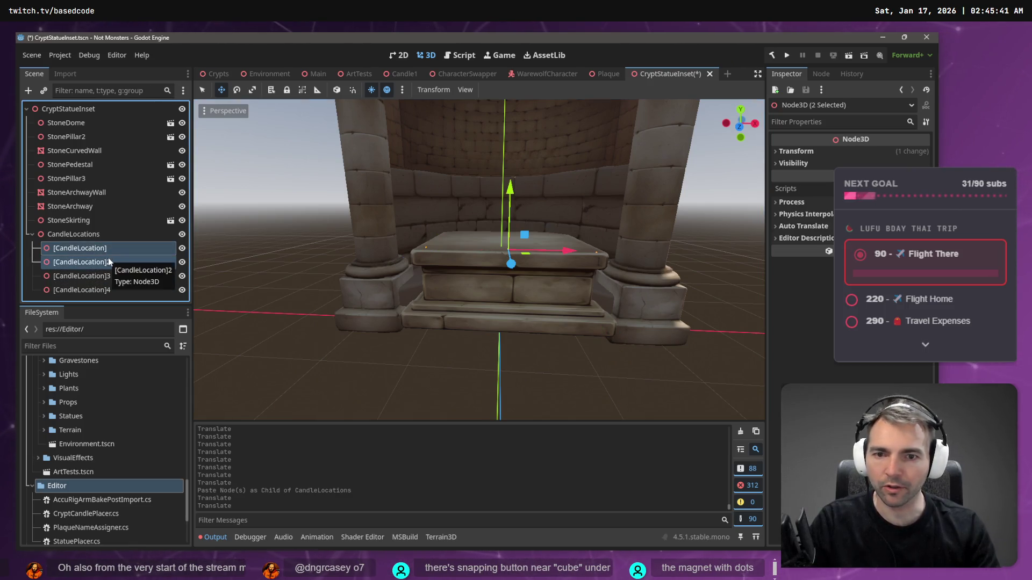
pyautogui.hotkey('ctrl', 'c')
pyautogui.click(111, 237)
pyautogui.hotkey('ctrl', 'v')
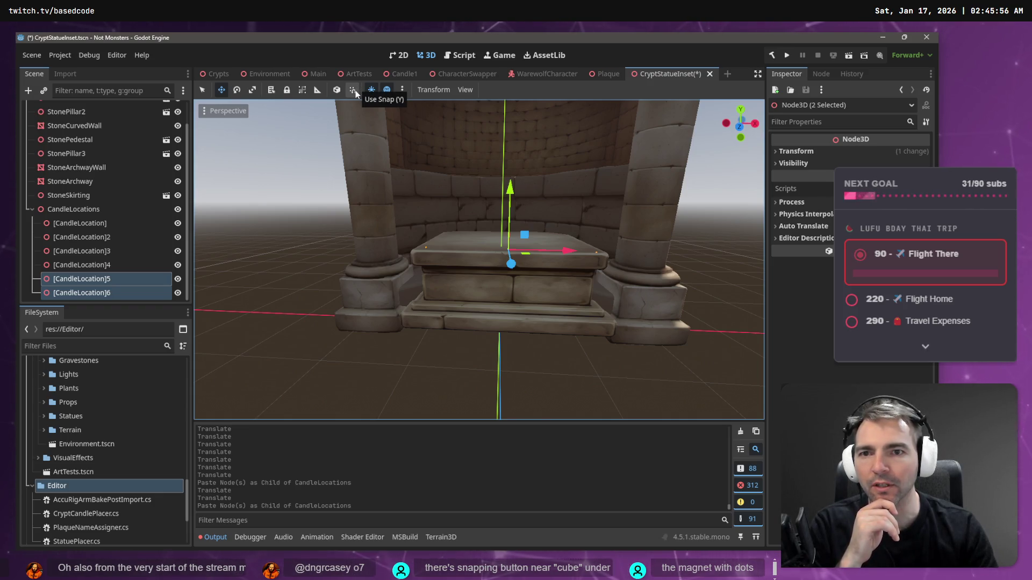
# Step: Turn on move snapping and select [CandleLocation]5, testing a snapped move
pyautogui.click(351, 91)
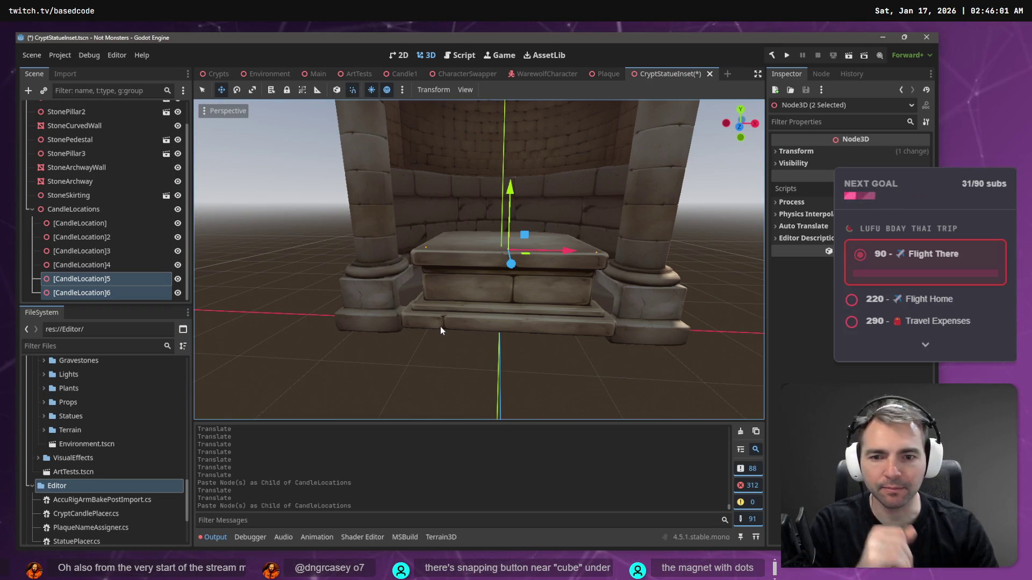
pyautogui.click(99, 281)
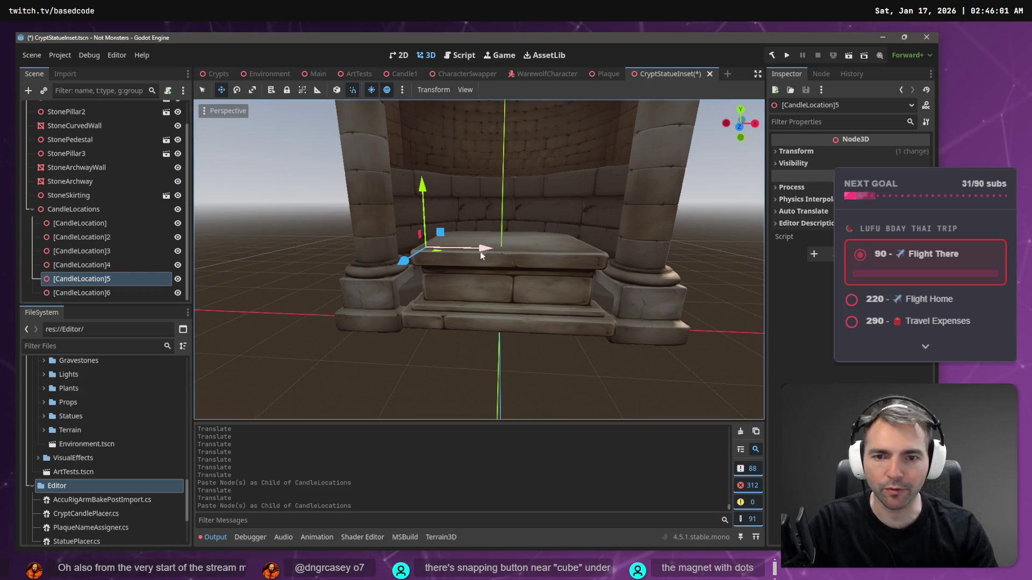
pyautogui.moveTo(425, 230); pyautogui.dragTo(443, 291)
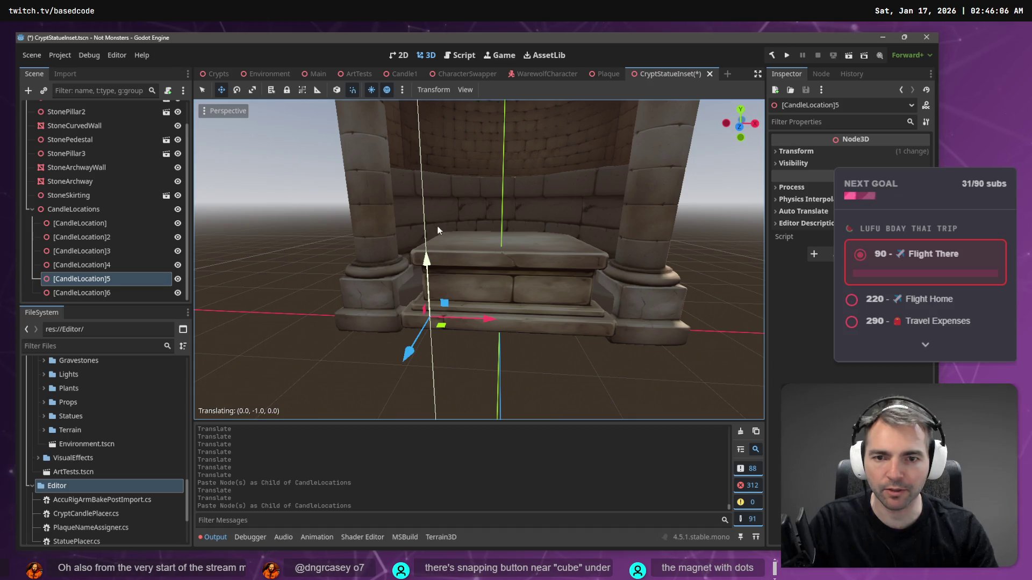
pyautogui.moveTo(437, 230); pyautogui.dragTo(436, 232)
pyautogui.click(532, 253)
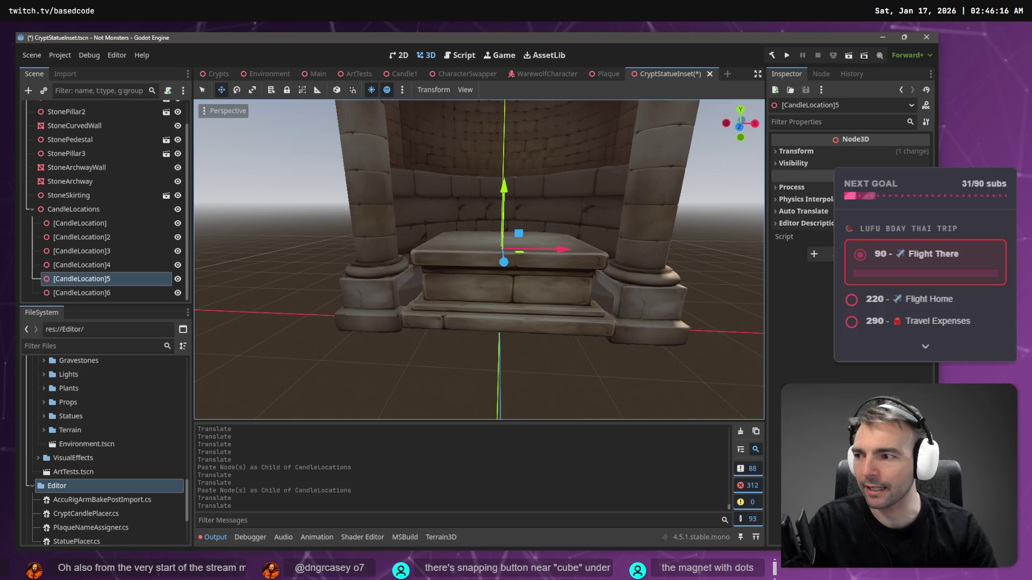
# Step: Nudge [CandleLocation]5 slightly along Z, then switch to the Crypts scene
pyautogui.scroll(5, 409, 211)
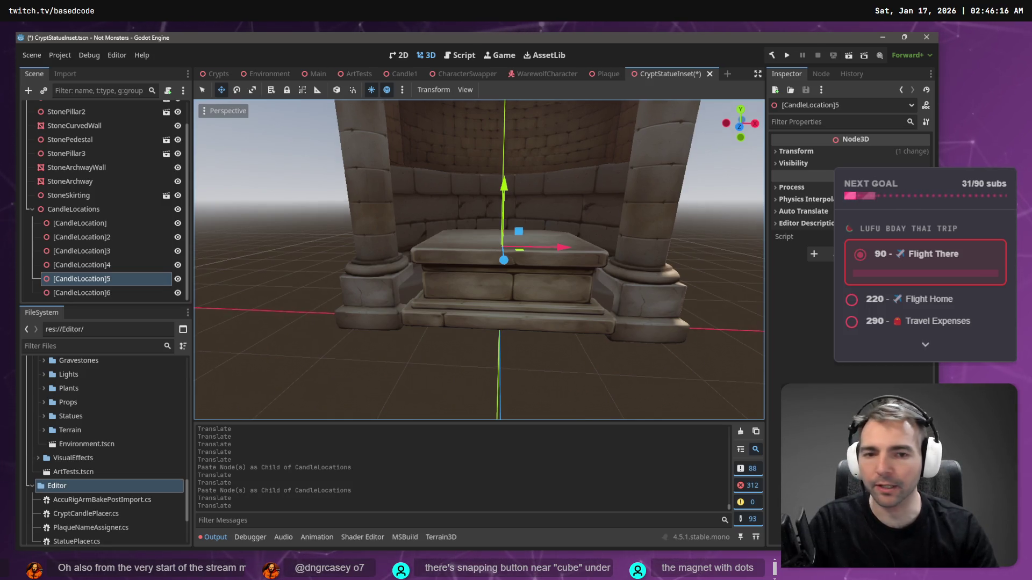
pyautogui.scroll(-4, 455, 261)
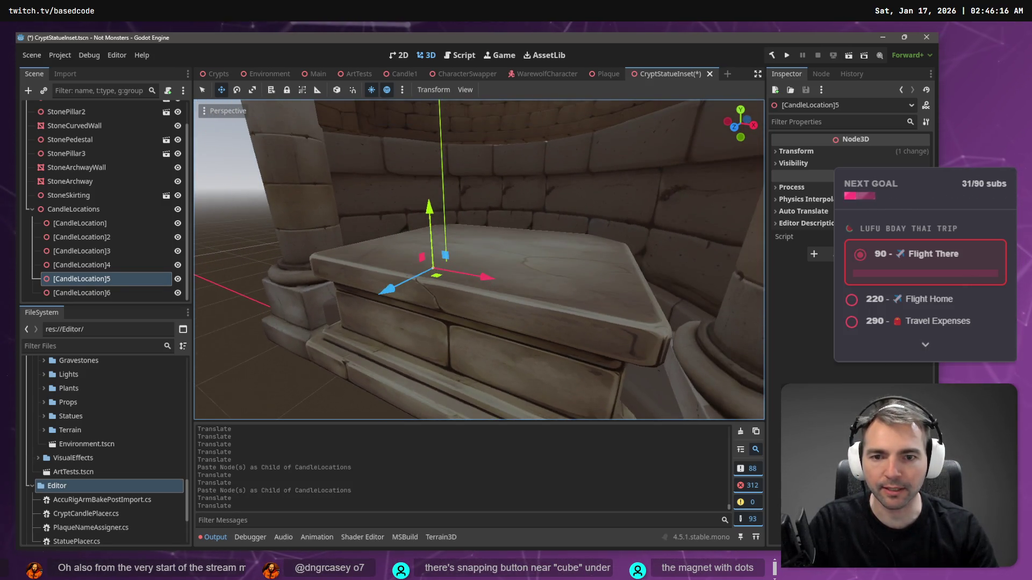
pyautogui.moveTo(454, 262); pyautogui.dragTo(442, 266)
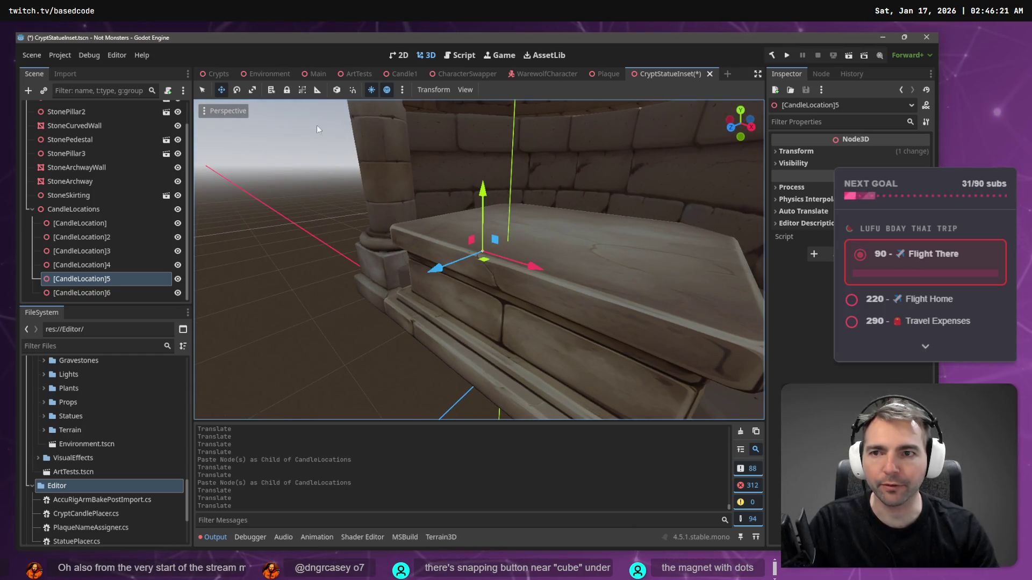
pyautogui.click(214, 73)
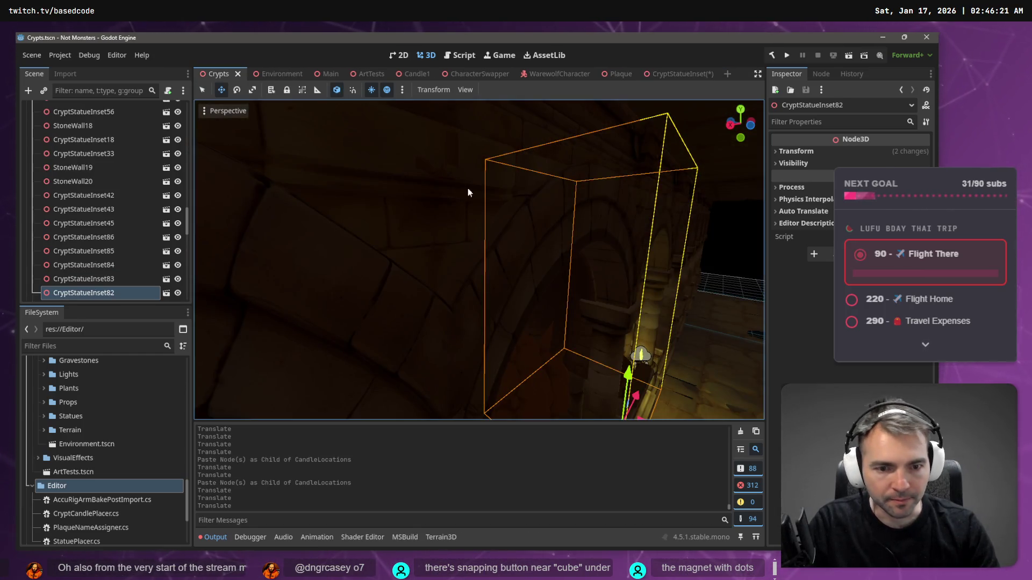
pyautogui.press('w')
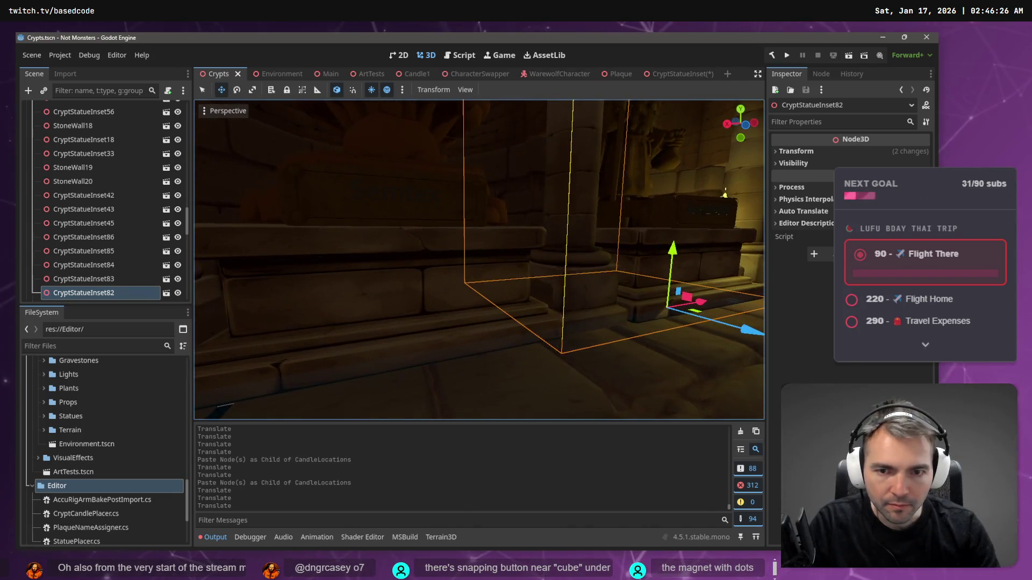
pyautogui.press('w')
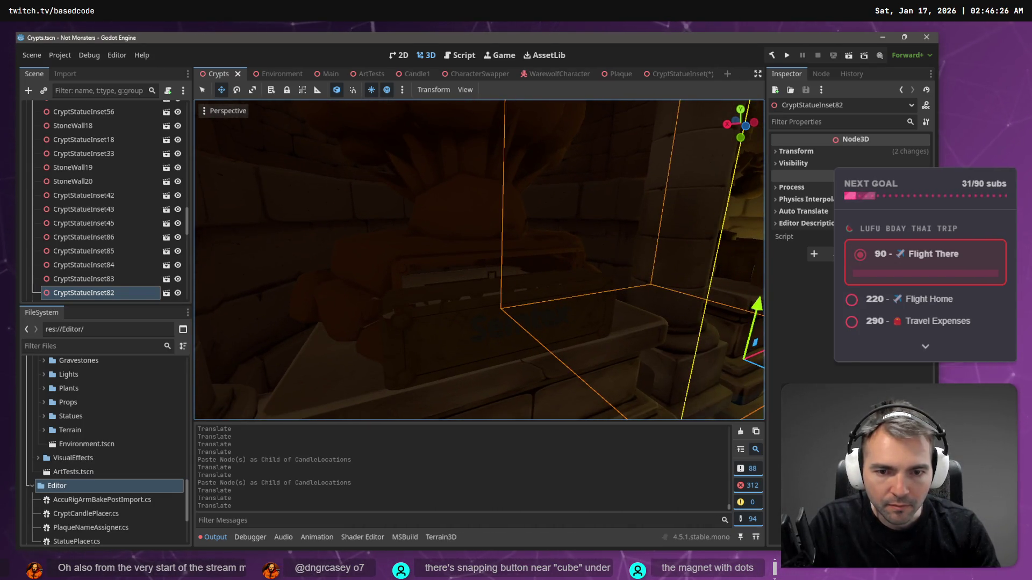
pyautogui.press('s')
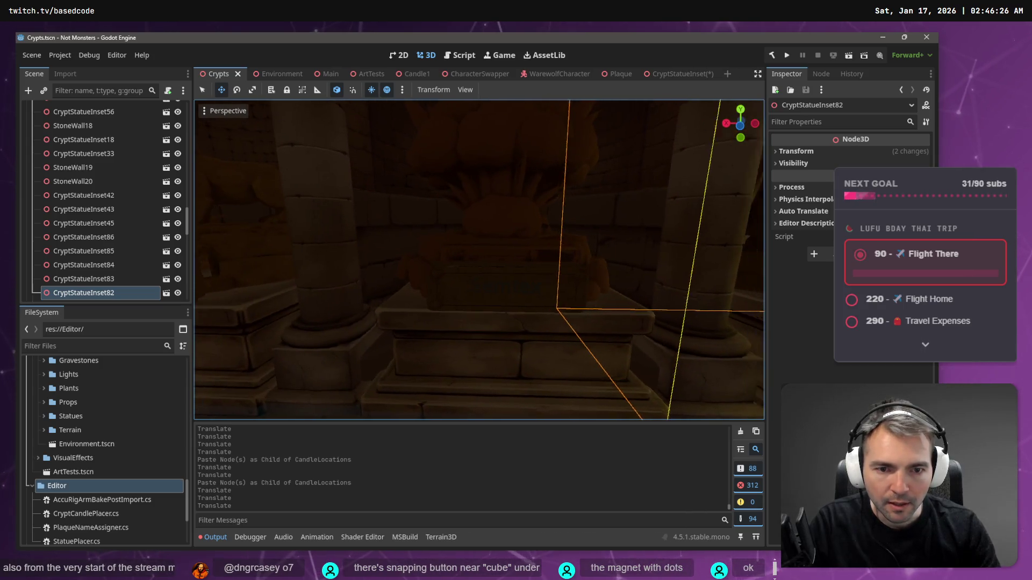
pyautogui.press('s')
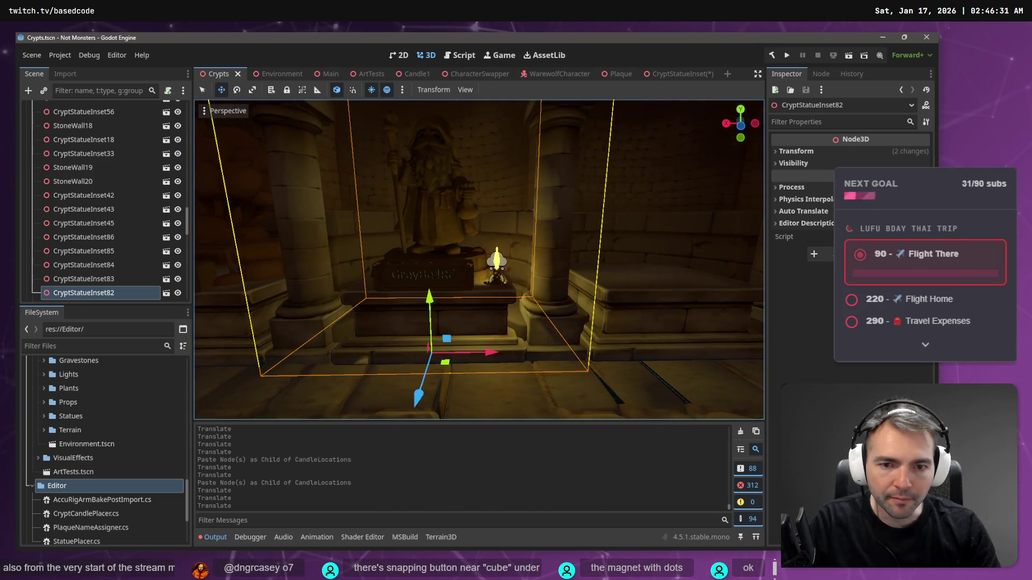
pyautogui.press('w')
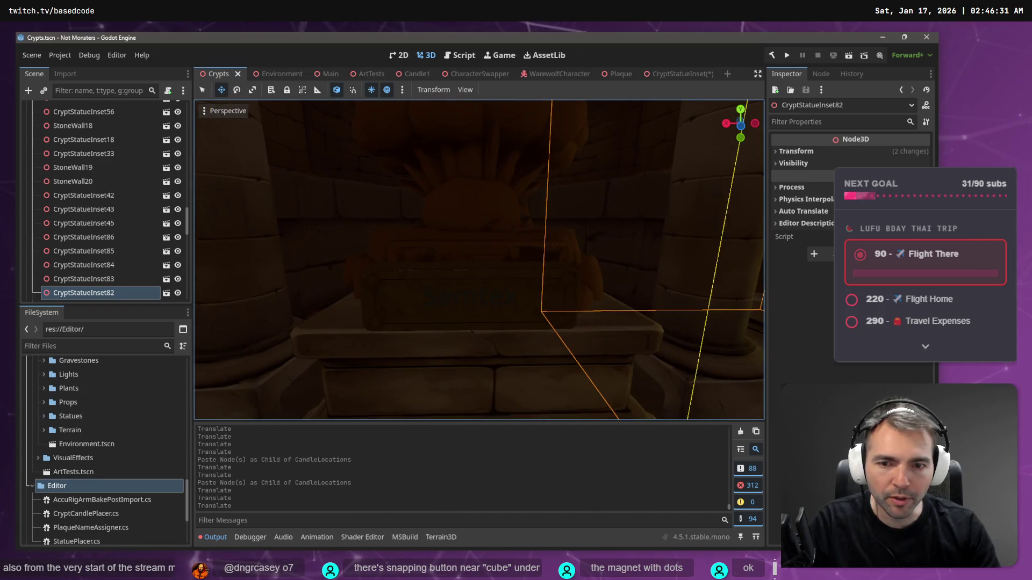
pyautogui.press('s')
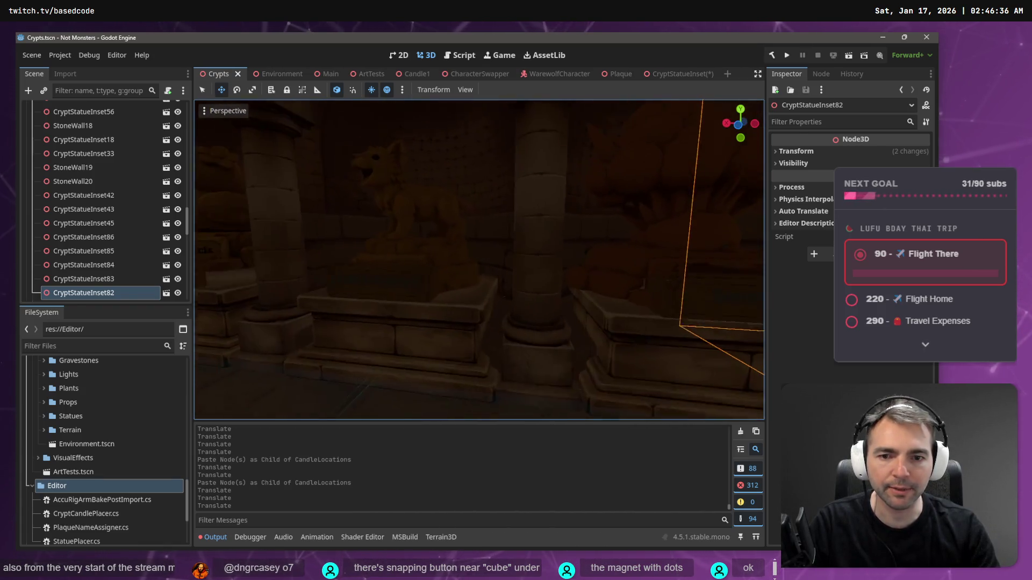
pyautogui.press('d')
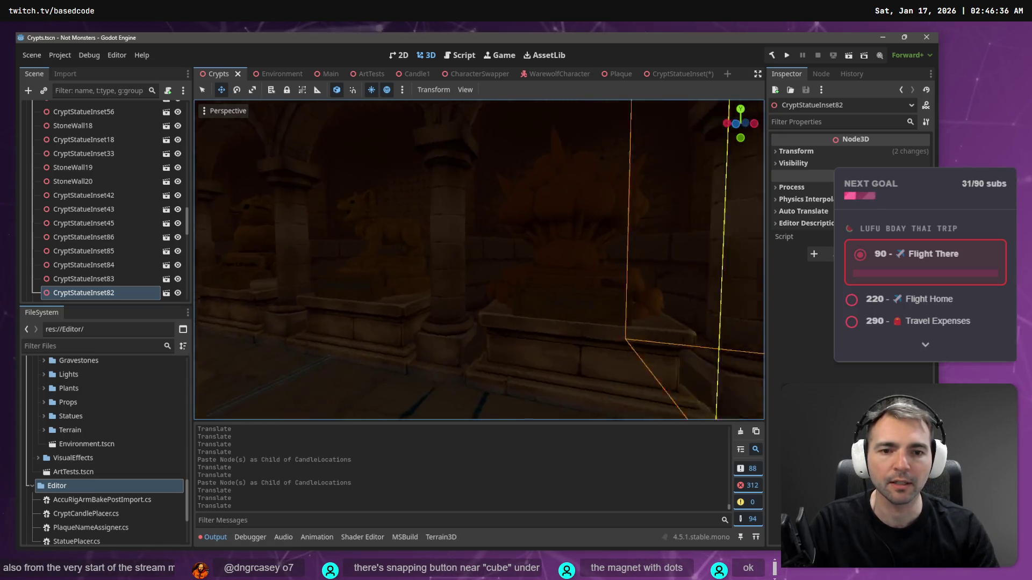
pyautogui.press('a')
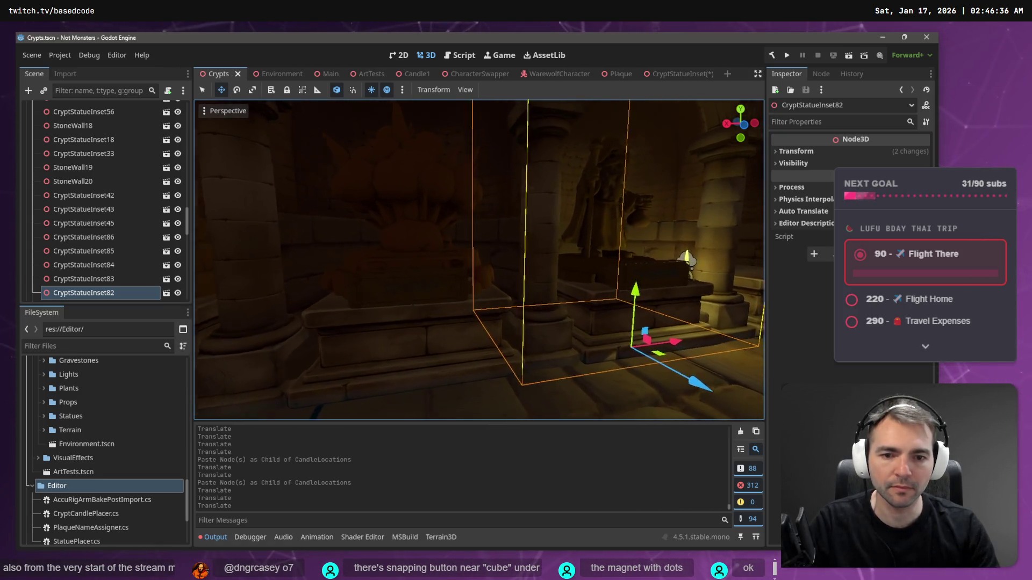
pyautogui.moveTo(271, 75)
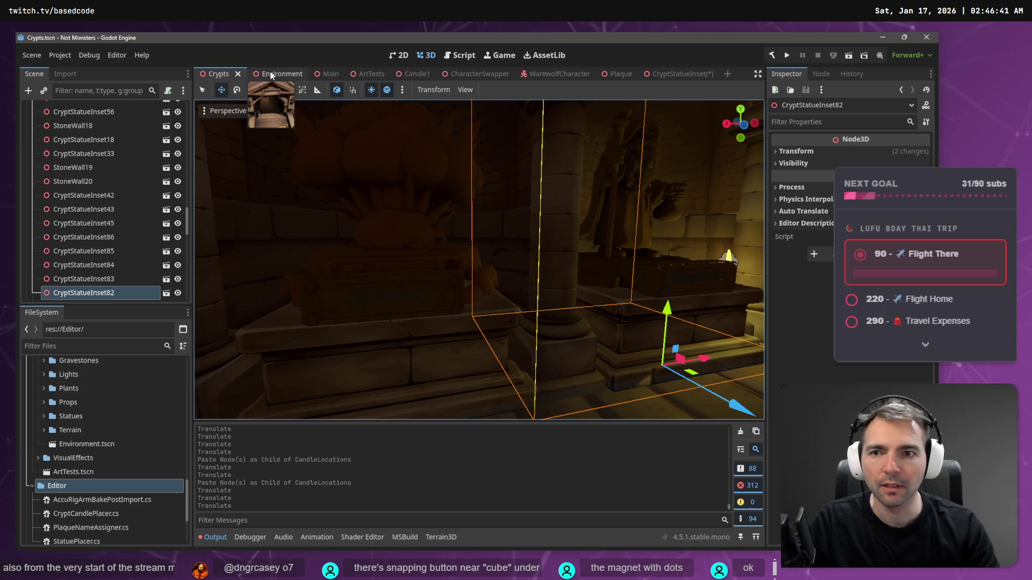
pyautogui.click(675, 75)
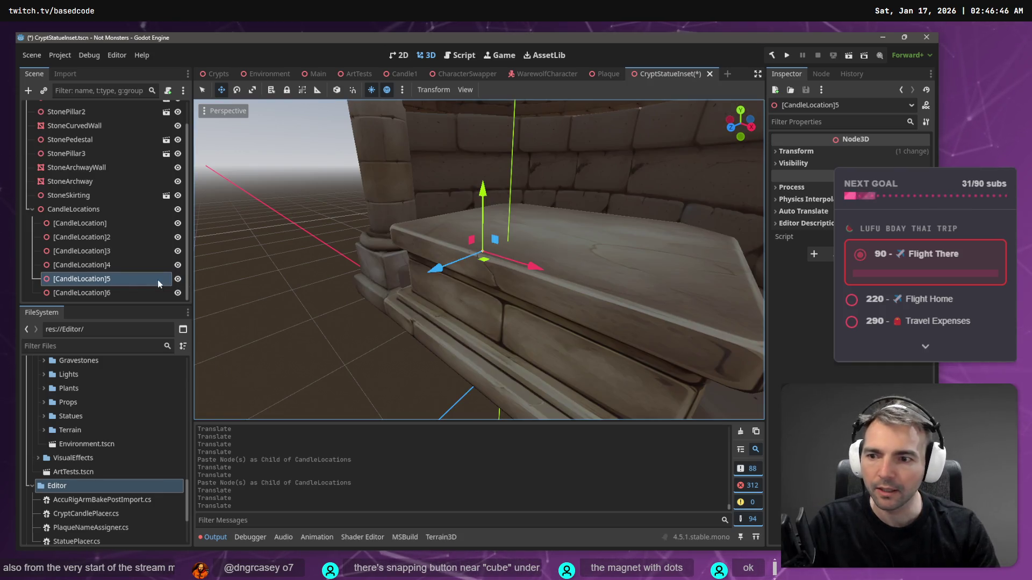
# Step: Move [CandleLocation]5 down and left, lowering it along Y
pyautogui.moveTo(484, 253); pyautogui.dragTo(503, 258)
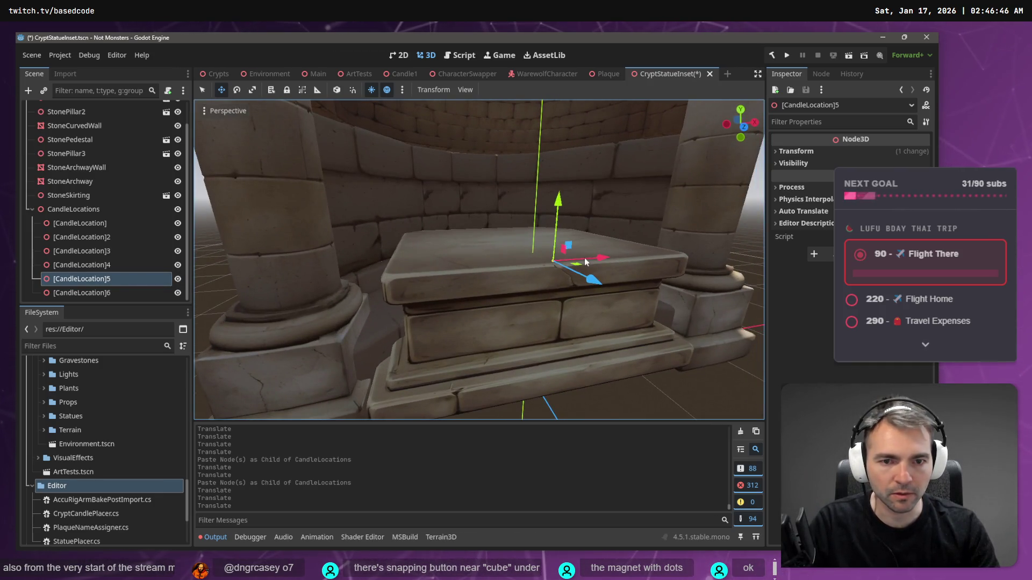
pyautogui.moveTo(600, 259)
pyautogui.mouseDown()
pyautogui.moveTo(449, 290)
pyautogui.moveTo(385, 274)
pyautogui.moveTo(388, 327)
pyautogui.moveTo(423, 338)
pyautogui.moveTo(446, 315)
pyautogui.moveTo(456, 320)
pyautogui.mouseUp()
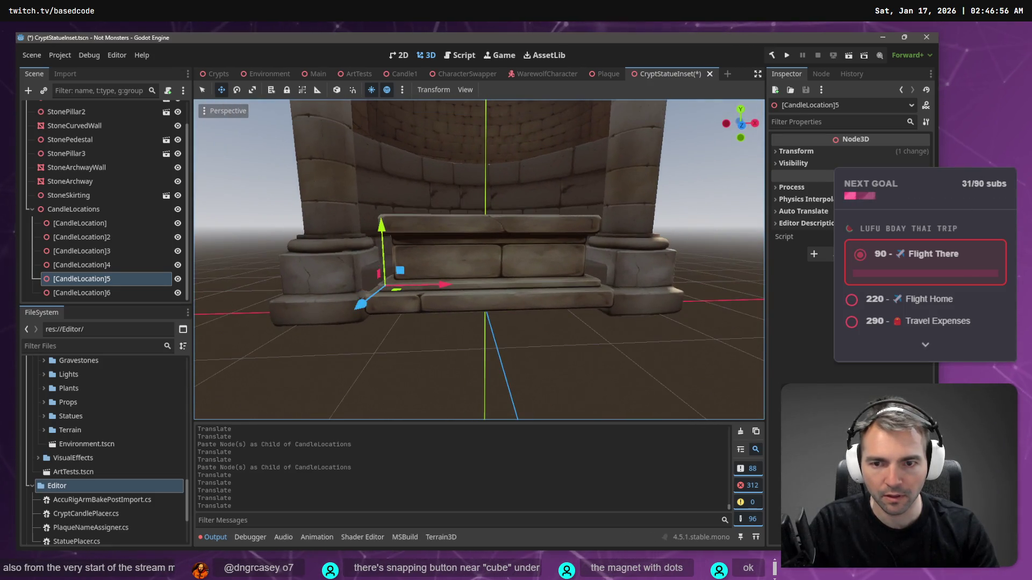
pyautogui.press('g')
pyautogui.press('y')
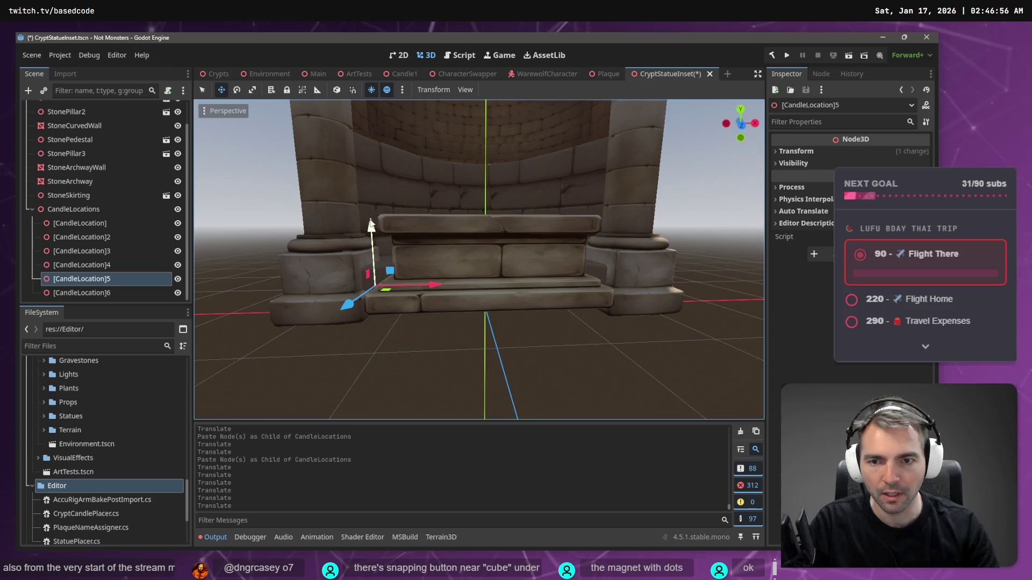
pyautogui.click(371, 235)
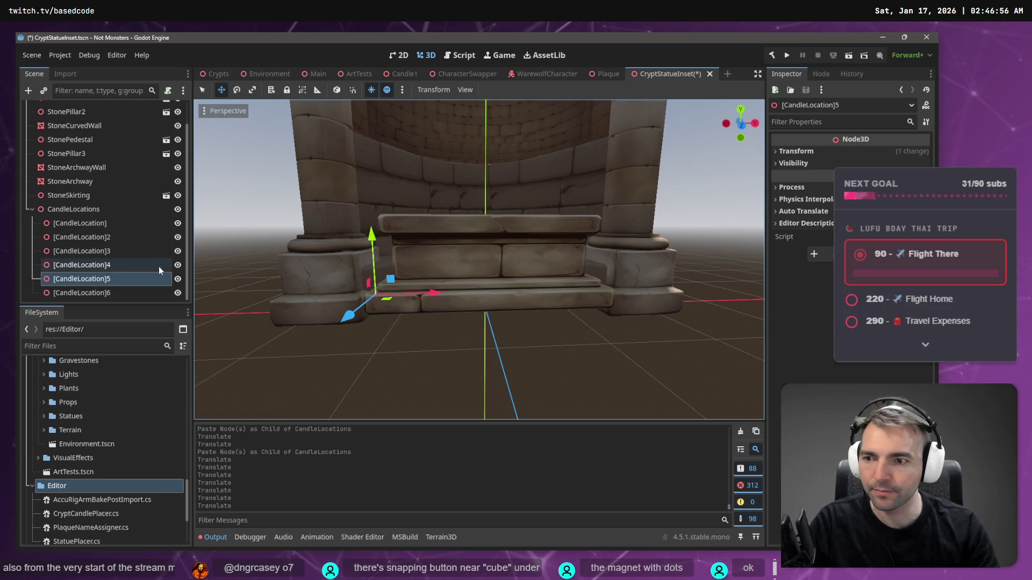
# Step: Place [CandleLocation]6 on the pedestal's lower step beside the pillar and nudge [CandleLocation]5 along Z
pyautogui.click(107, 293)
pyautogui.press('f')
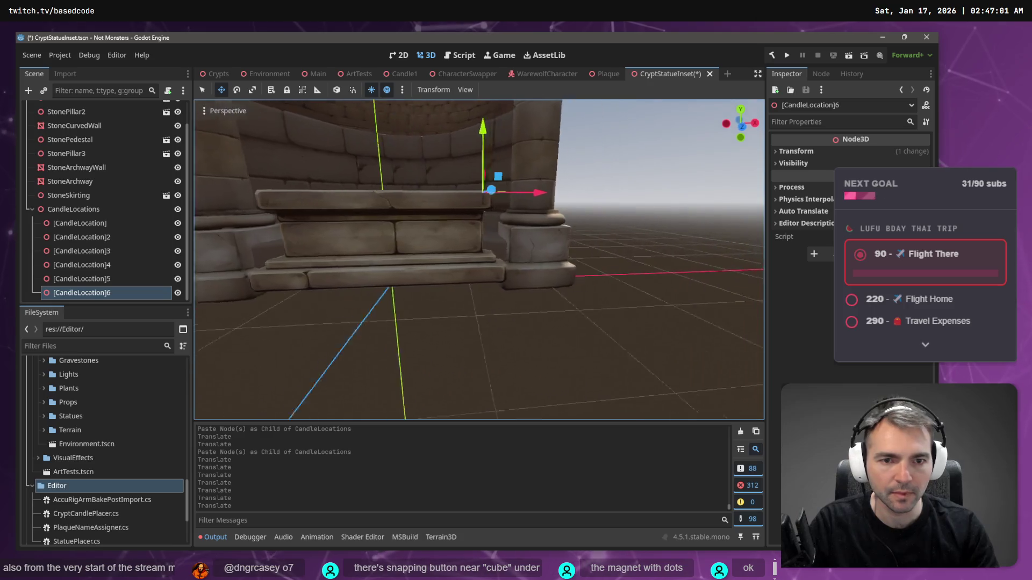
pyautogui.moveTo(460, 159); pyautogui.dragTo(462, 162)
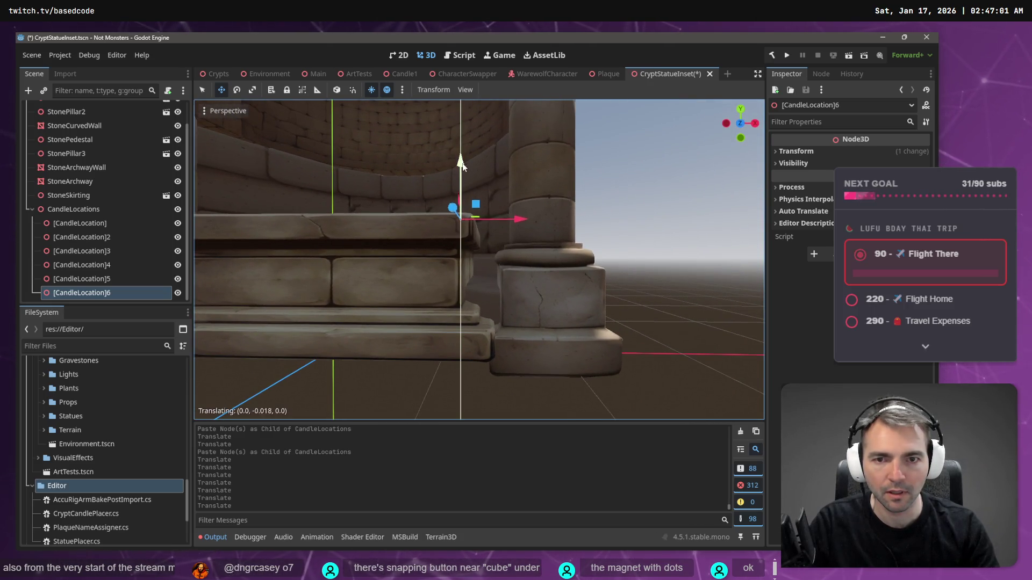
pyautogui.moveTo(475, 262); pyautogui.dragTo(477, 266)
pyautogui.moveTo(515, 312)
pyautogui.mouseDown()
pyautogui.moveTo(542, 335)
pyautogui.moveTo(499, 346)
pyautogui.moveTo(460, 391)
pyautogui.mouseUp()
pyautogui.click(82, 279)
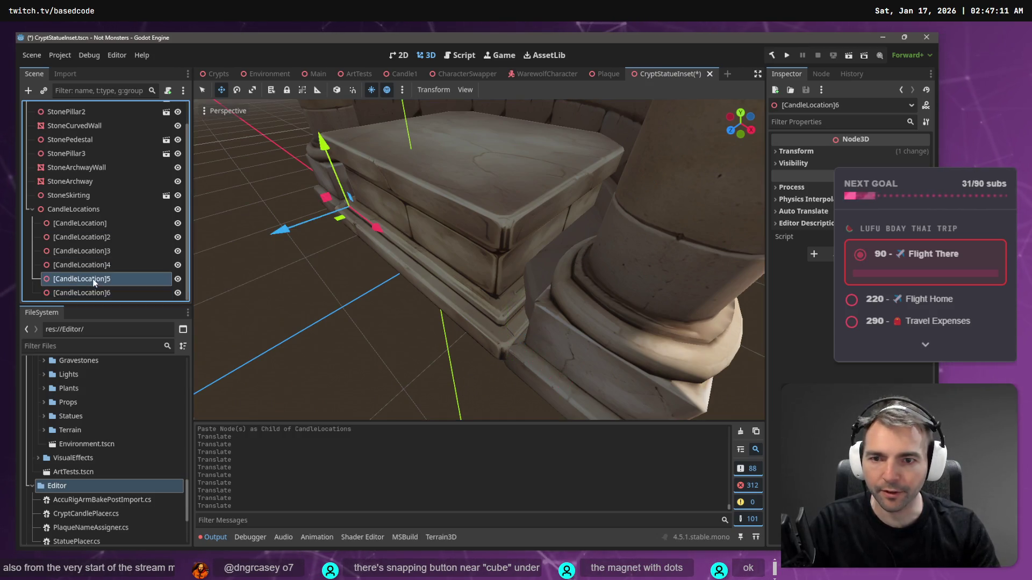
pyautogui.moveTo(281, 231); pyautogui.dragTo(271, 236)
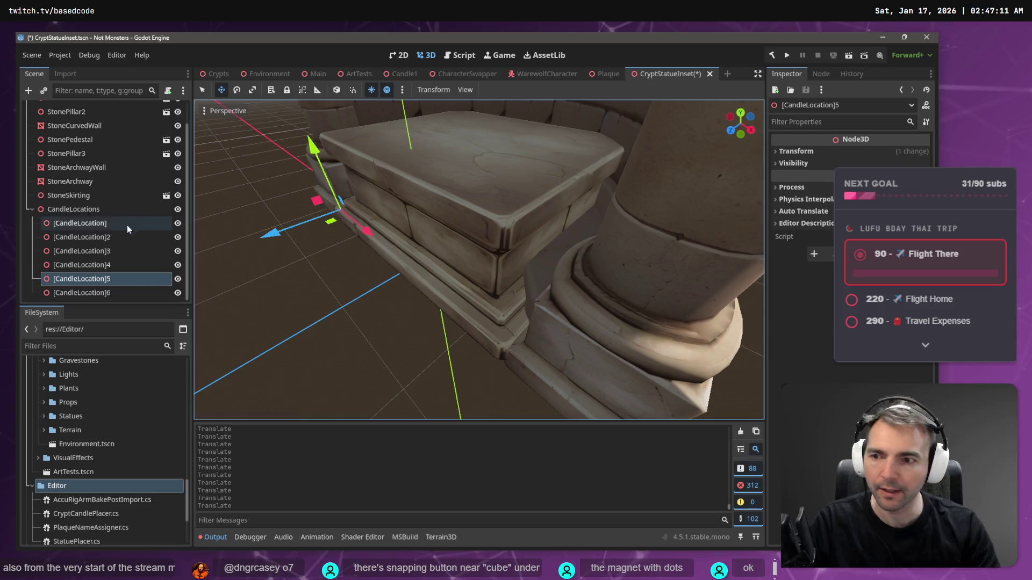
# Step: Paste a copy of CandleLocation6 as CandleLocation7 and position it beside the plinth
pyautogui.click(107, 291)
pyautogui.hotkey('ctrl', 'shift', 'v')
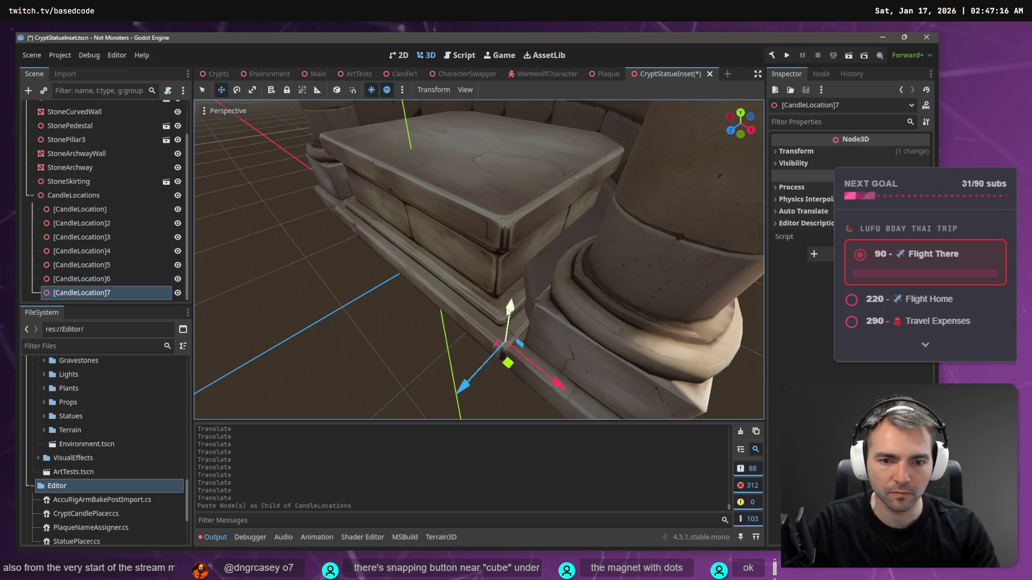
pyautogui.moveTo(553, 383)
pyautogui.mouseDown()
pyautogui.moveTo(595, 375)
pyautogui.moveTo(581, 312)
pyautogui.moveTo(588, 279)
pyautogui.mouseUp()
pyautogui.scroll(-5, 595, 347)
pyautogui.scroll(5, 595, 347)
pyautogui.moveTo(545, 235); pyautogui.dragTo(524, 243)
pyautogui.moveTo(460, 196); pyautogui.dragTo(460, 205)
pyautogui.moveTo(465, 295); pyautogui.dragTo(461, 294)
pyautogui.moveTo(517, 267); pyautogui.dragTo(512, 275)
# Step: Copy the first two markers, paste two more pairs, and move them around the plinth
pyautogui.click(111, 278)
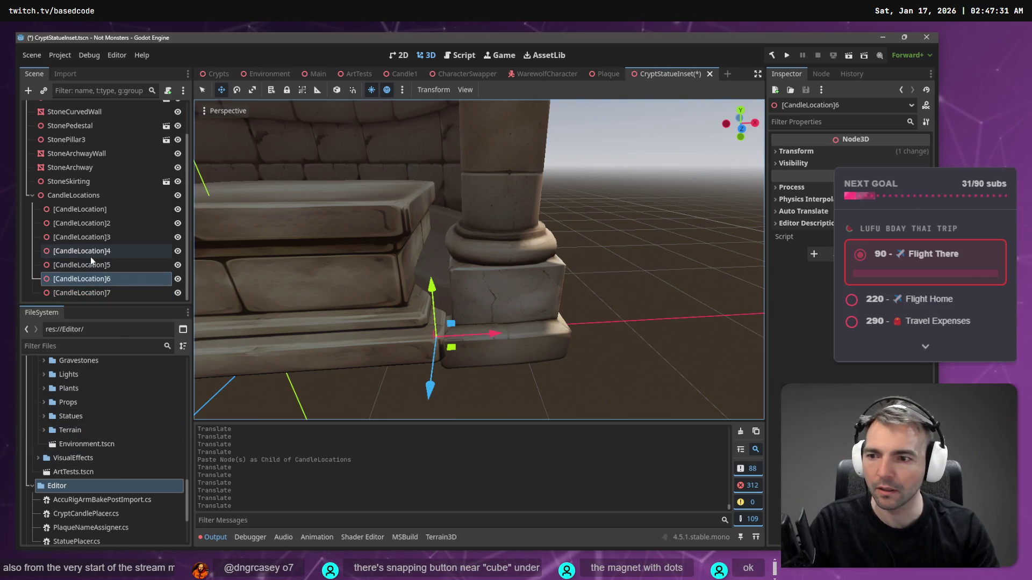
pyautogui.click(81, 209)
pyautogui.keyDown('ctrl'); pyautogui.click(109, 223); pyautogui.keyUp('ctrl')
pyautogui.hotkey('ctrl', 'c')
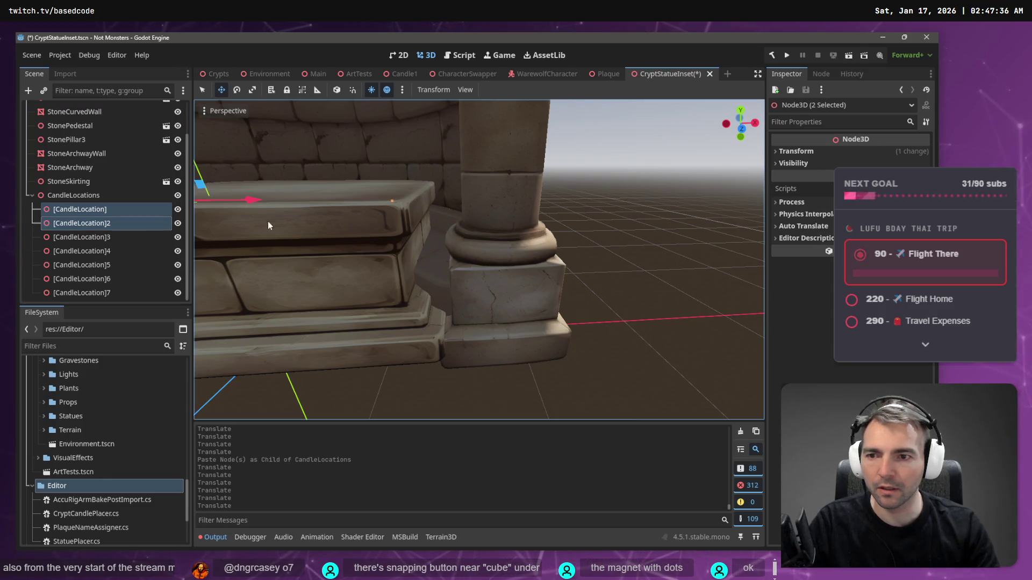
pyautogui.click(129, 195)
pyautogui.hotkey('ctrl', 'v')
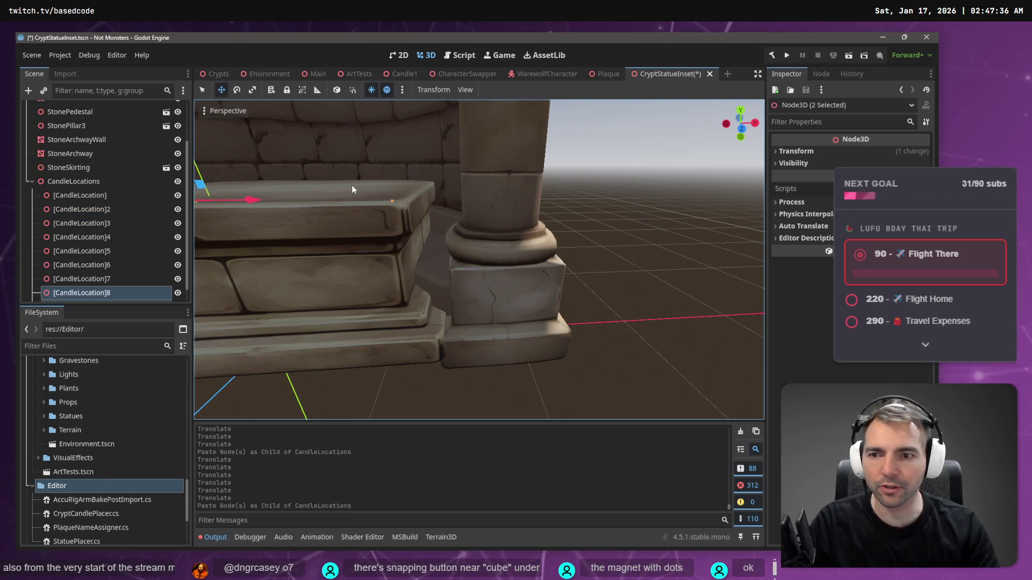
pyautogui.press('f')
pyautogui.moveTo(330, 362); pyautogui.dragTo(347, 345)
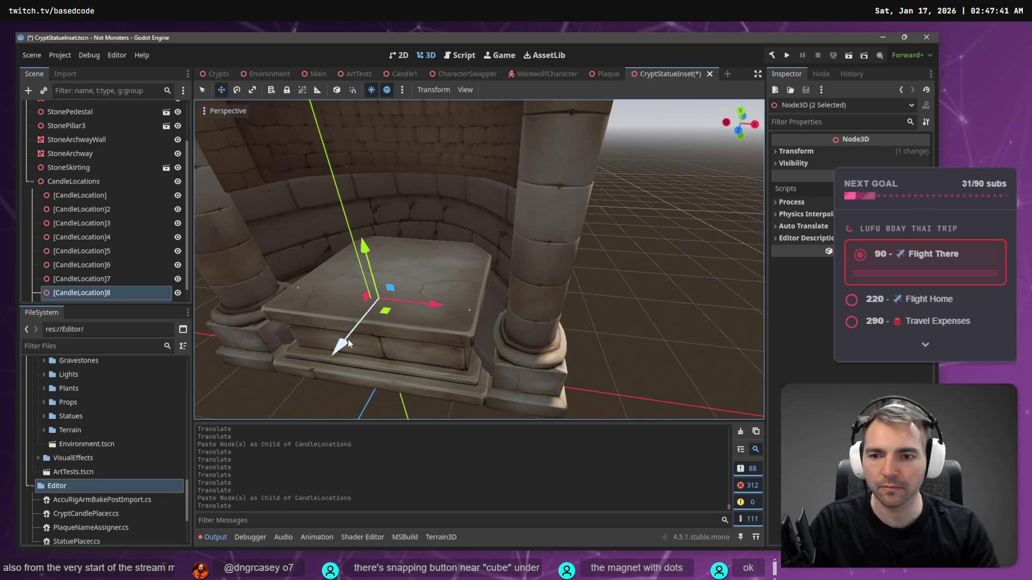
pyautogui.hotkey('ctrl', 'v')
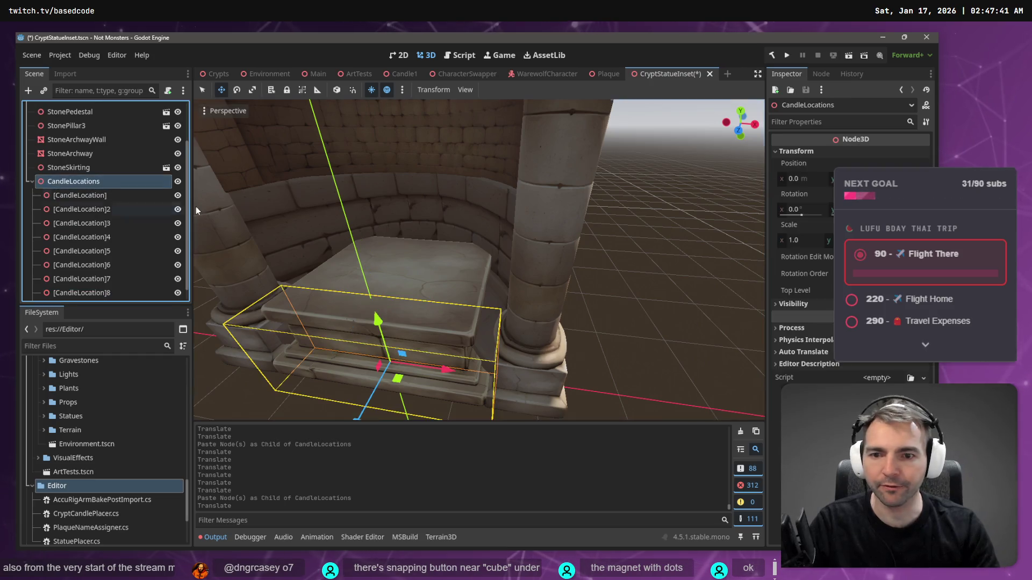
pyautogui.moveTo(370, 353)
pyautogui.mouseDown()
pyautogui.moveTo(348, 340)
pyautogui.moveTo(367, 321)
pyautogui.mouseUp()
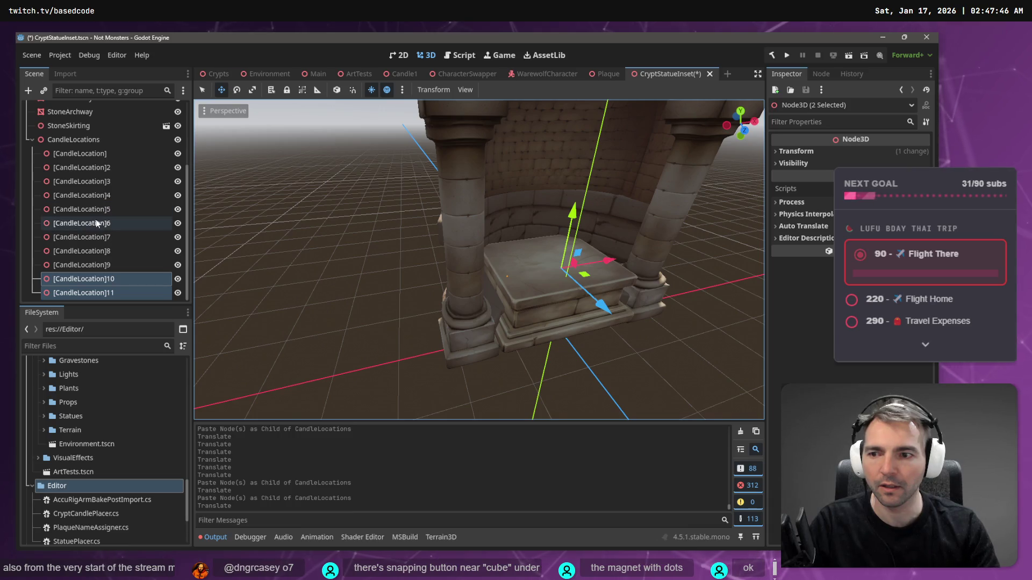
# Step: Save the CryptStatueInset scene and screenshot the CandleLocations node list
pyautogui.click(66, 152)
pyautogui.hotkey('ctrl', 's')
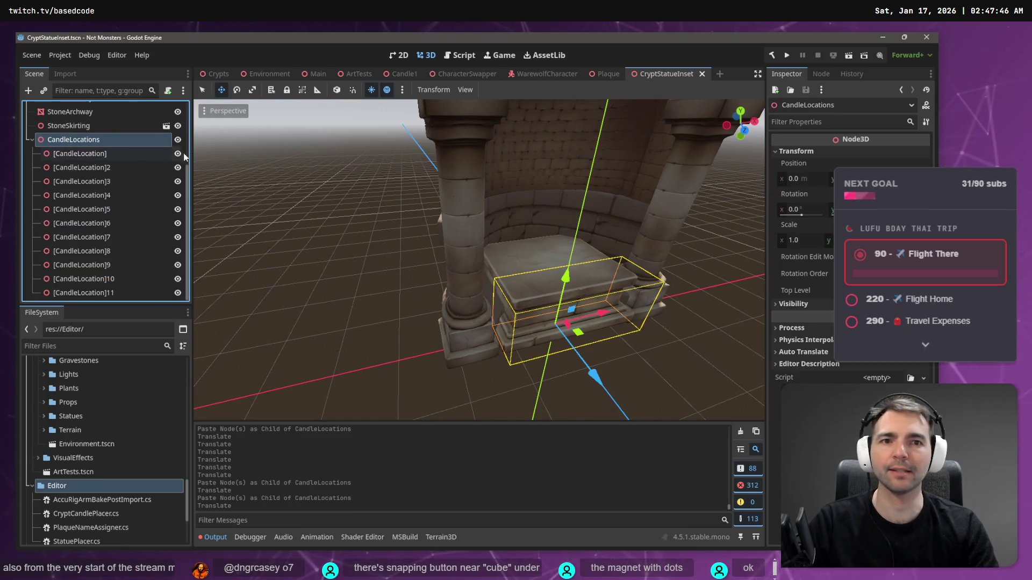
pyautogui.moveTo(217, 78)
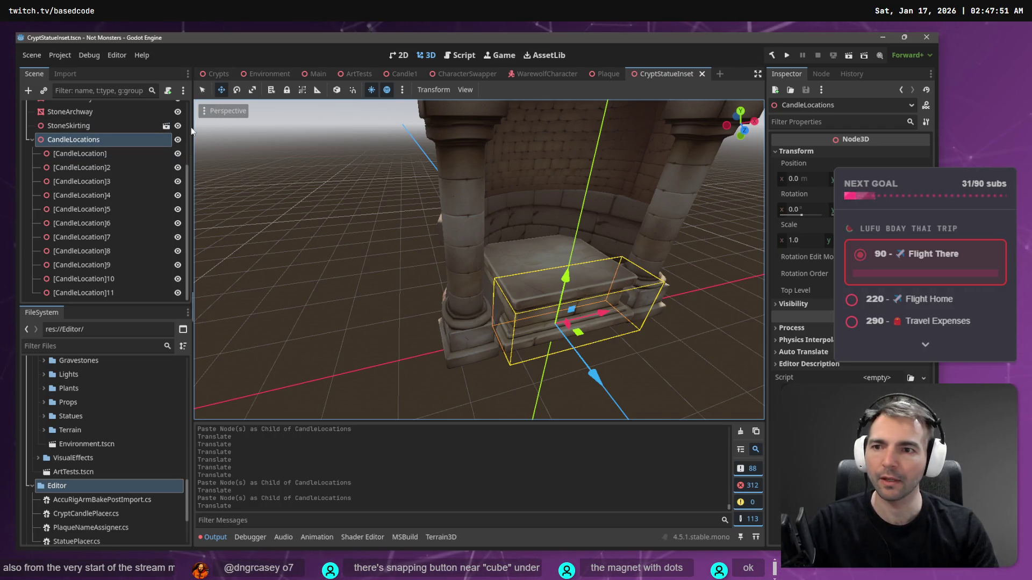
pyautogui.press('Print')
pyautogui.moveTo(187, 129); pyautogui.dragTo(25, 305)
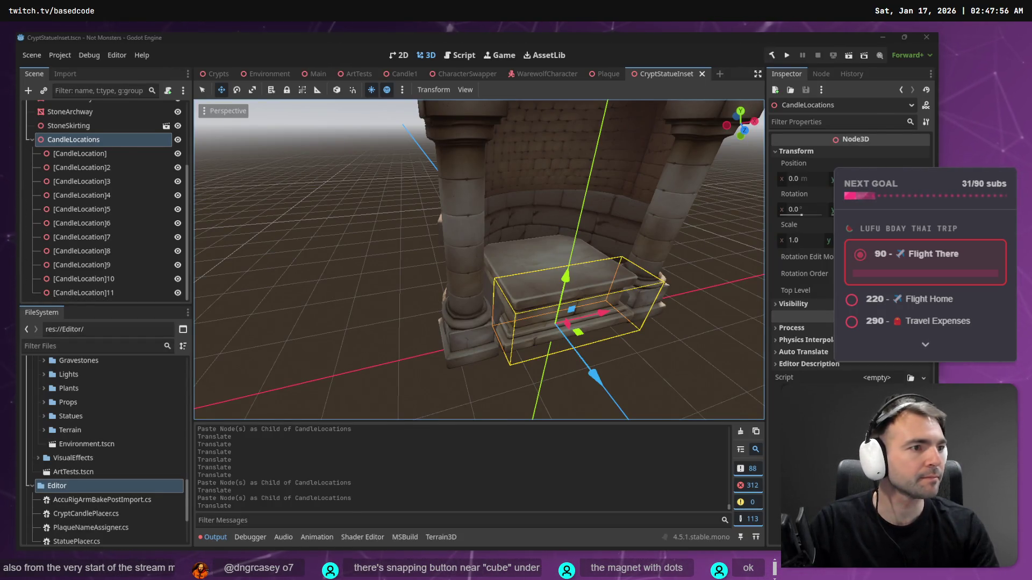
pyautogui.hotkey('alt', 'Tab')
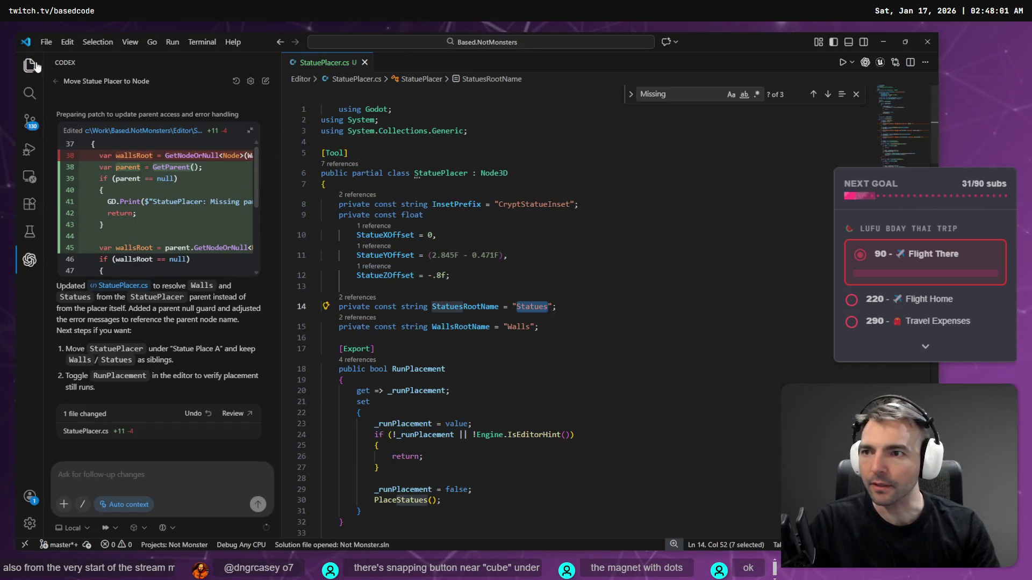
# Step: Attach the full CryptCandlePlacer.cs script to the Codex chat
pyautogui.hotkey('ctrl', 'shift', 'e')
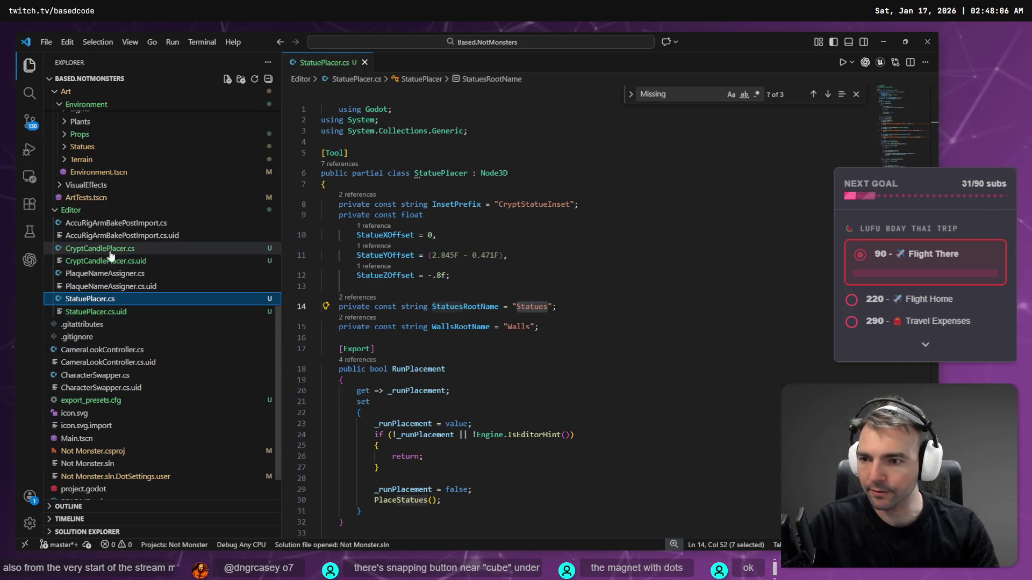
pyautogui.click(97, 250)
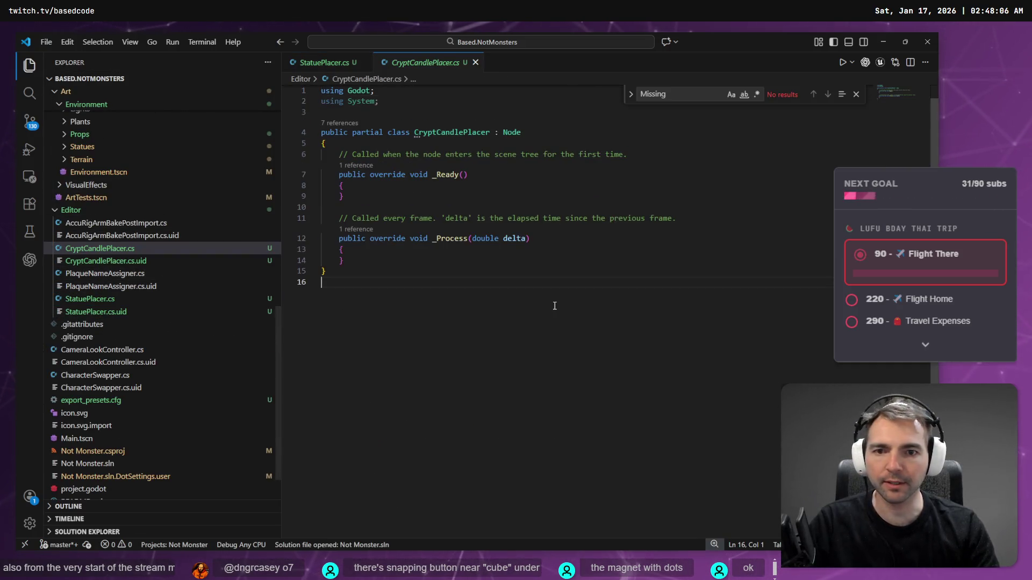
pyautogui.hotkey('ctrl', 'a')
pyautogui.rightClick(475, 216)
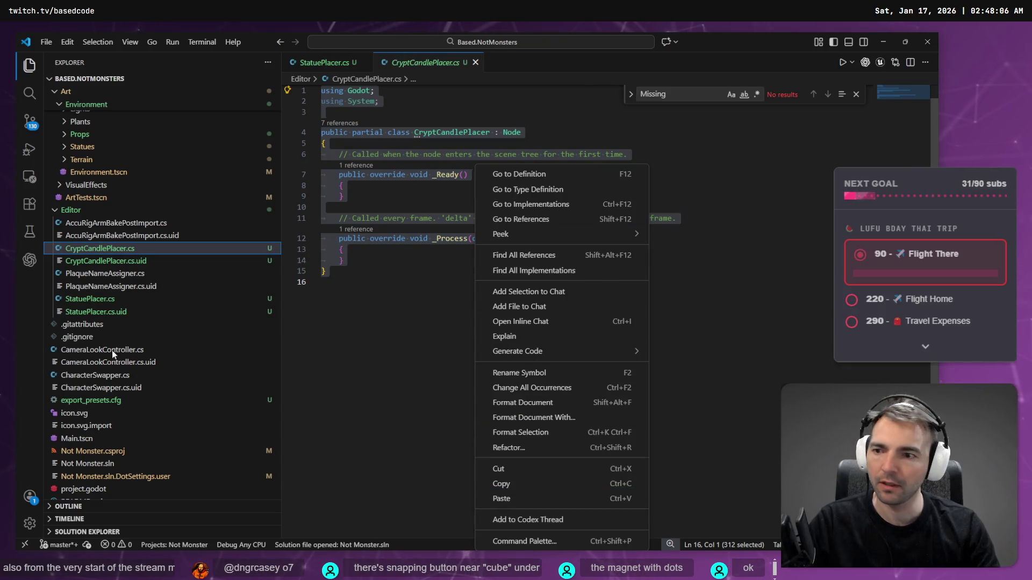
pyautogui.click(29, 260)
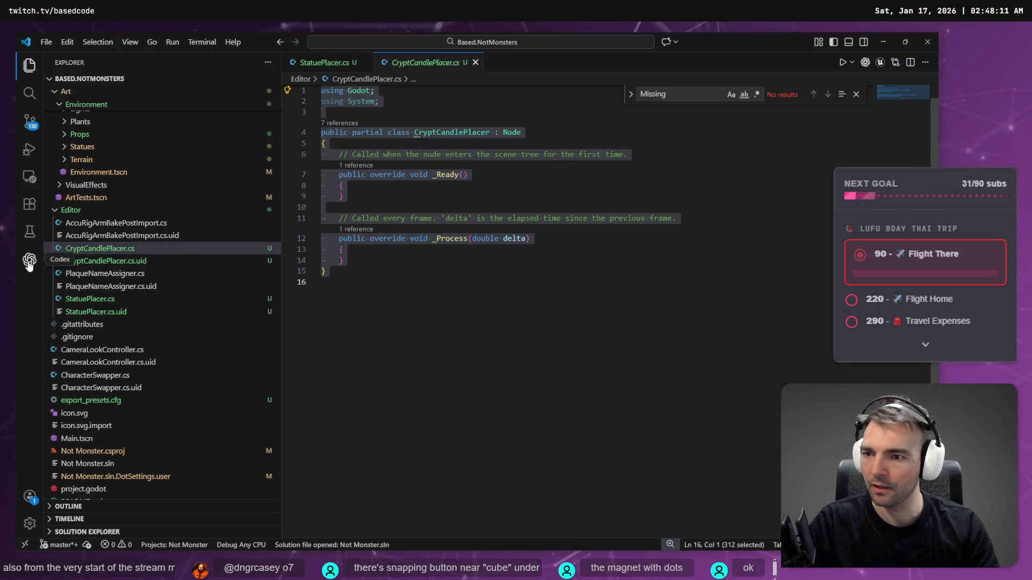
pyautogui.click(29, 261)
pyautogui.rightClick(440, 164)
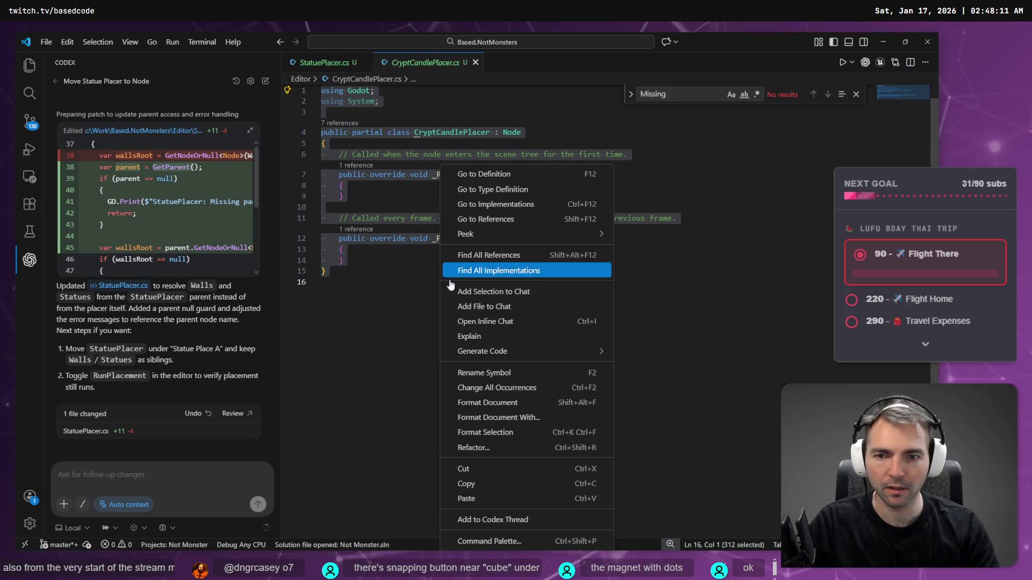
pyautogui.click(517, 519)
# Step: Paste the node-list screenshot into the Codex request and begin dictating it
pyautogui.click(148, 481)
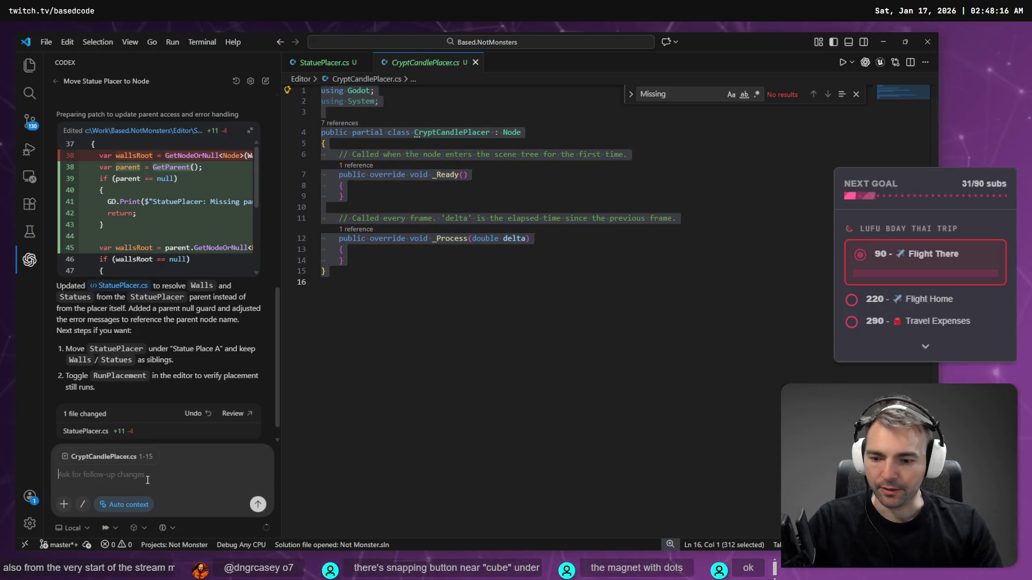
pyautogui.hotkey('ctrl', 'v')
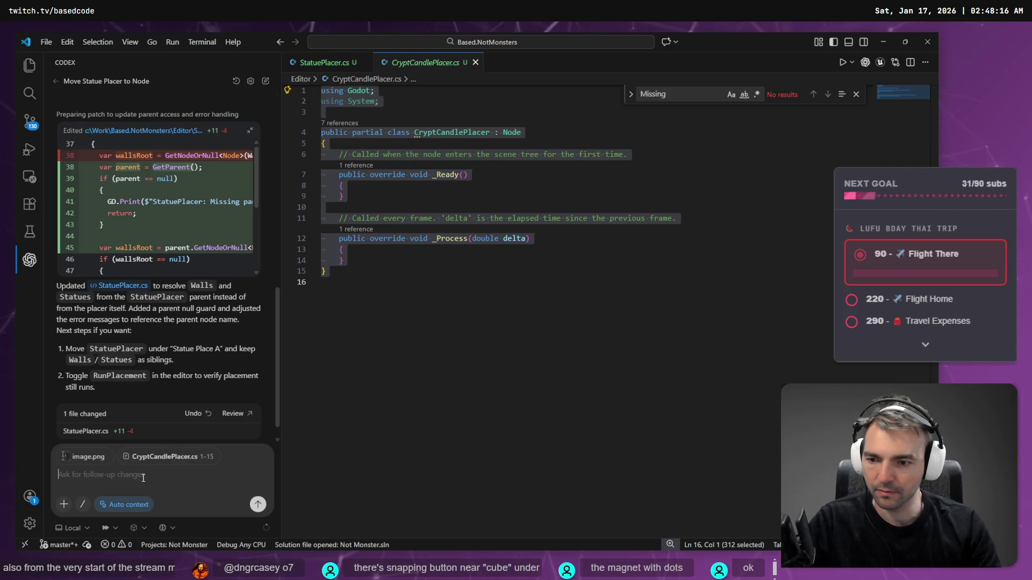
pyautogui.press('super+h')
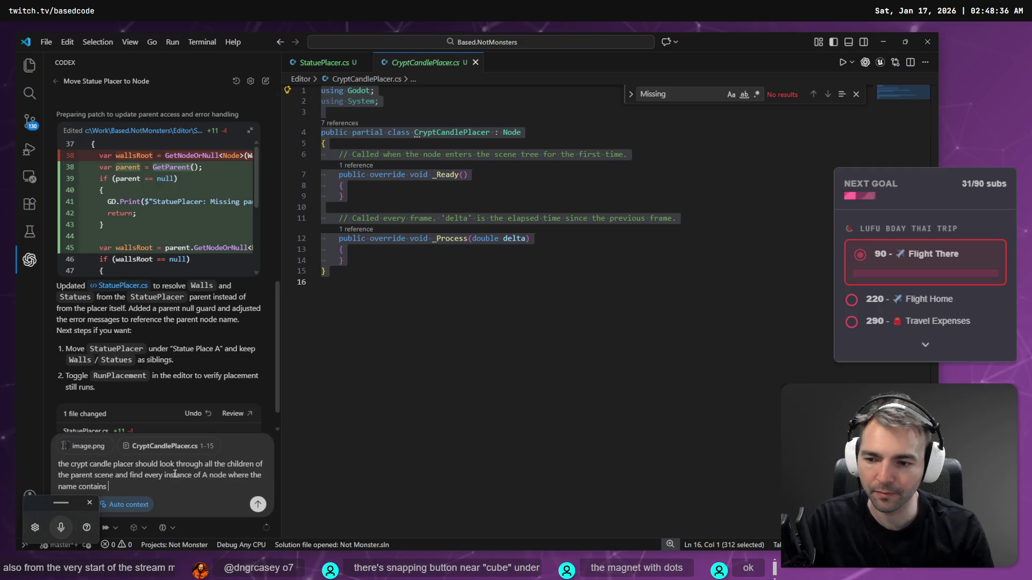
# Step: Check the candle marker's exact name in Godot and add '[CandleLocation].' to the request
pyautogui.hotkey('alt', 'Tab')
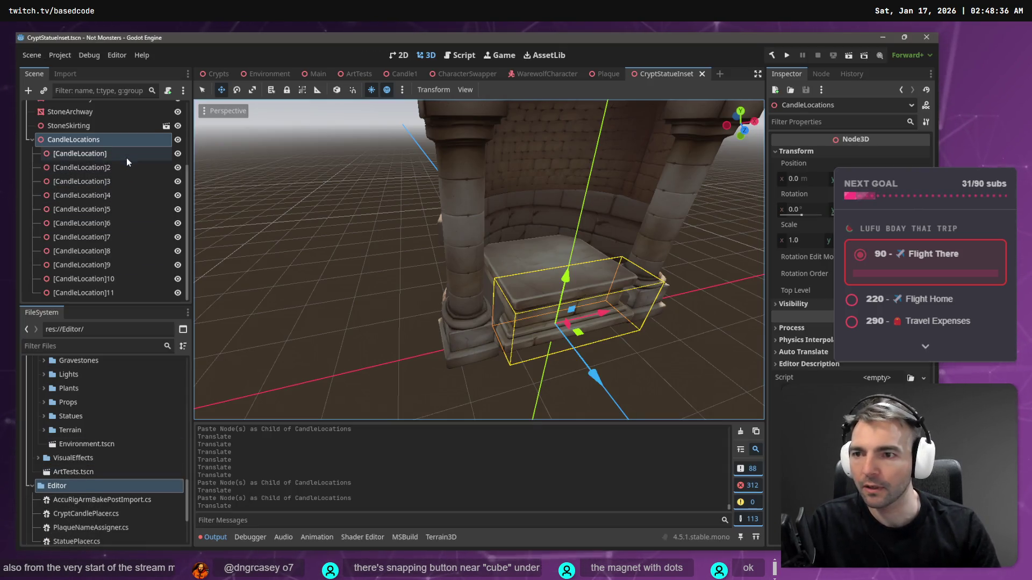
pyautogui.doubleClick(127, 155)
pyautogui.press('Escape')
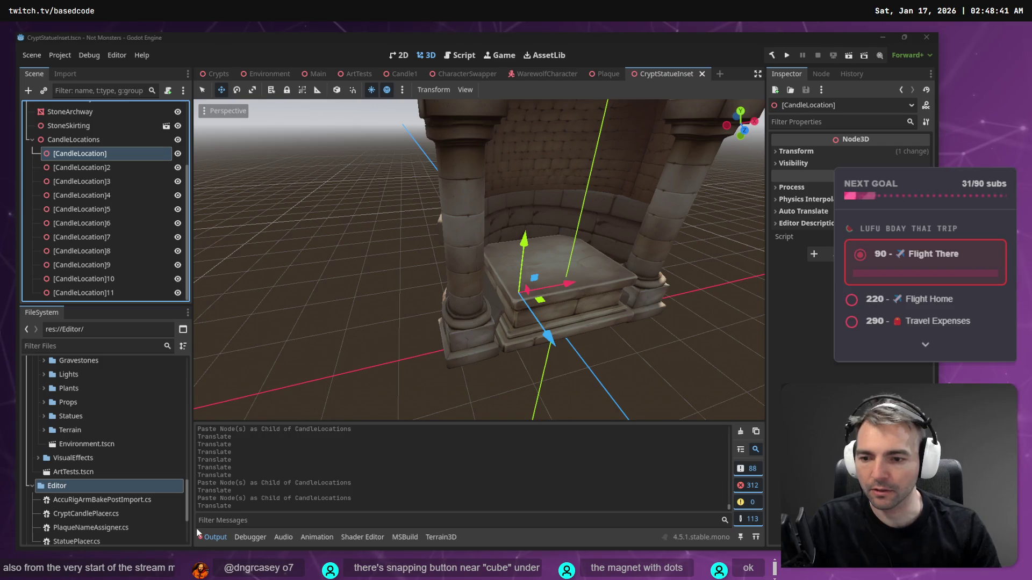
pyautogui.hotkey('alt', 'Tab')
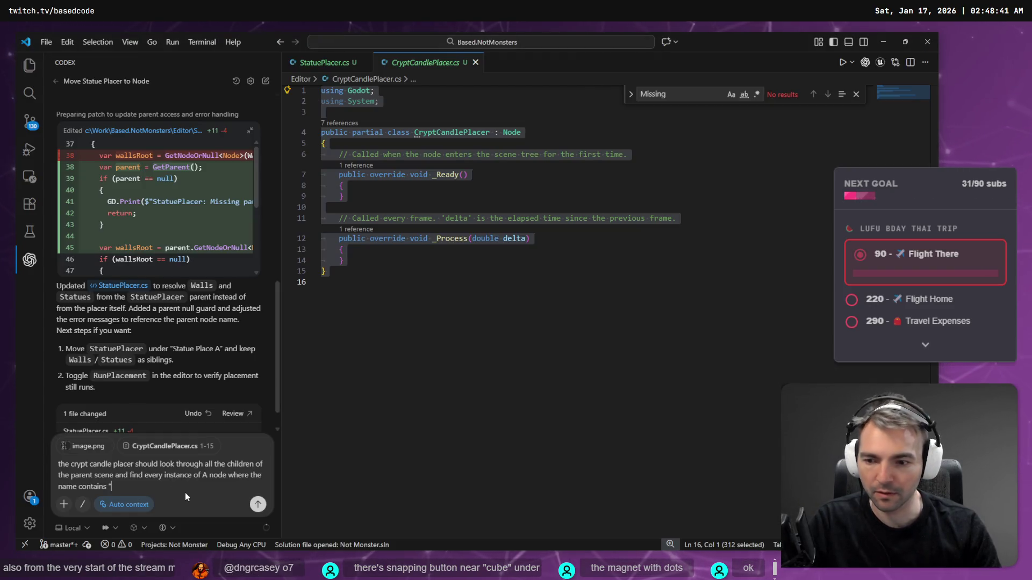
pyautogui.write('[[CandleLocation]]')
pyautogui.press('BackSpace')
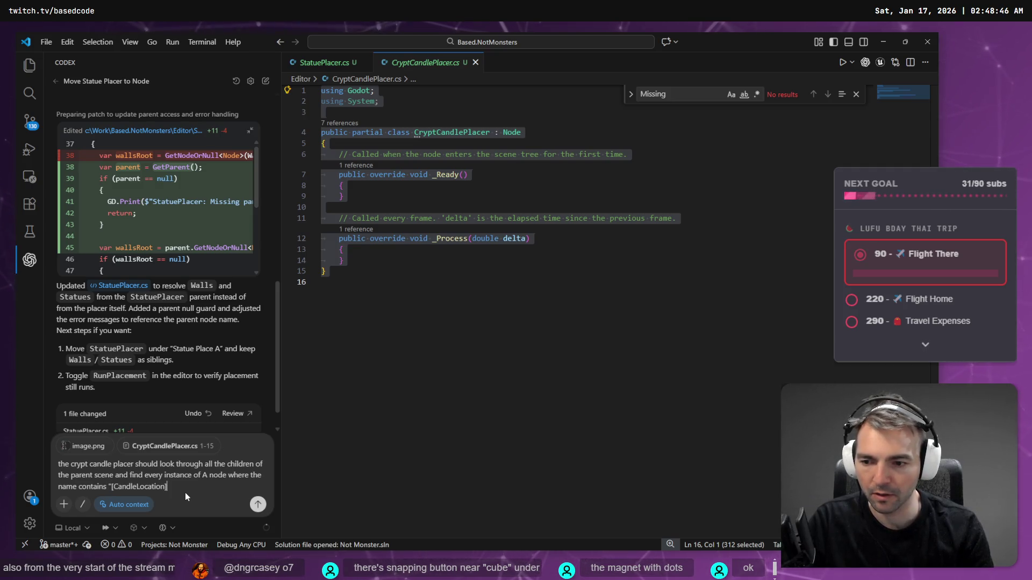
pyautogui.write('".')
pyautogui.hotkey('shift', 'Return')
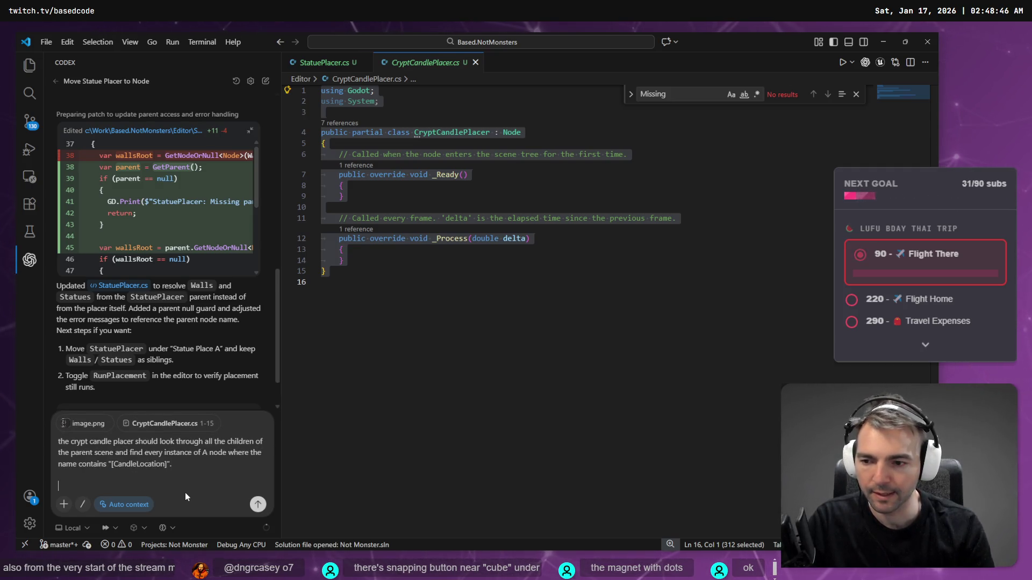
# Step: Dictate the next sentence and correct its wording to 'CryptCandlePlacer's'
pyautogui.press('super+h')
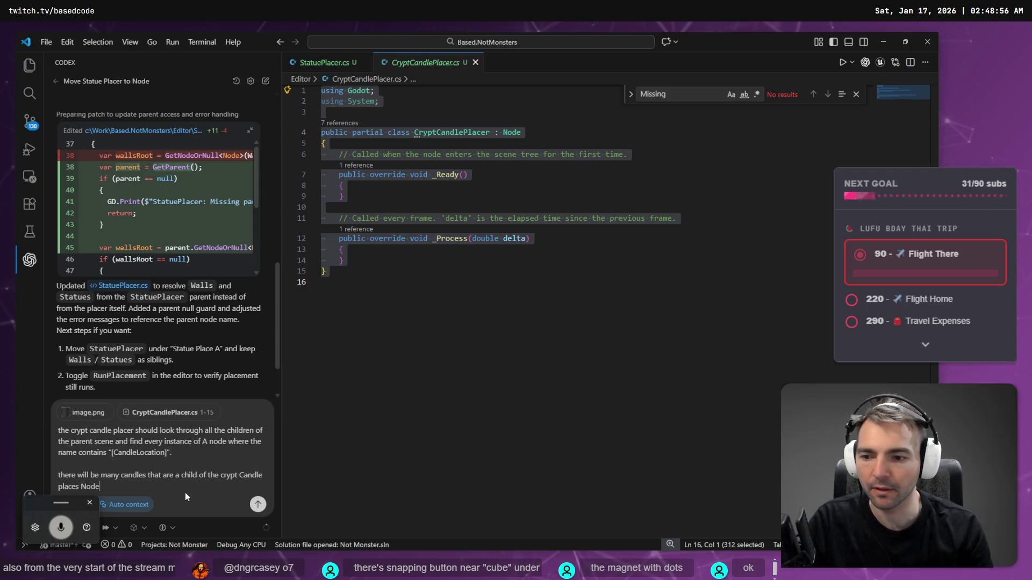
pyautogui.press('Left')
pyautogui.press('Left')
pyautogui.press('Left')
pyautogui.press('BackSpace')
pyautogui.press('BackSpace')
pyautogui.press('BackSpace')
pyautogui.write("lacer's")
pyautogui.hotkey('ctrl', 'Left')
pyautogui.hotkey('ctrl', 'Left')
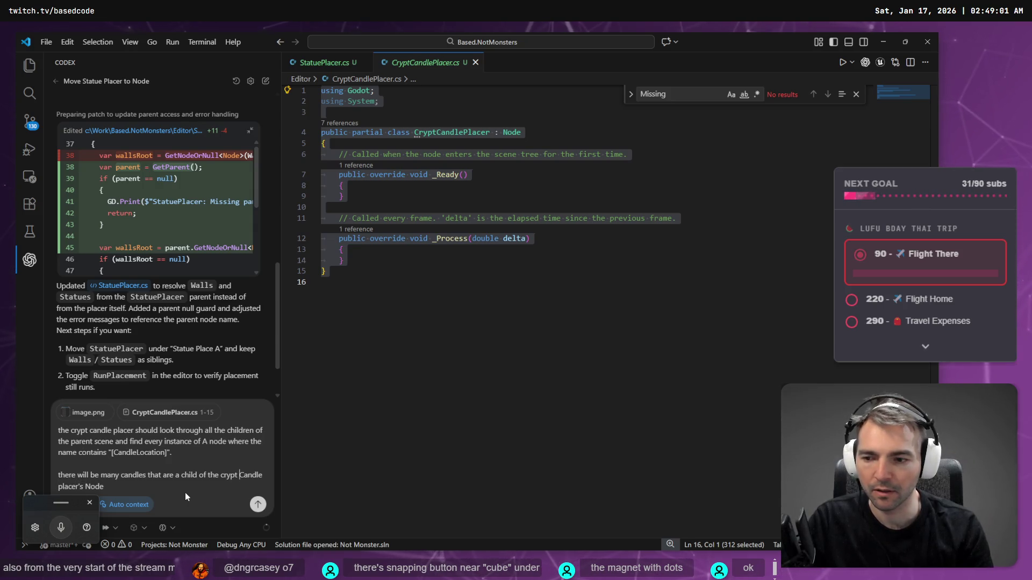
pyautogui.hotkey('ctrl', 'Left')
pyautogui.hotkey('shift', 'Right')
pyautogui.write('C')
pyautogui.hotkey('ctrl', 'Right')
pyautogui.press('BackSpace')
pyautogui.hotkey('ctrl', 'Right')
pyautogui.hotkey('shift', 'Right')
pyautogui.write('P')
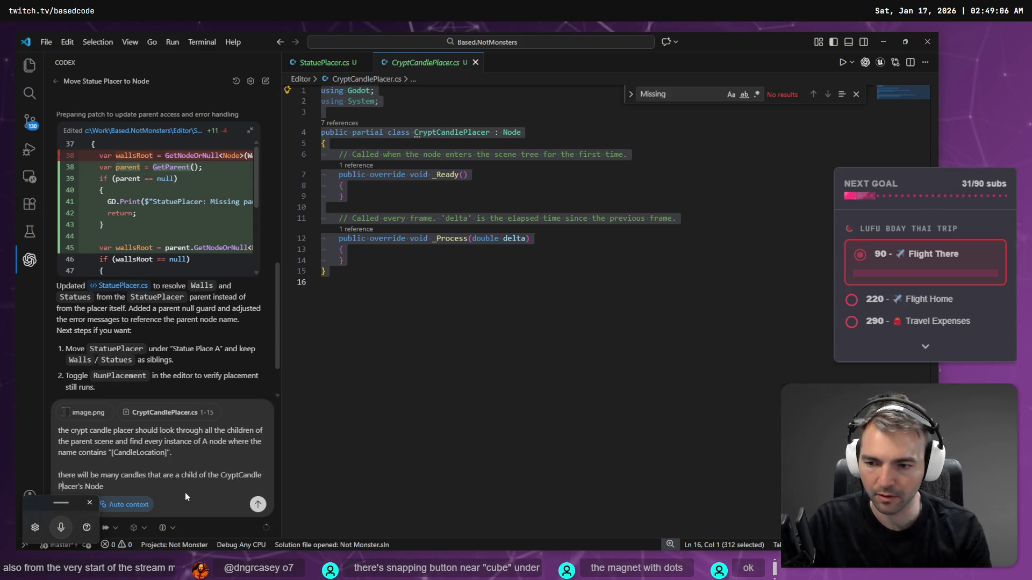
pyautogui.press('Left')
pyautogui.press('BackSpace')
pyautogui.press('End')
pyautogui.write('.')
# Step: Add 'node objects we found earlier' and put the random Y rotation instruction in its own paragraph
pyautogui.press('super+h')
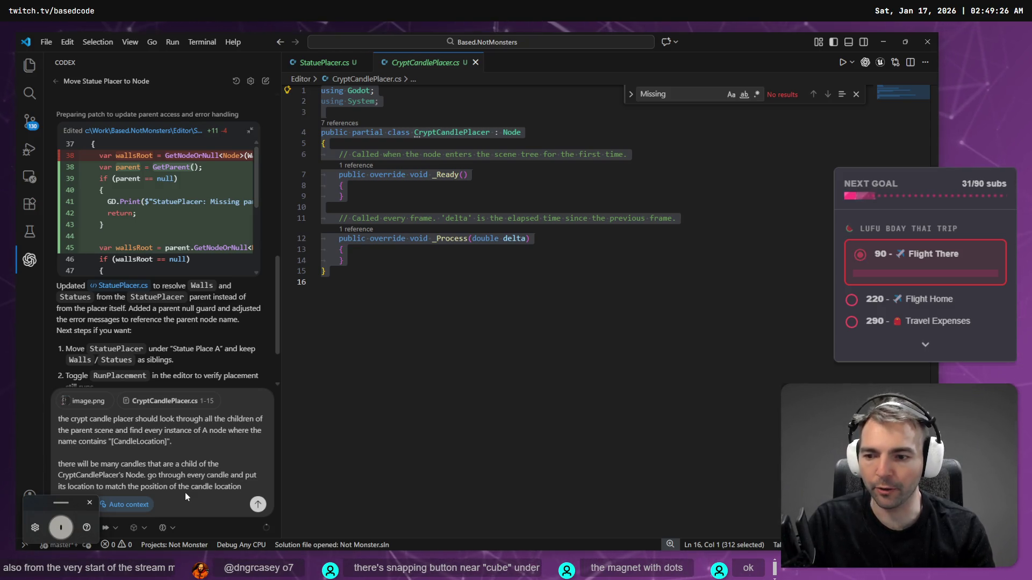
pyautogui.write('node objects we found earlier.')
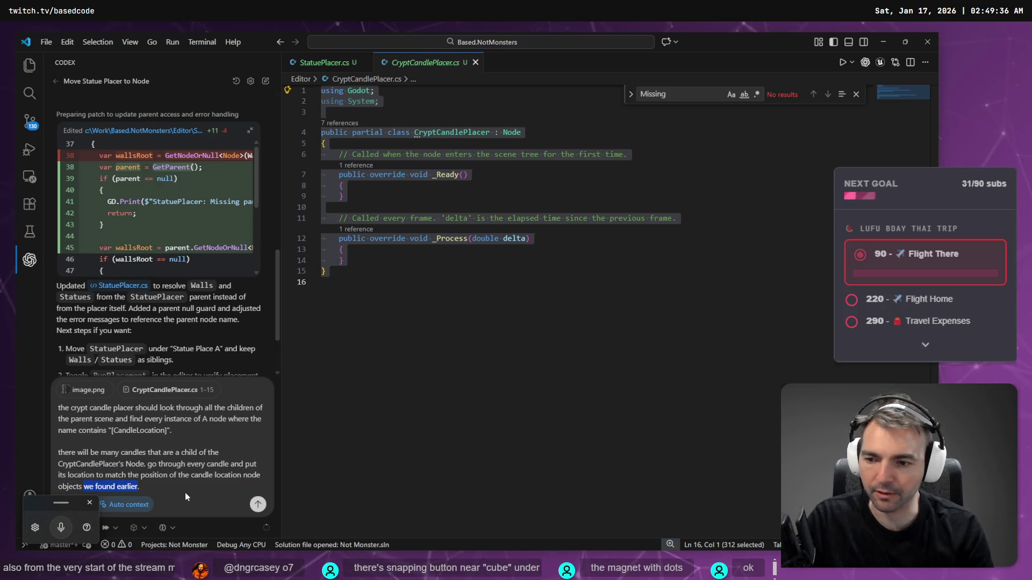
pyautogui.press('super+h')
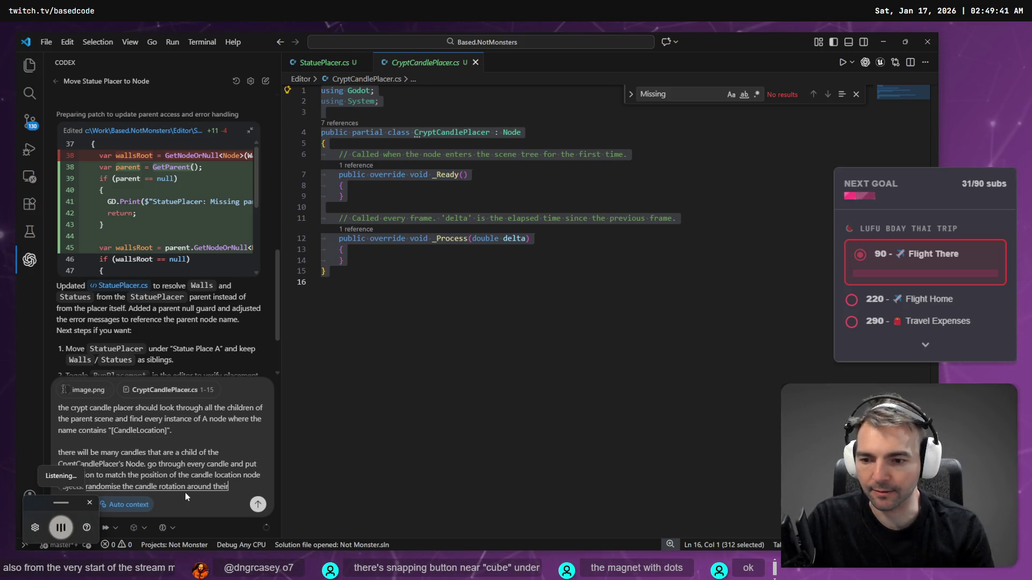
pyautogui.press('super+h')
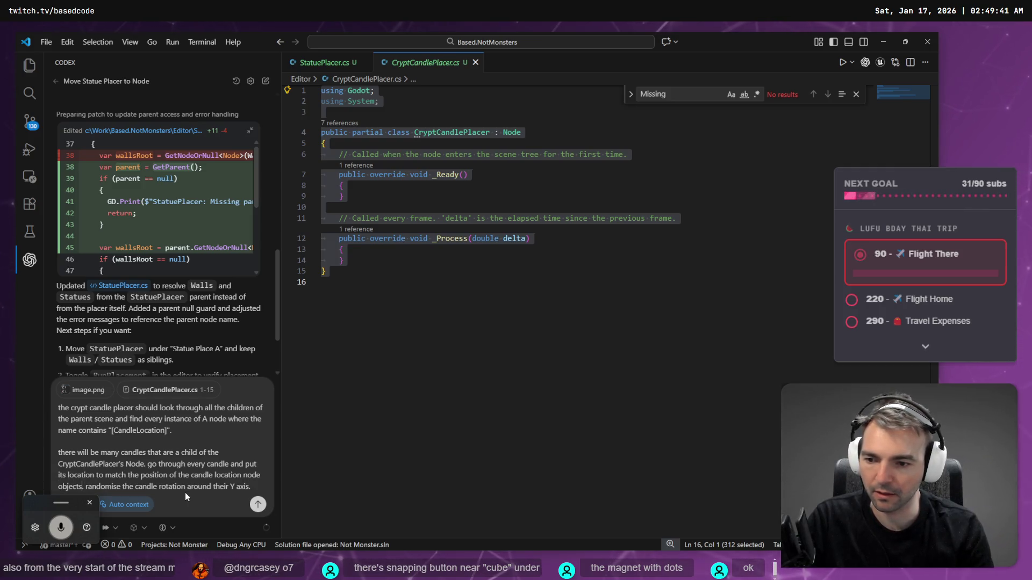
pyautogui.hotkey('shift', 'Return')
pyautogui.hotkey('shift', 'Return')
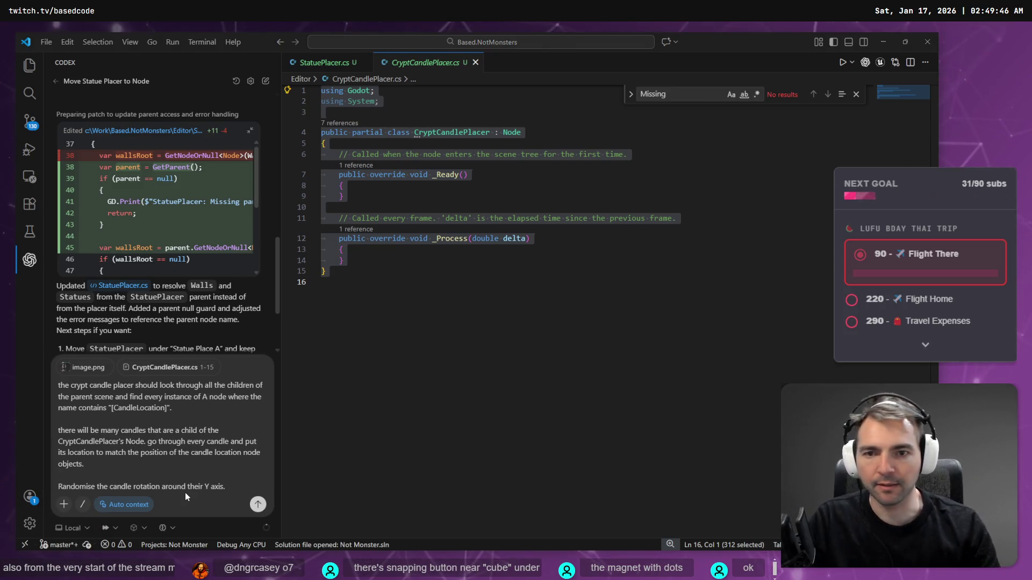
pyautogui.hotkey('alt', 'Tab')
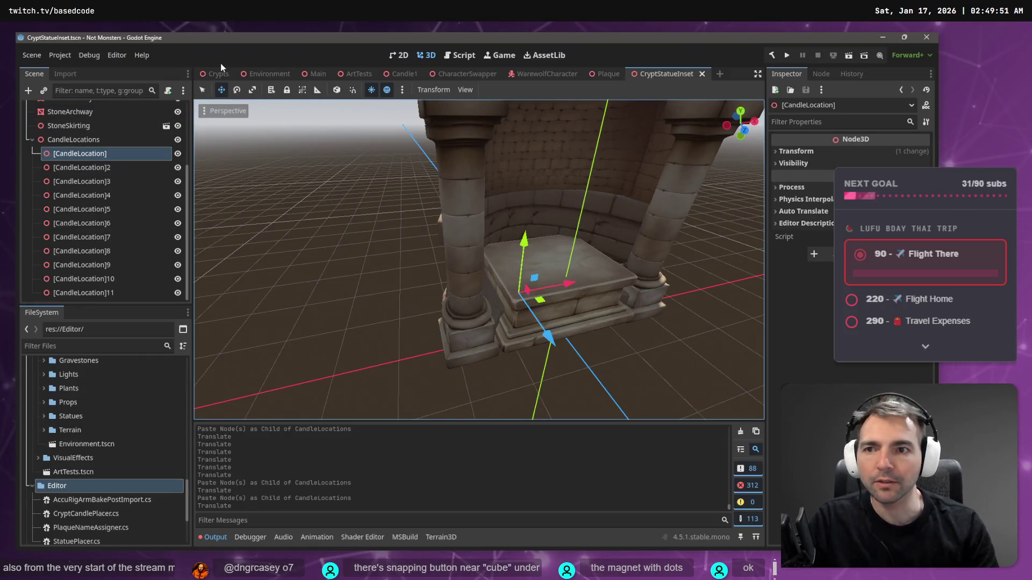
# Step: In the Crypts scene, move the Candles node to sit right below Statues
pyautogui.click(215, 73)
pyautogui.moveTo(187, 221); pyautogui.dragTo(191, 88)
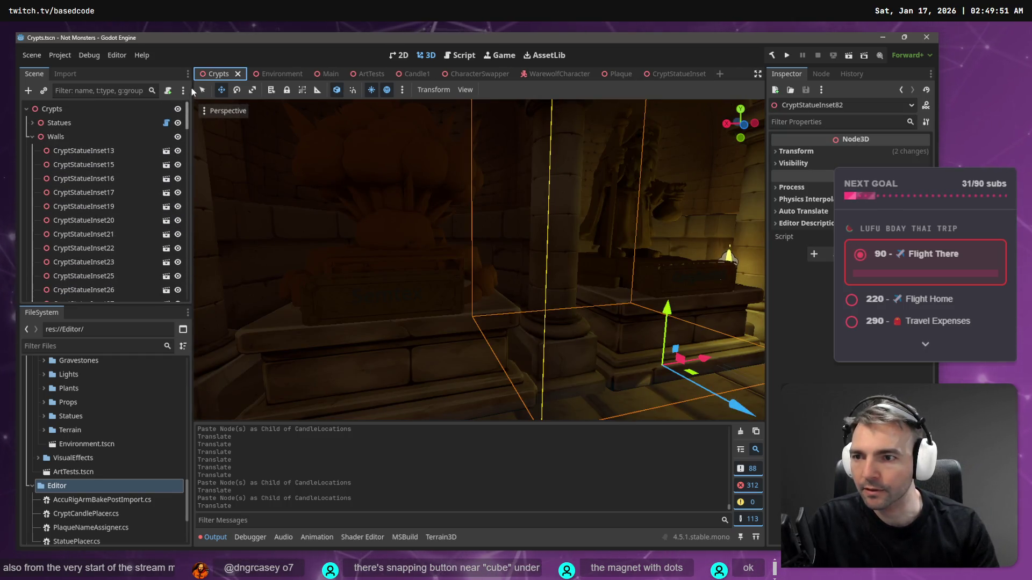
pyautogui.click(31, 137)
pyautogui.click(36, 208)
pyautogui.click(32, 207)
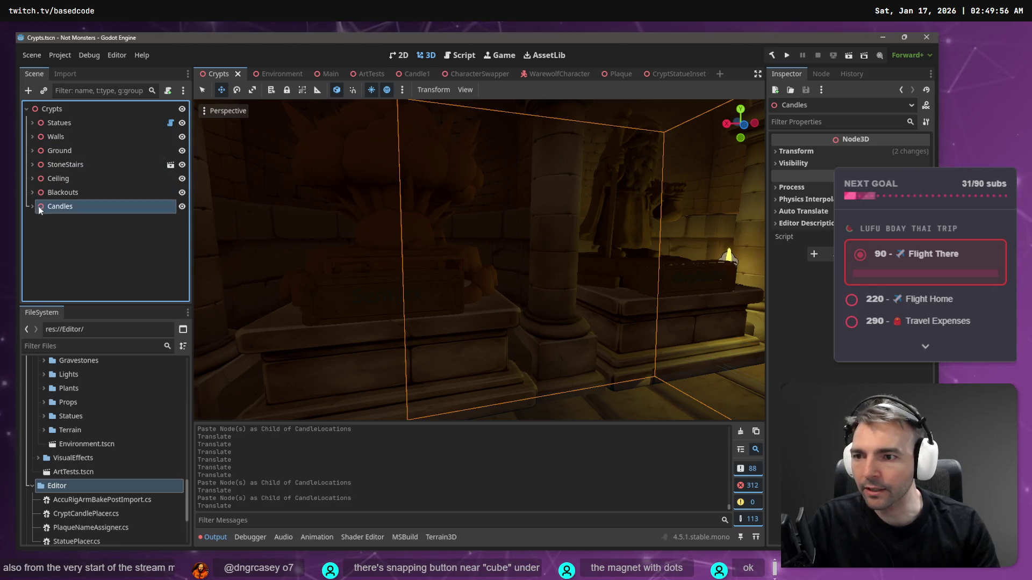
pyautogui.moveTo(48, 207); pyautogui.dragTo(64, 135)
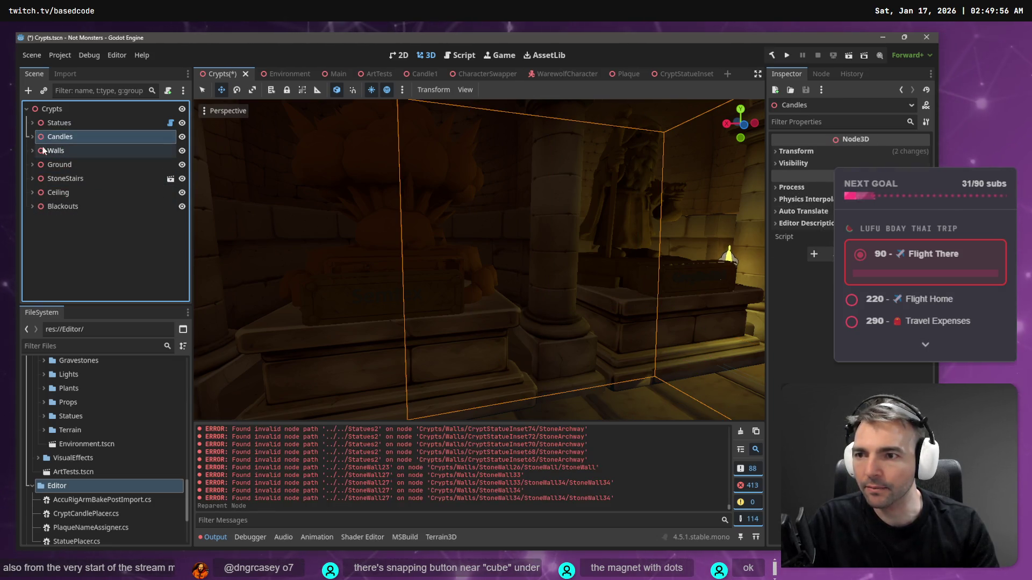
# Step: Copy and paste Candle1 under Candles to get Candle1 through Candle6
pyautogui.click(32, 137)
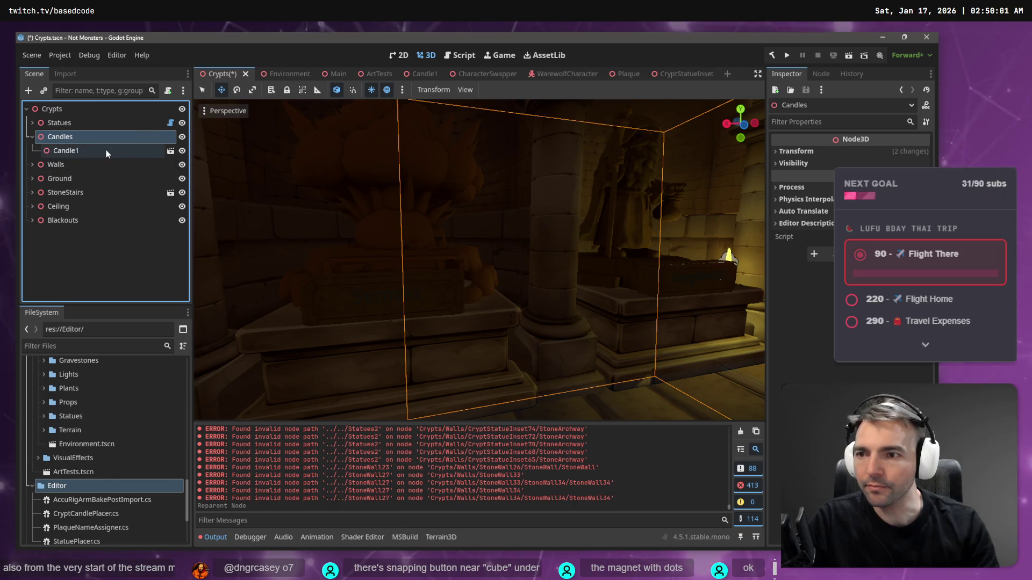
pyautogui.click(65, 151)
pyautogui.hotkey('ctrl', 'c')
pyautogui.click(85, 137)
pyautogui.hotkey('ctrl', 'v')
pyautogui.hotkey('ctrl', 'v')
pyautogui.hotkey('ctrl', 'v')
pyautogui.hotkey('ctrl', 'v')
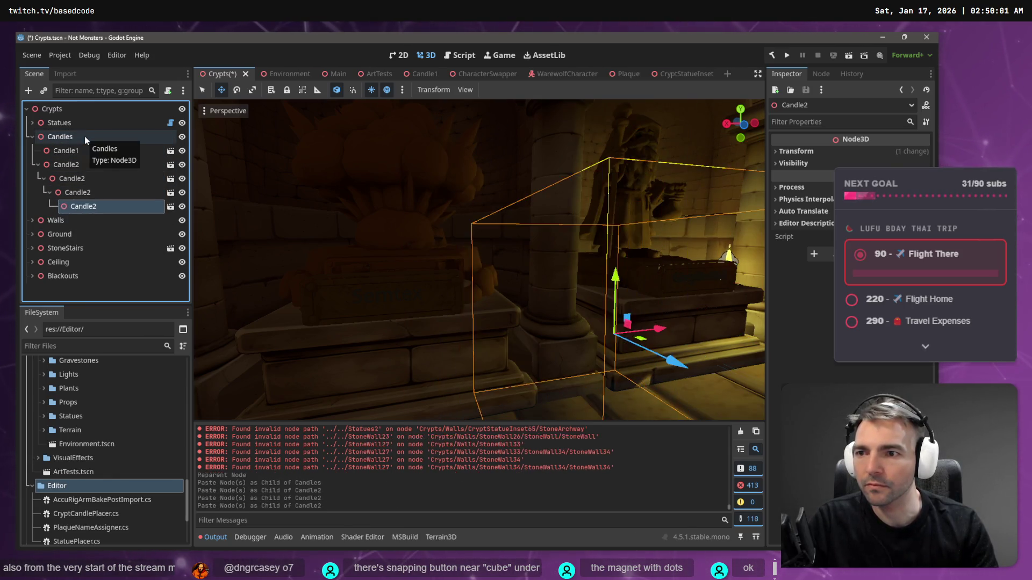
pyautogui.hotkey('ctrl', 'z')
pyautogui.hotkey('ctrl', 'z')
pyautogui.hotkey('ctrl', 'z')
pyautogui.click(85, 136)
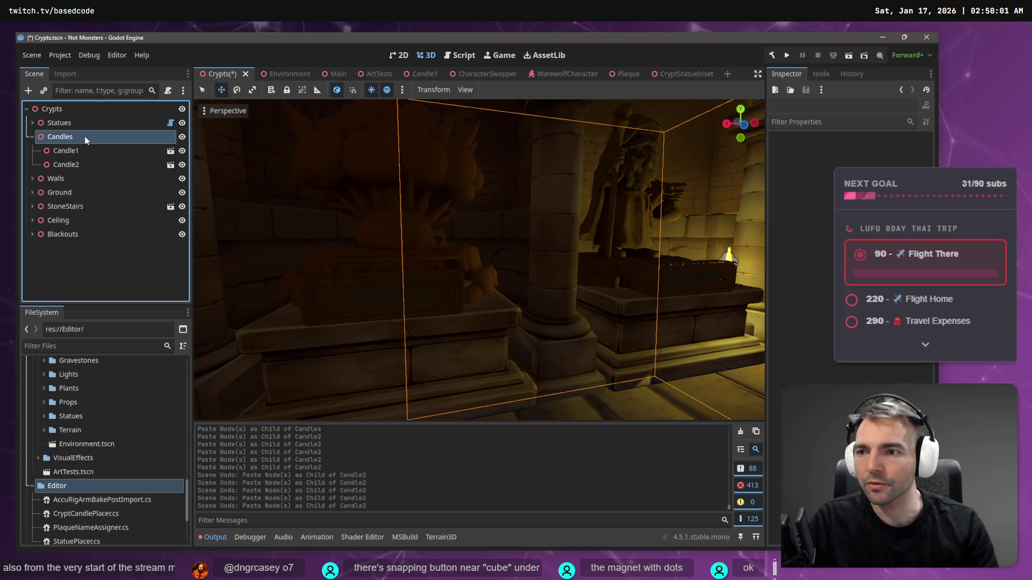
pyautogui.hotkey('ctrl', 'v')
pyautogui.hotkey('ctrl', 'v')
pyautogui.hotkey('ctrl', 'v')
pyautogui.hotkey('ctrl', 'v')
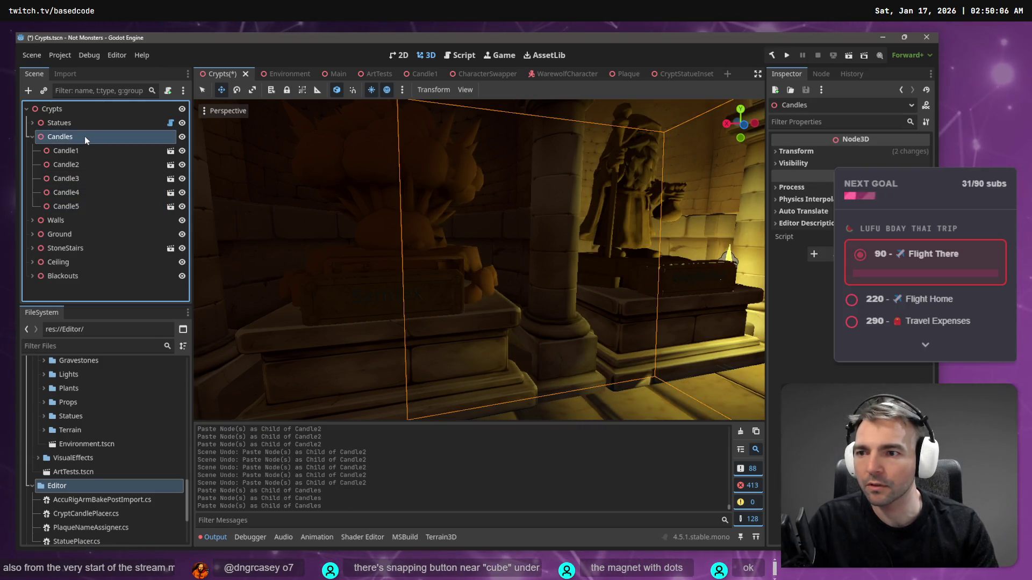
# Step: Load CryptCandlePlacer.cs from the Editor scripts folder as the Candles node's script
pyautogui.click(166, 137)
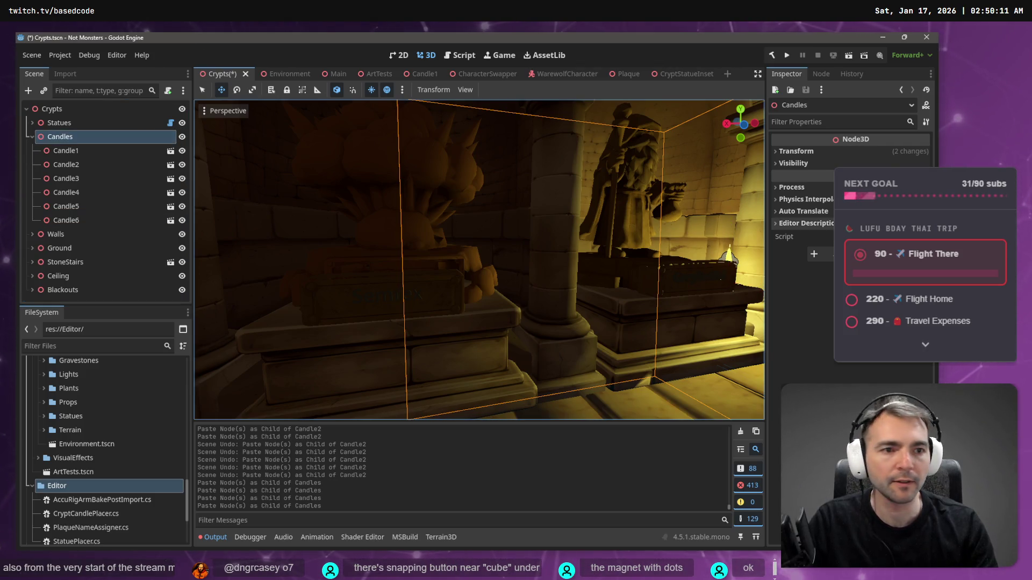
pyautogui.click(860, 237)
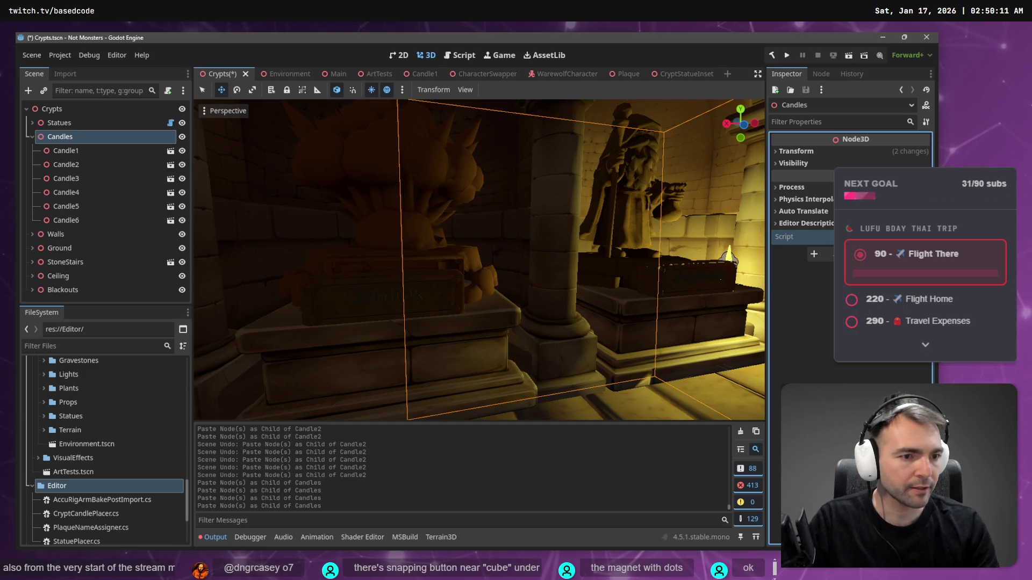
pyautogui.click(871, 269)
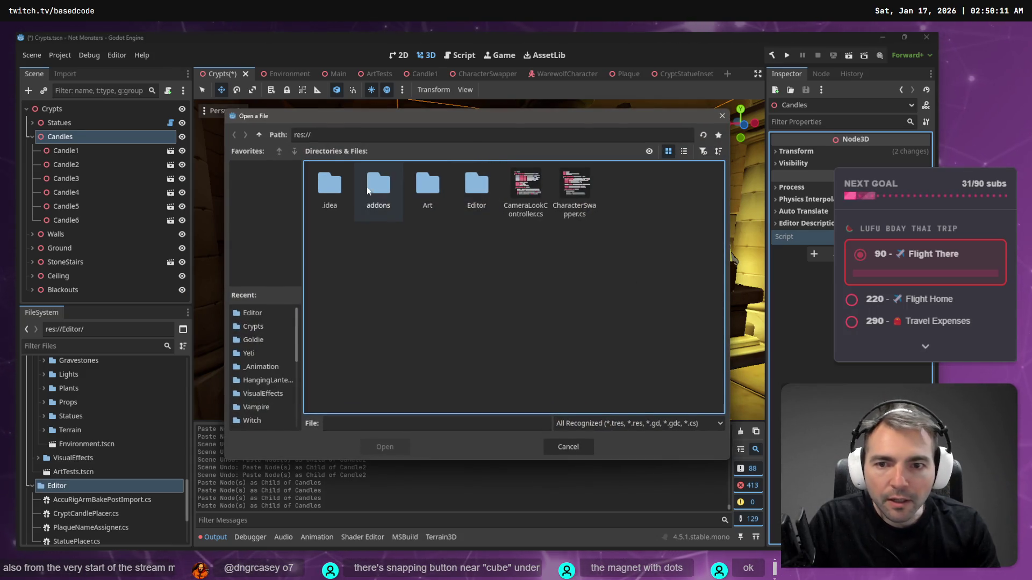
pyautogui.doubleClick(427, 188)
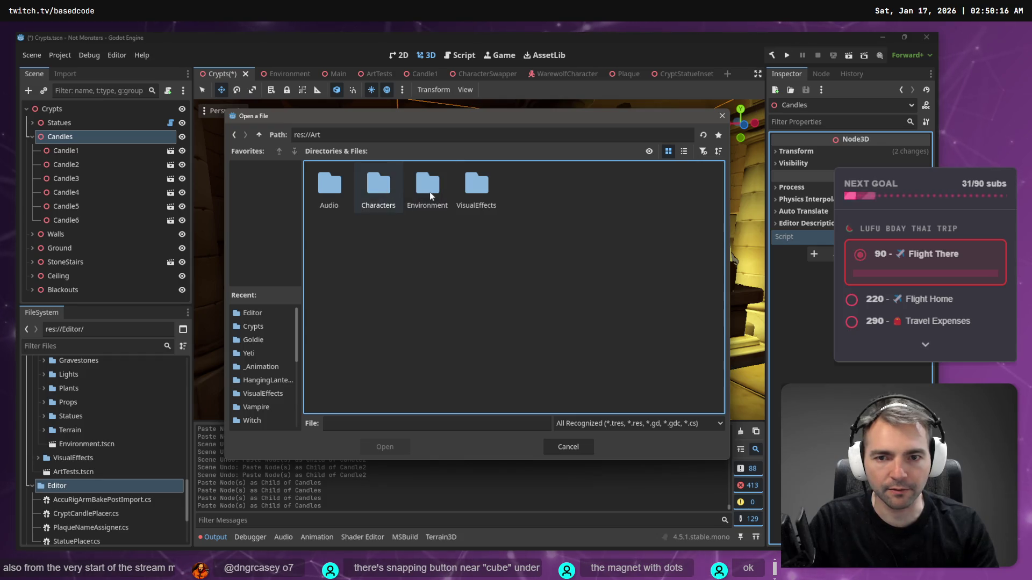
pyautogui.doubleClick(429, 192)
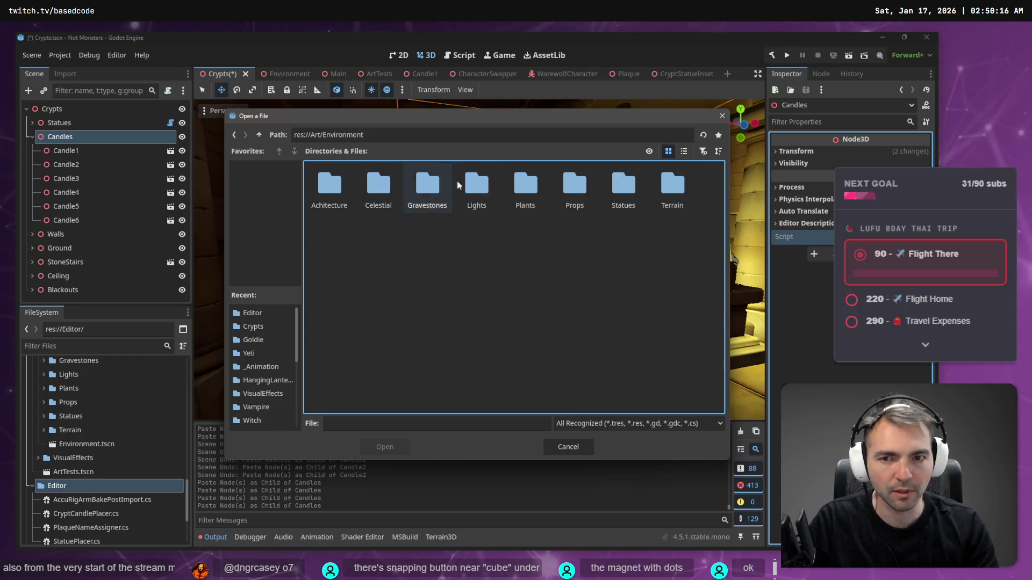
pyautogui.doubleClick(259, 135)
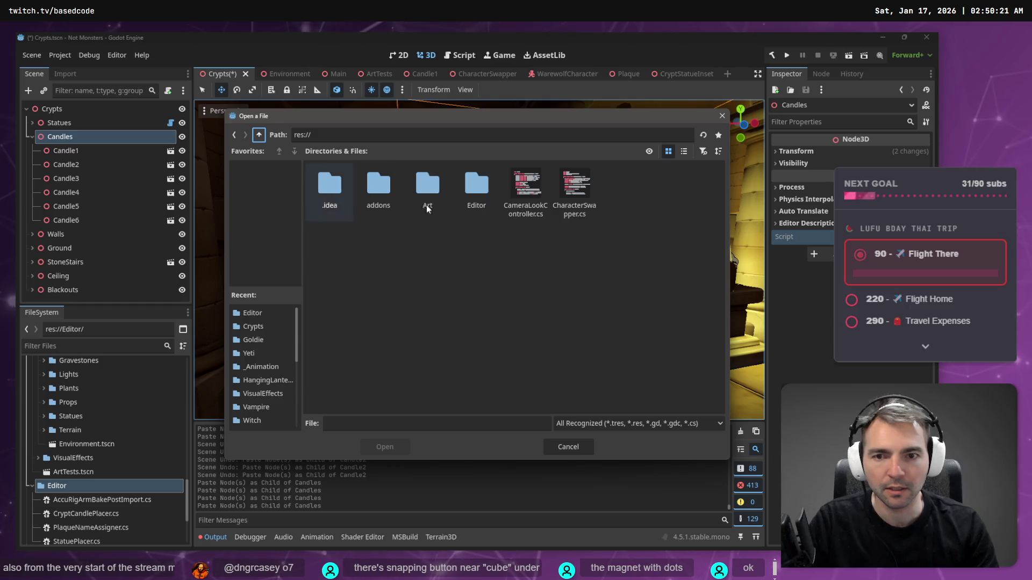
pyautogui.doubleClick(475, 199)
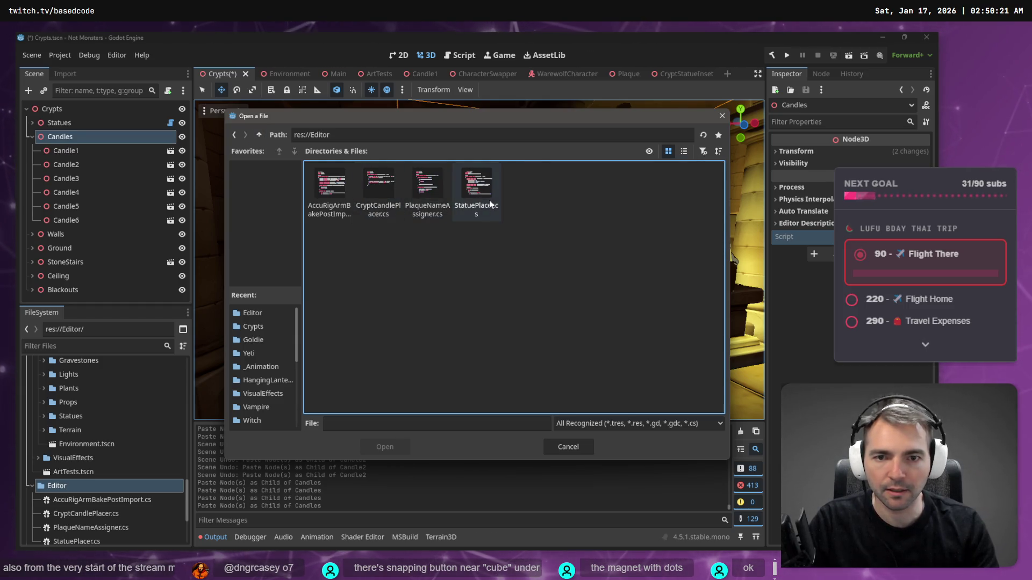
pyautogui.doubleClick(380, 189)
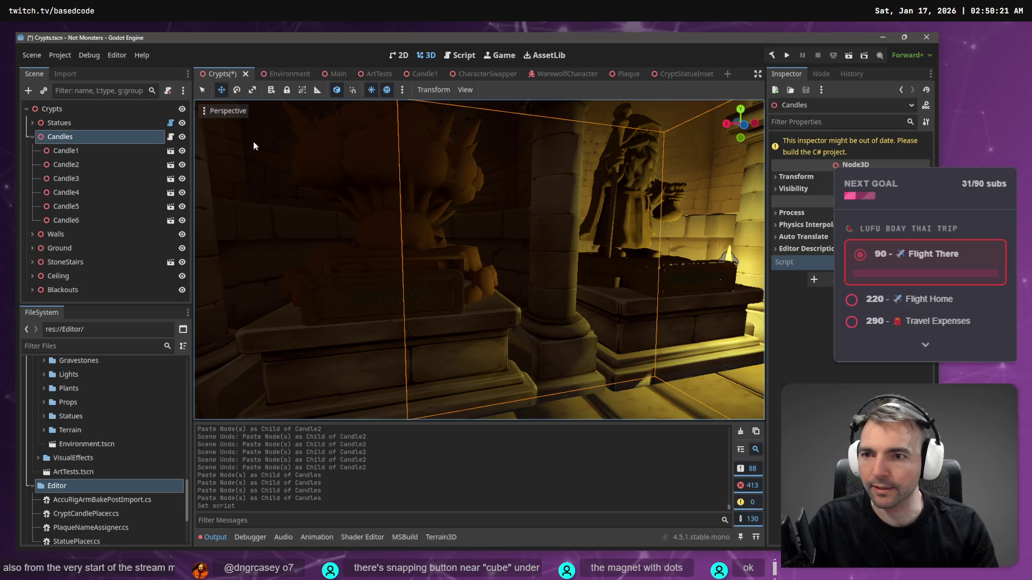
# Step: Capture a screenshot of the Candles rows in the scene tree
pyautogui.press('super+shift+s')
pyautogui.moveTo(190, 128); pyautogui.dragTo(27, 227)
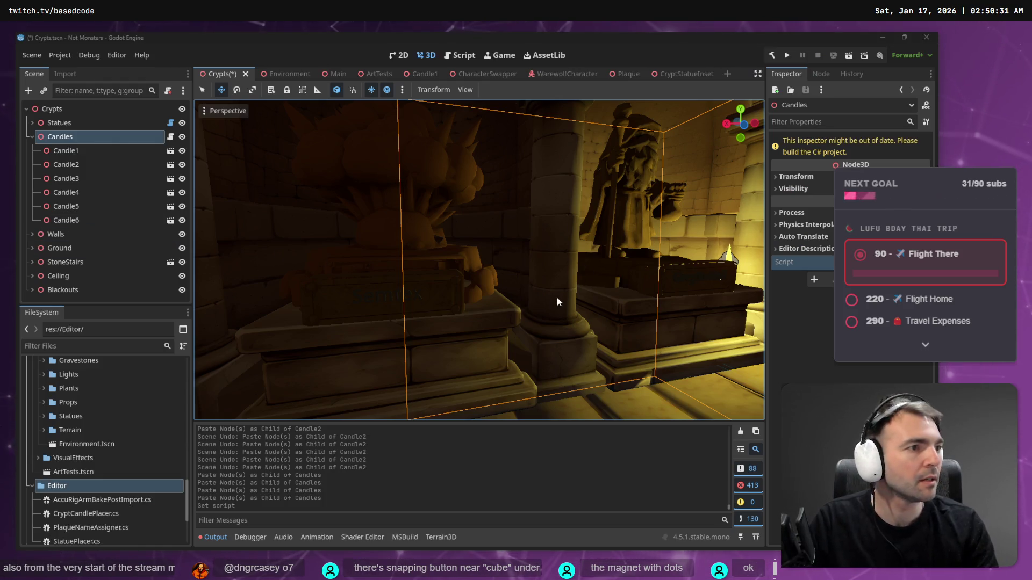
pyautogui.hotkey('alt', 'Tab')
# Step: Paste the scene tree screenshot and dictate the node note, correcting it to 'CryptCandlePlacer'
pyautogui.hotkey('ctrl', 'v')
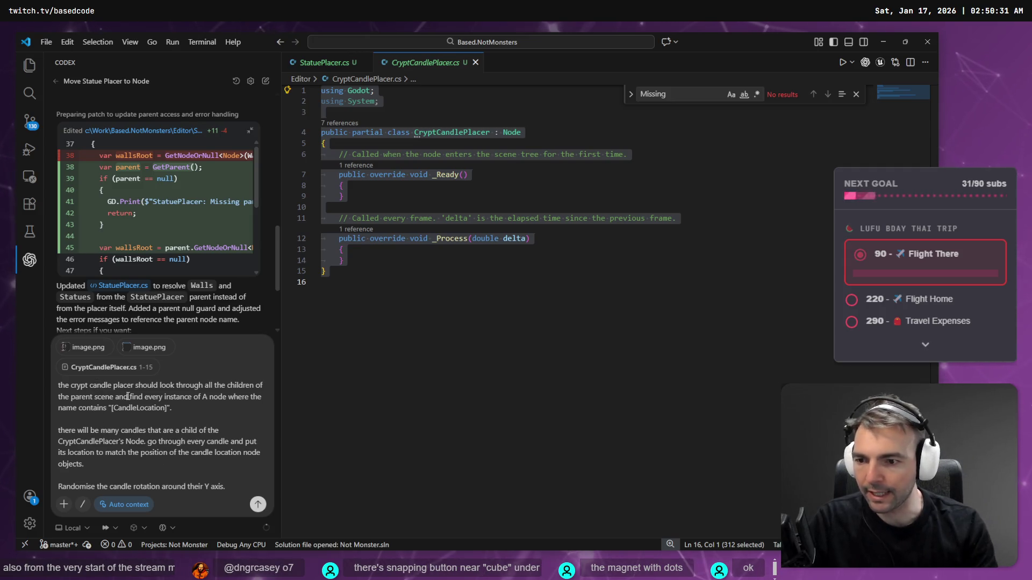
pyautogui.write('Crypt Candle Placer ')
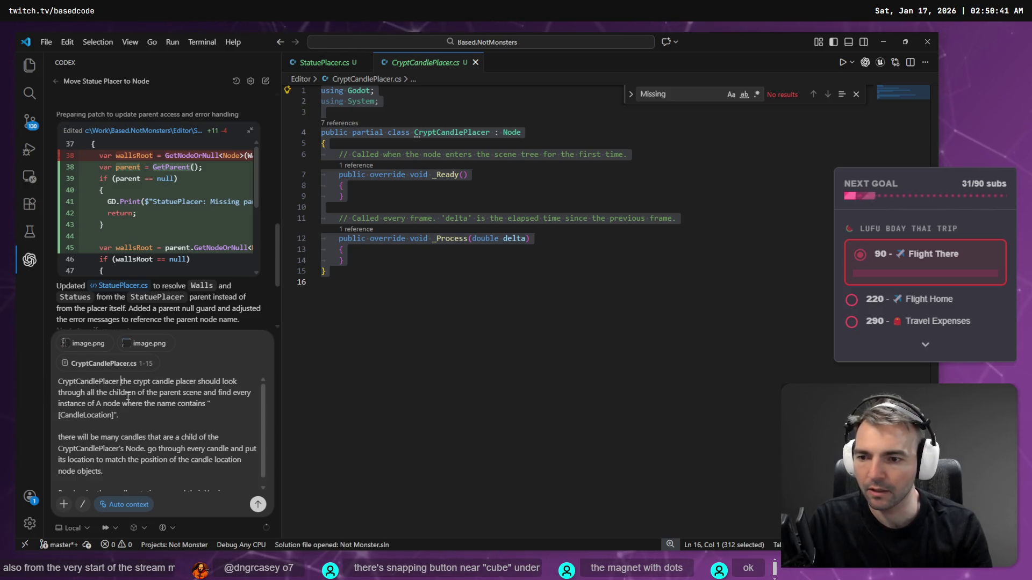
pyautogui.write('es on the ')
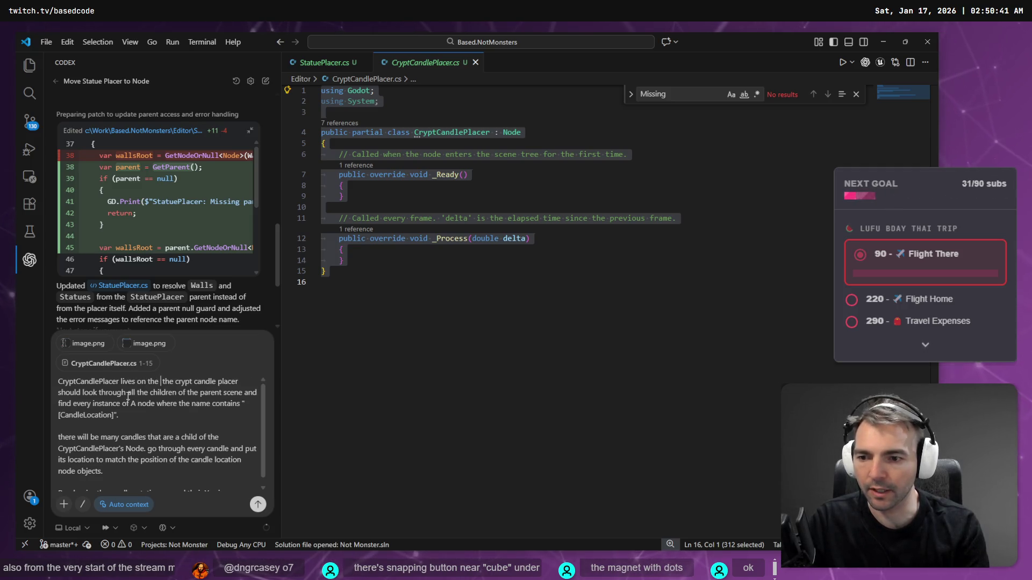
pyautogui.write('andl')
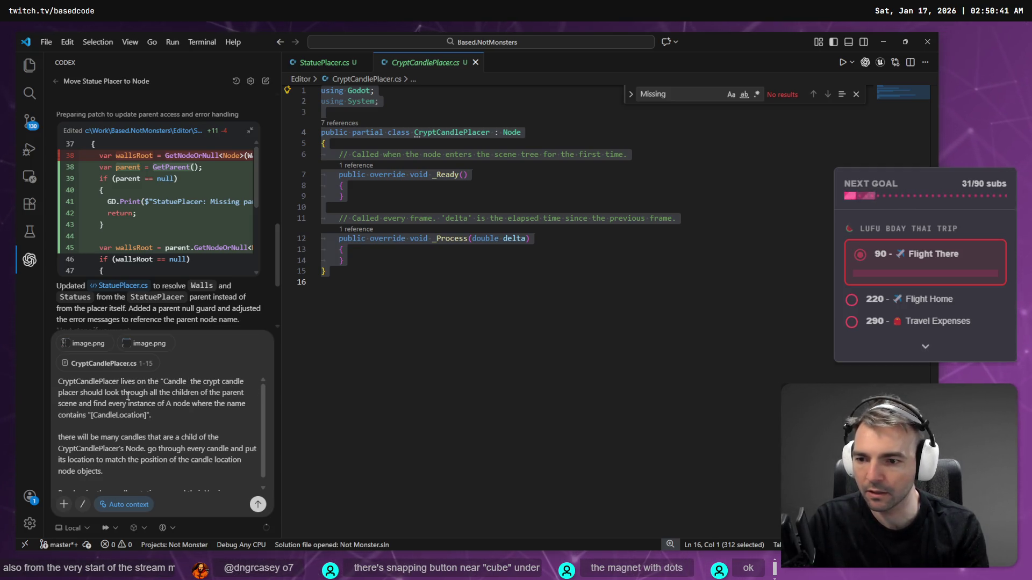
pyautogui.write('node.')
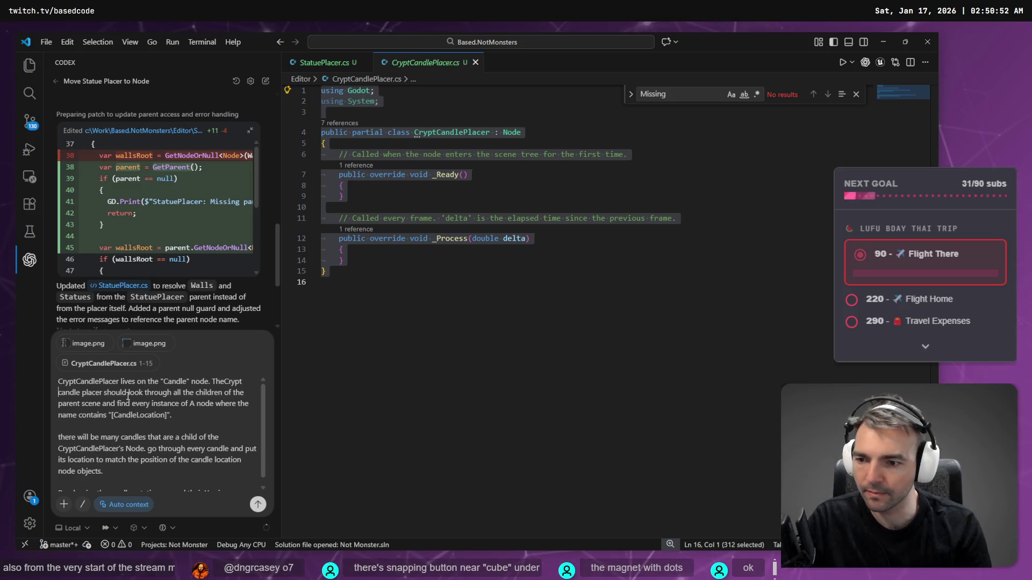
pyautogui.press('BackSpace')
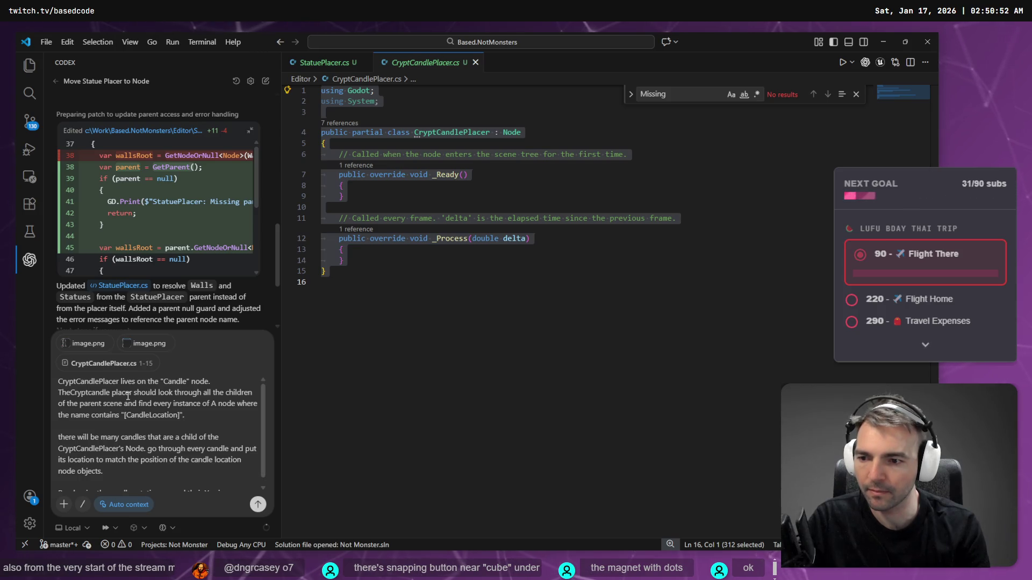
pyautogui.press('Delete')
pyautogui.write('C')
pyautogui.press('Left')
pyautogui.press('Left')
pyautogui.press('Left')
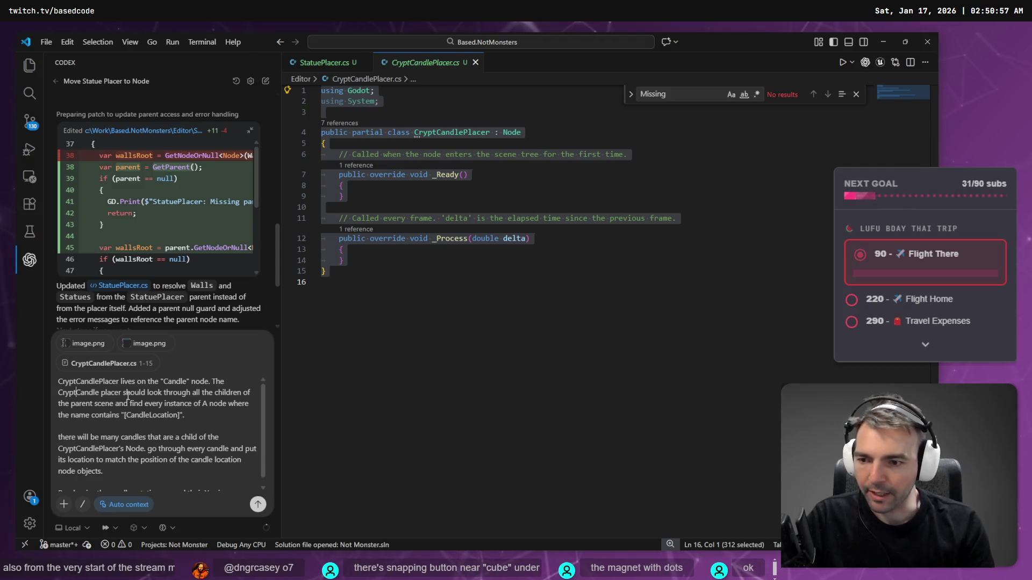
pyautogui.press('Delete')
pyautogui.press('Delete')
pyautogui.write('P')
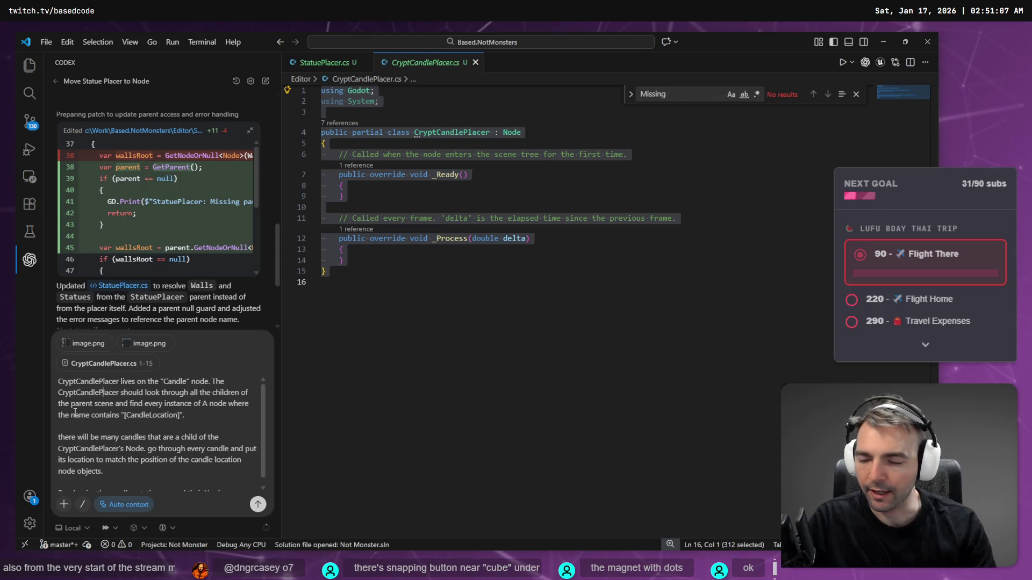
# Step: Capitalise the 'The' and 'Go through' sentence starts, then resume dictating at the prompt's end
pyautogui.scroll(-1, 201, 411)
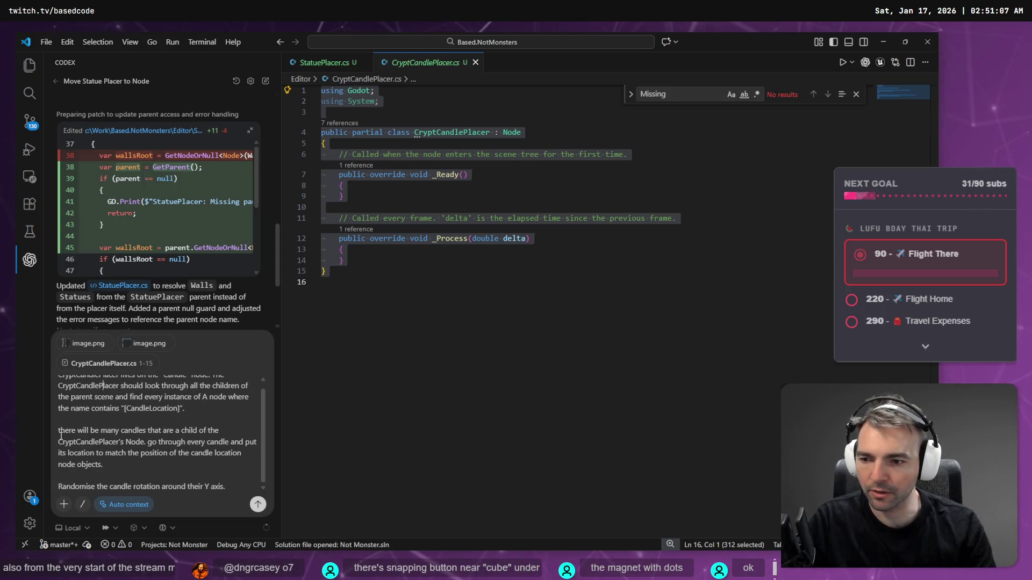
pyautogui.press('Delete')
pyautogui.write('T')
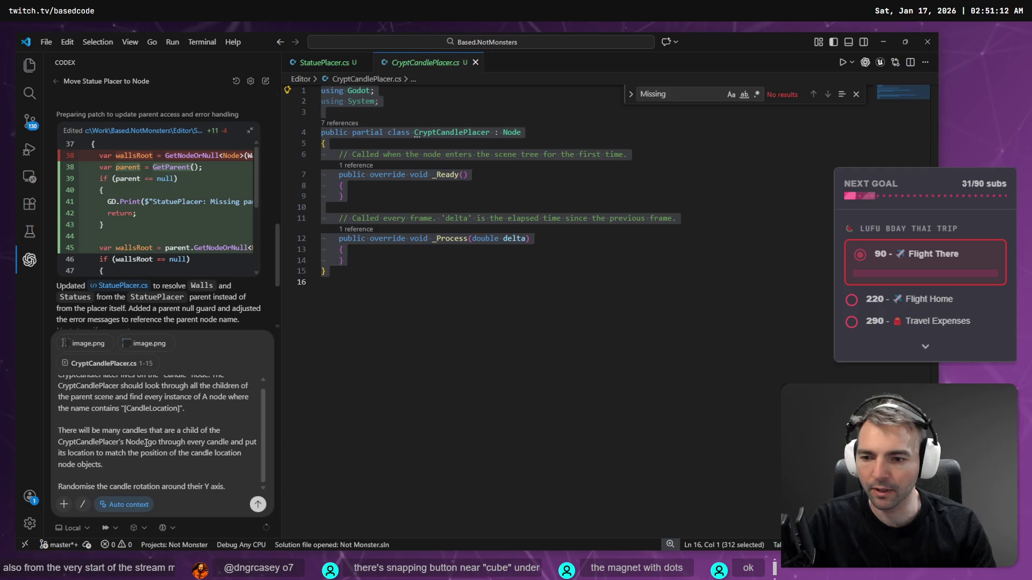
pyautogui.press('Delete')
pyautogui.write('G')
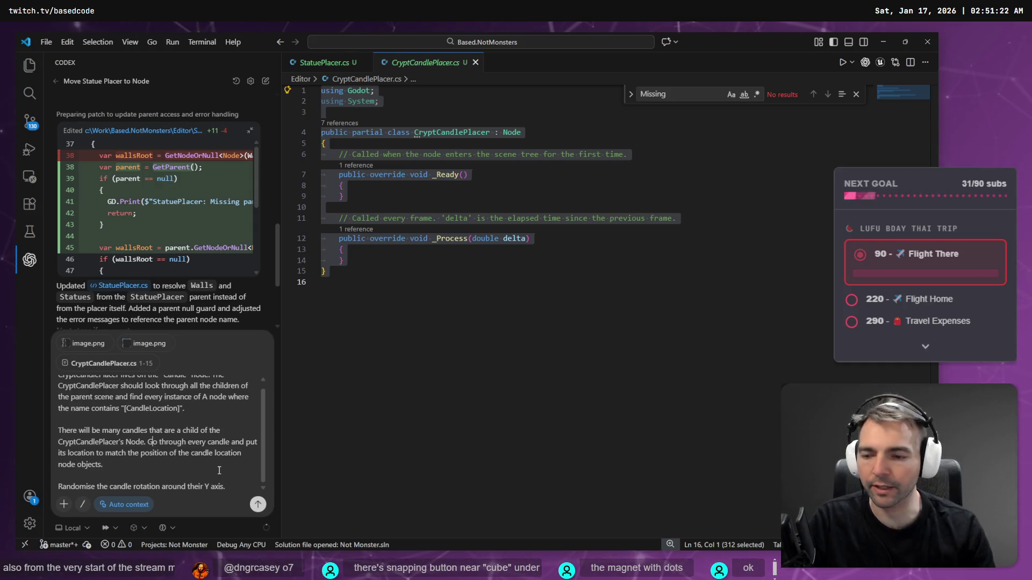
pyautogui.click(130, 471)
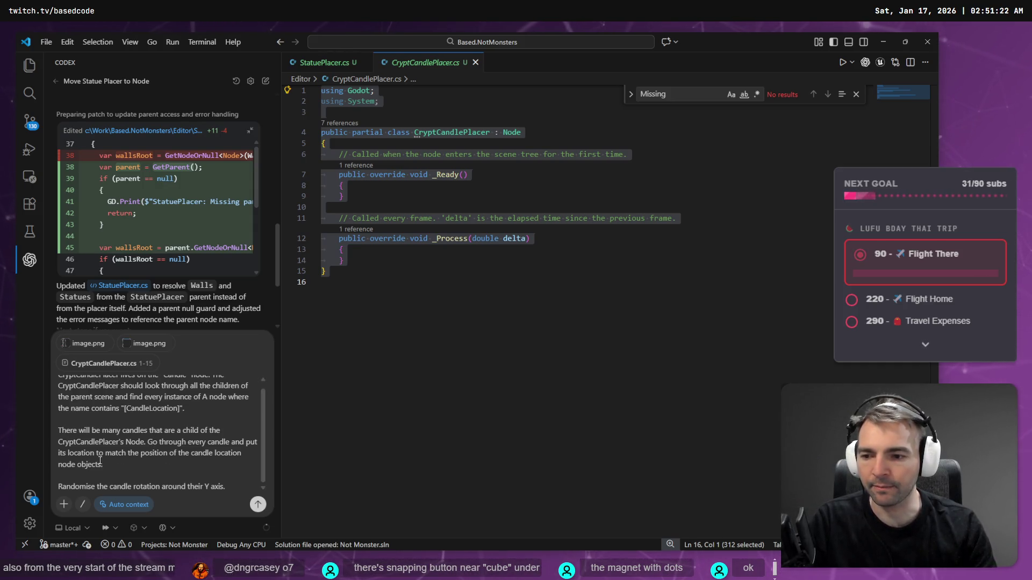
pyautogui.press('super+h')
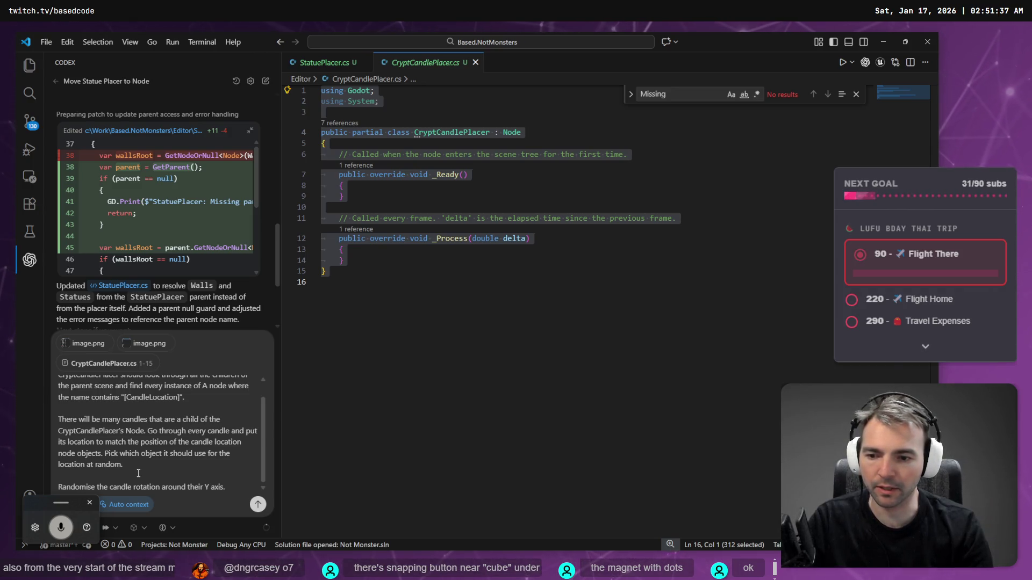
# Step: Dictate the hierarchy note after [CandleLocation] and capitalise 'Keep'
pyautogui.scroll(1, 220, 422)
pyautogui.click(220, 418)
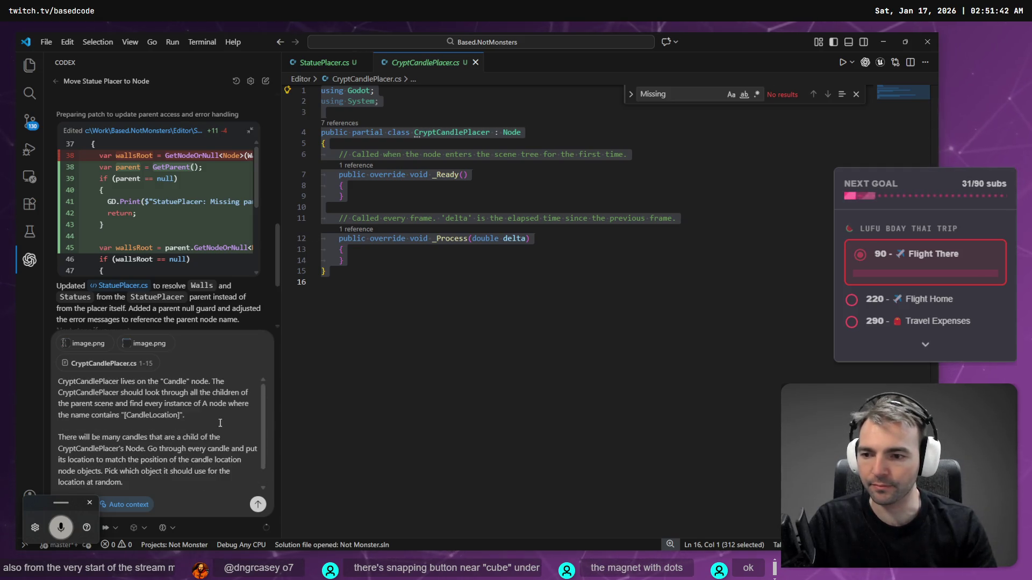
pyautogui.press('ctrl+super')
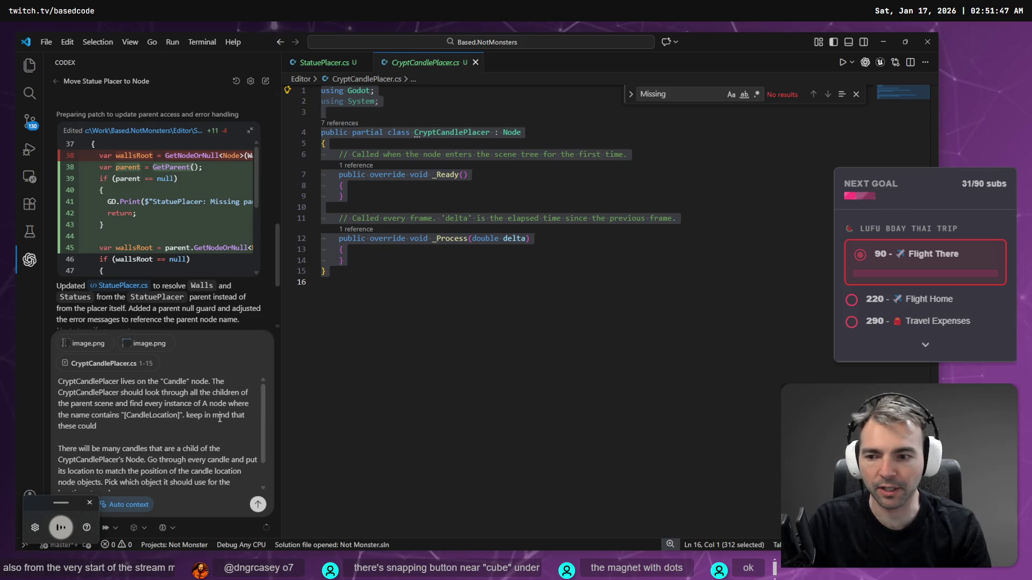
pyautogui.press('Up')
pyautogui.hotkey('ctrl', 'Left')
pyautogui.press('Delete')
pyautogui.write('K')
# Step: Join the Randomise sentence onto the previous line and attach StatuePlacer.cs lines 17-32
pyautogui.hotkey('ctrl', 'End')
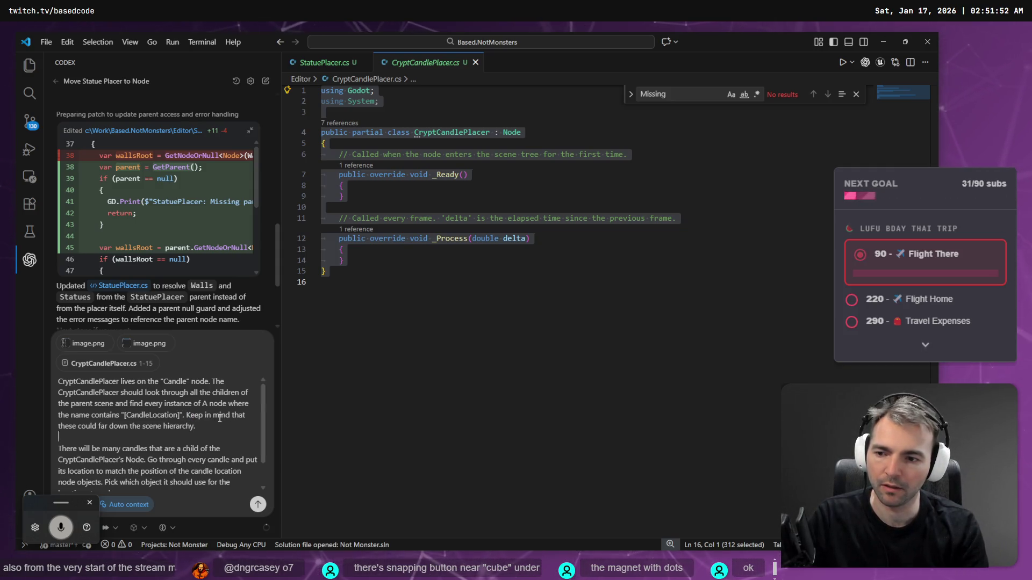
pyautogui.hotkey('ctrl', 'End')
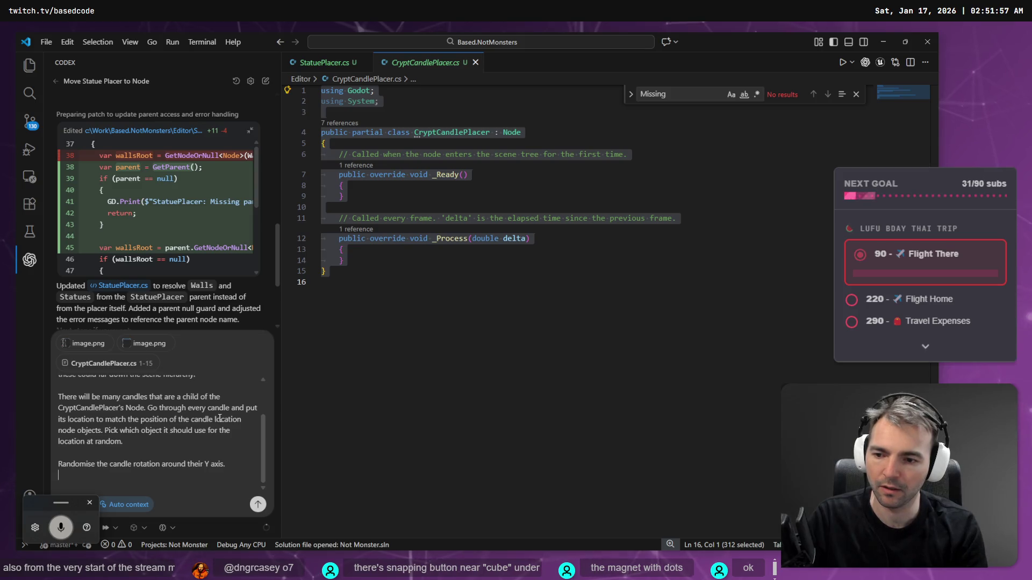
pyautogui.press('Down')
pyautogui.press('Down')
pyautogui.press('BackSpace')
pyautogui.press('BackSpace')
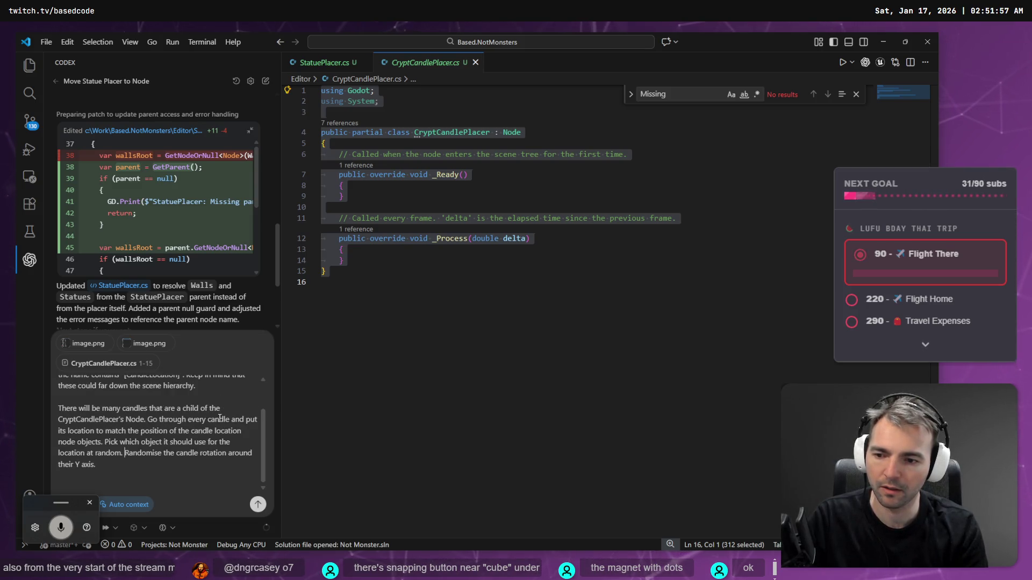
pyautogui.hotkey('ctrl', 'Tab')
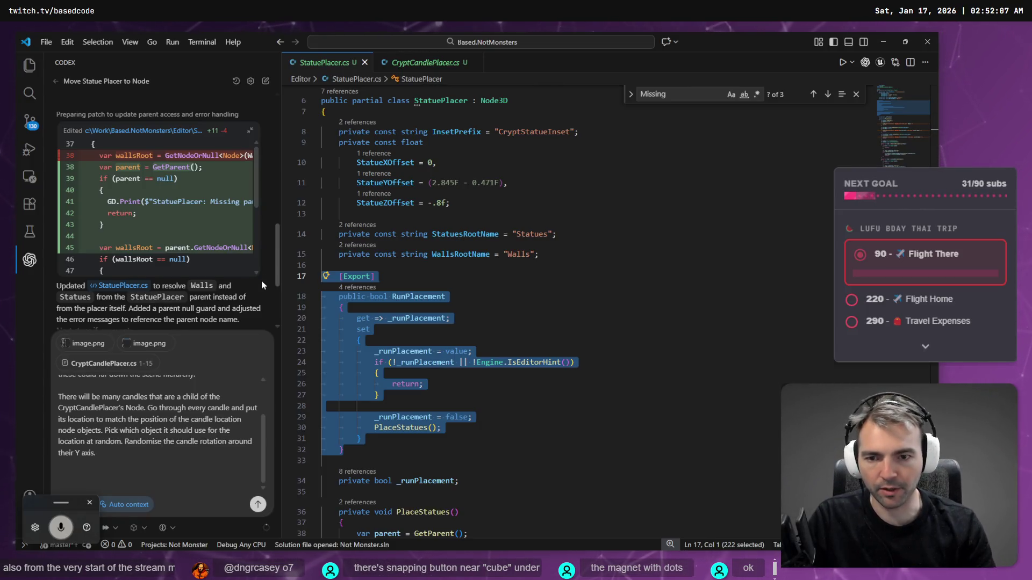
pyautogui.rightClick(551, 402)
pyautogui.click(613, 519)
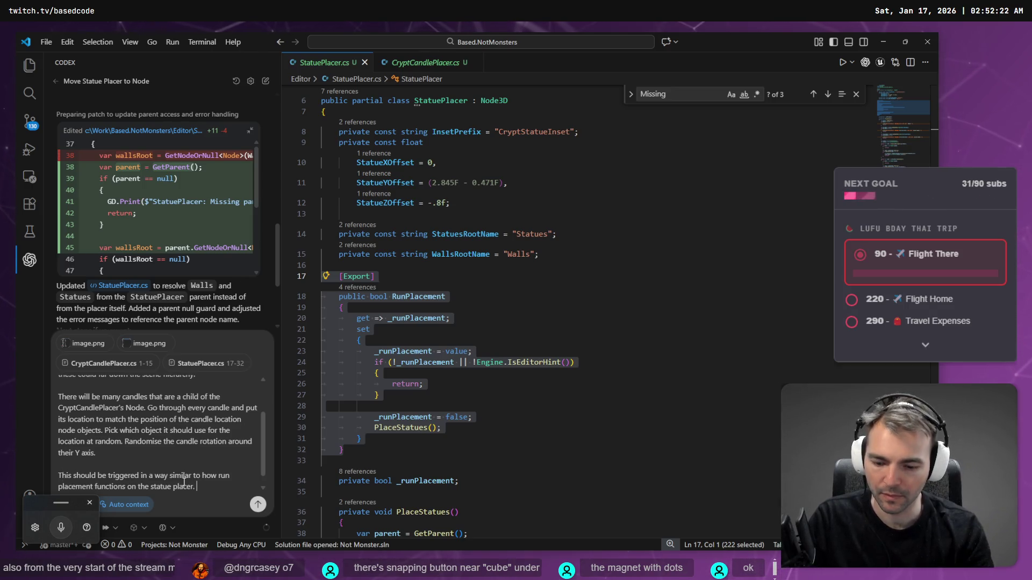
# Step: Dictate the trigger note and send the request to Codex
pyautogui.press('super+h')
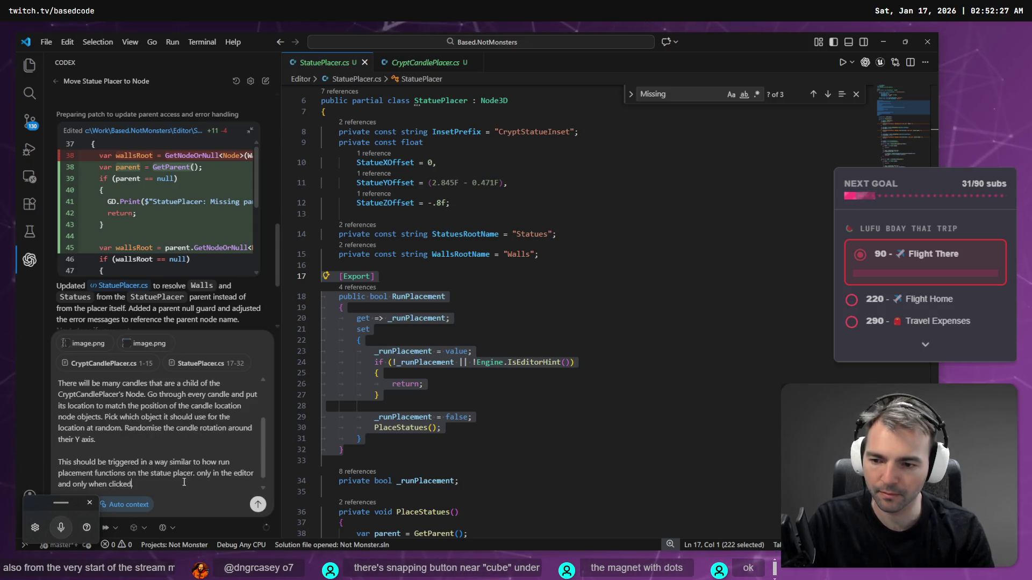
pyautogui.press('Return')
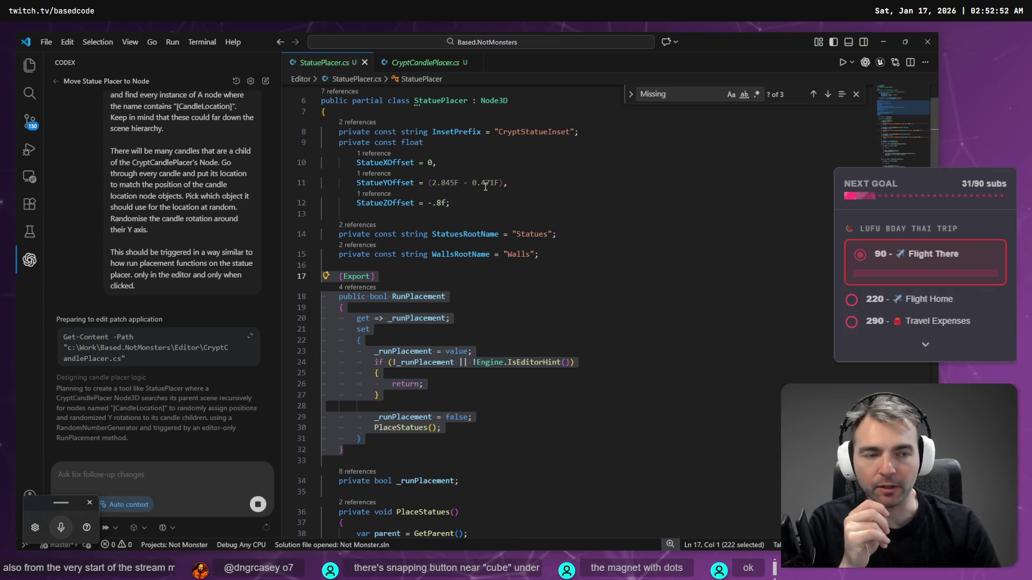
pyautogui.moveTo(486, 187)
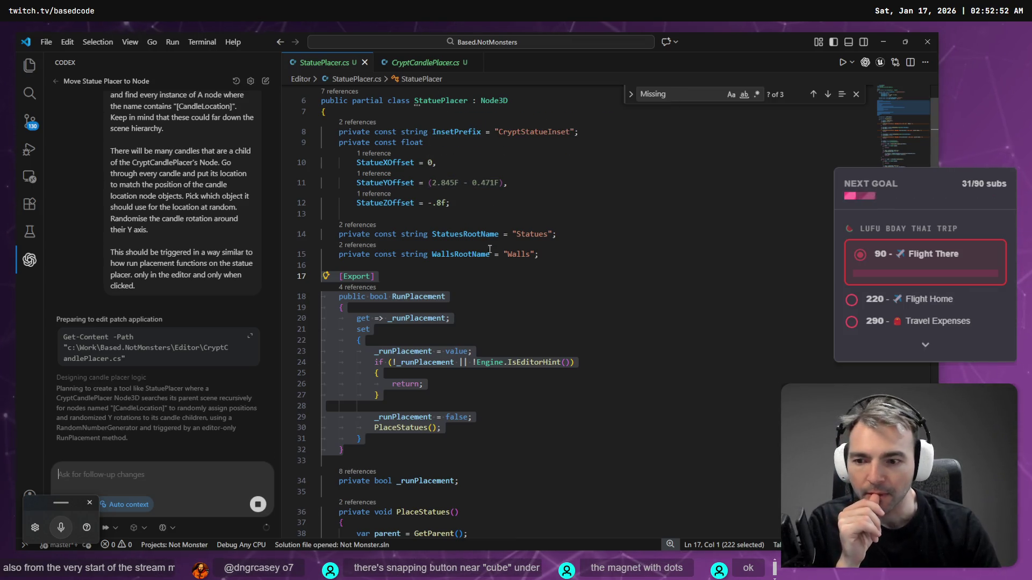
pyautogui.click(884, 36)
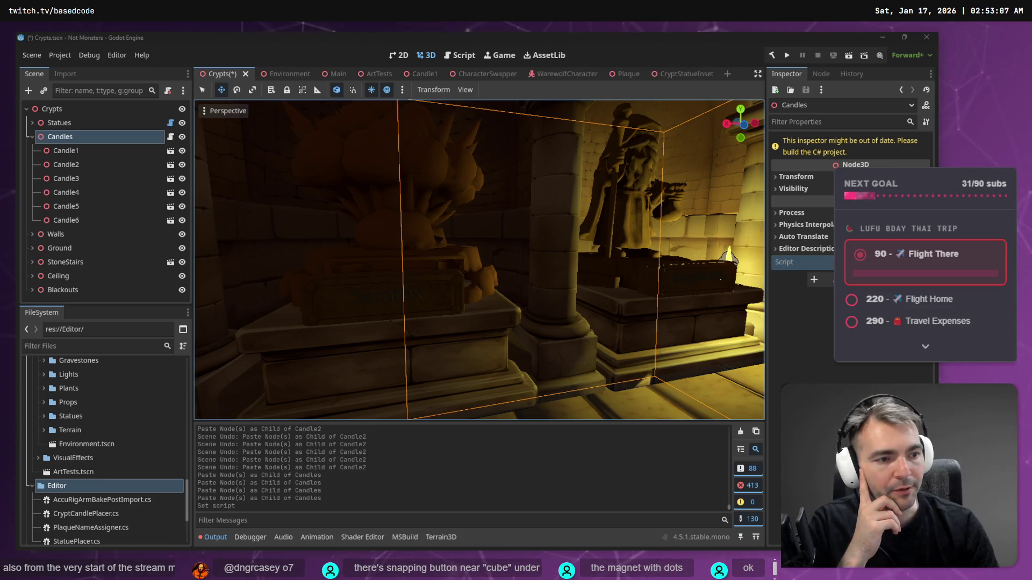
# Step: Switch to the Candle1 scene tab and scroll through the OmniLight3D's Inspector properties
pyautogui.moveTo(630, 277); pyautogui.dragTo(640, 259)
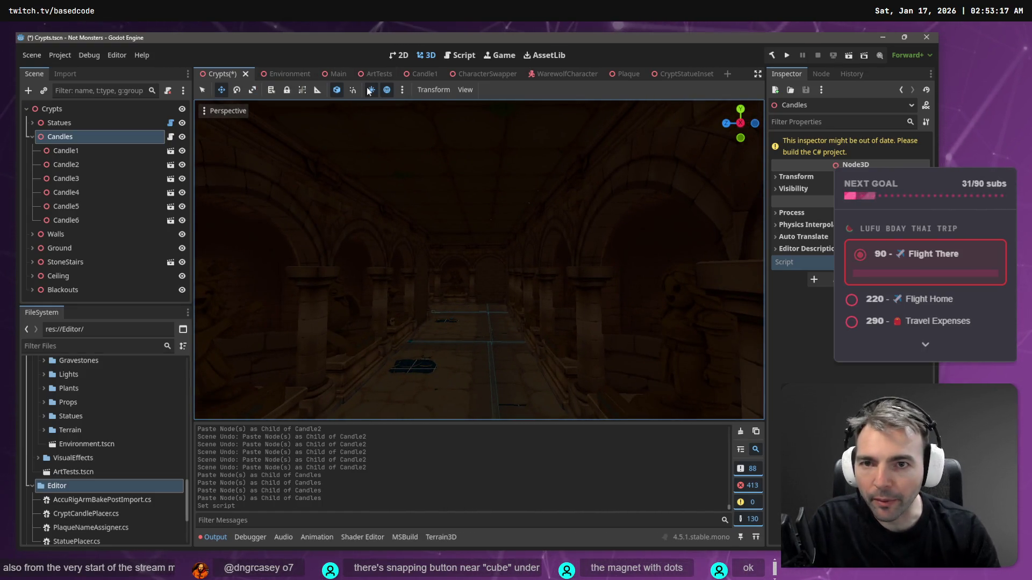
pyautogui.click(411, 76)
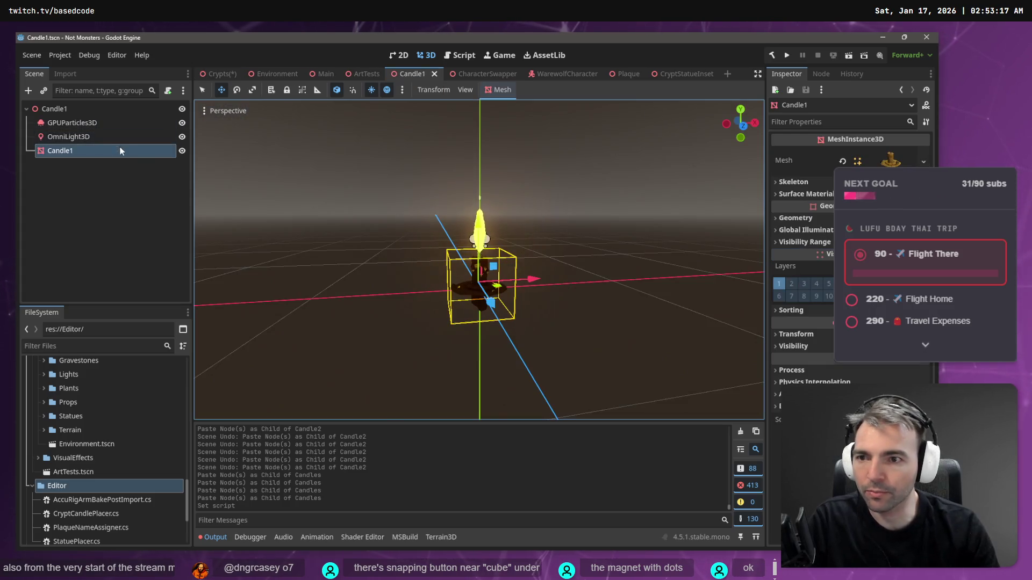
pyautogui.click(76, 137)
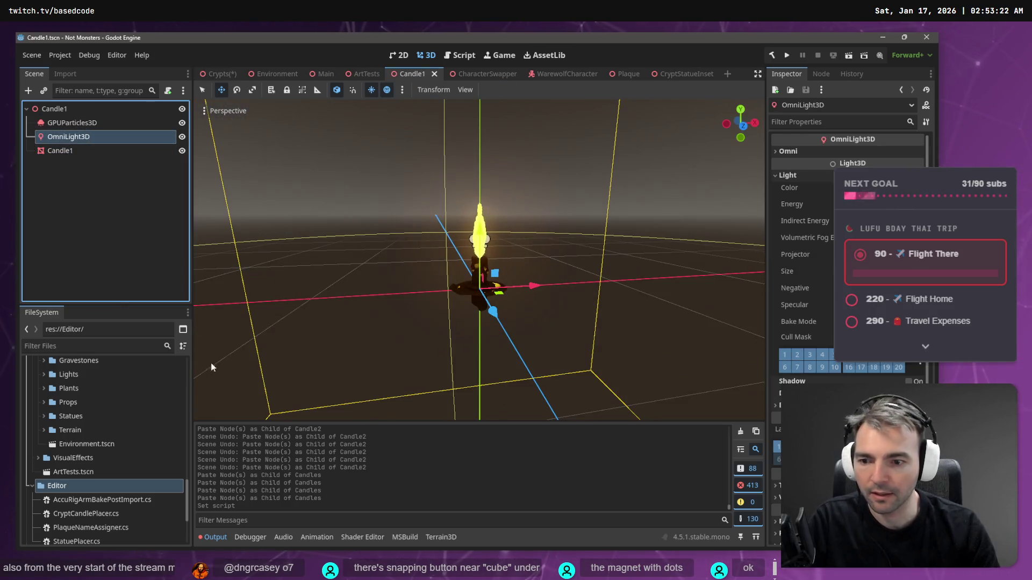
pyautogui.scroll(-2, 877, 381)
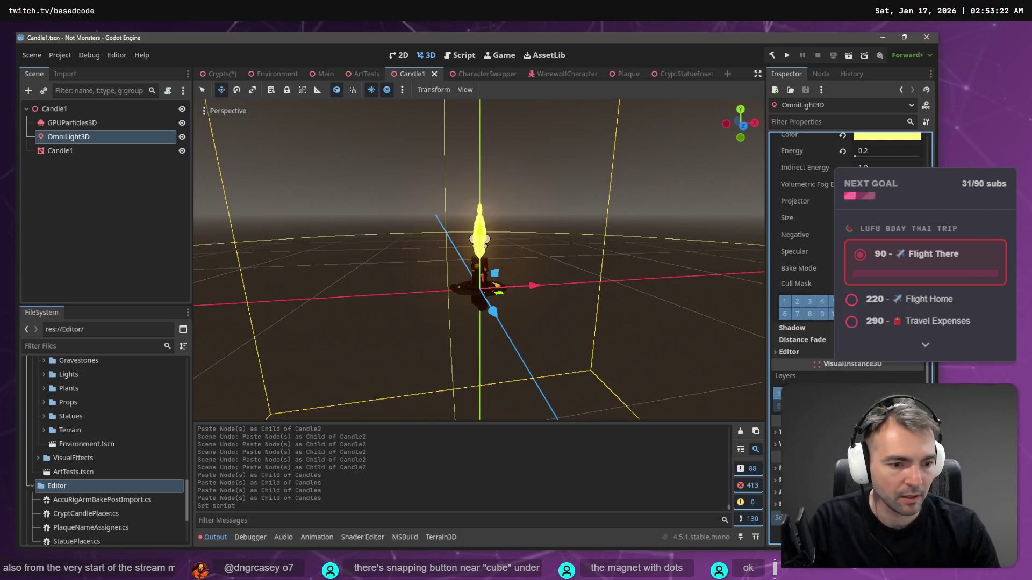
pyautogui.click(789, 90)
pyautogui.click(424, 191)
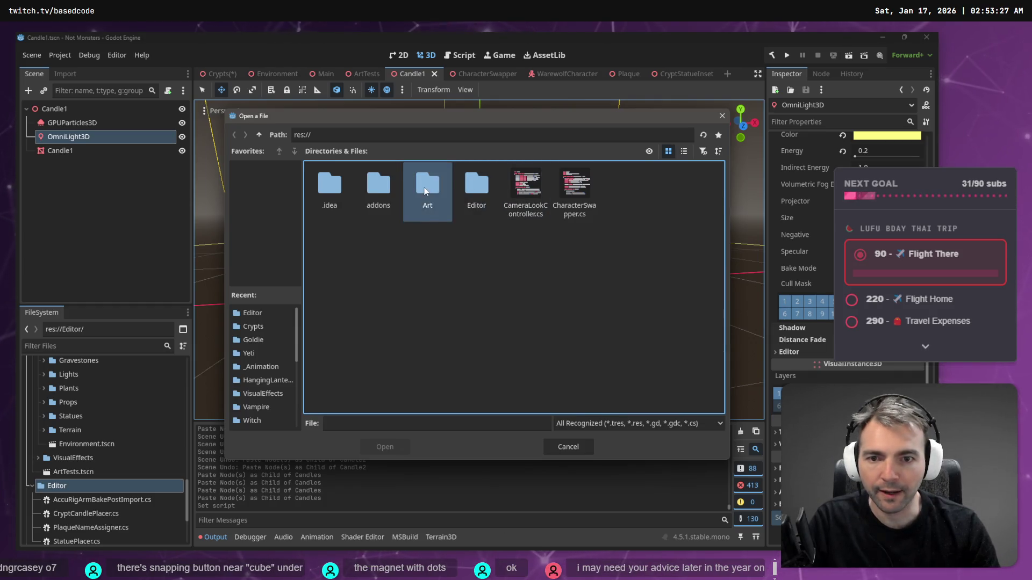
pyautogui.doubleClick(425, 191)
pyautogui.doubleClick(428, 189)
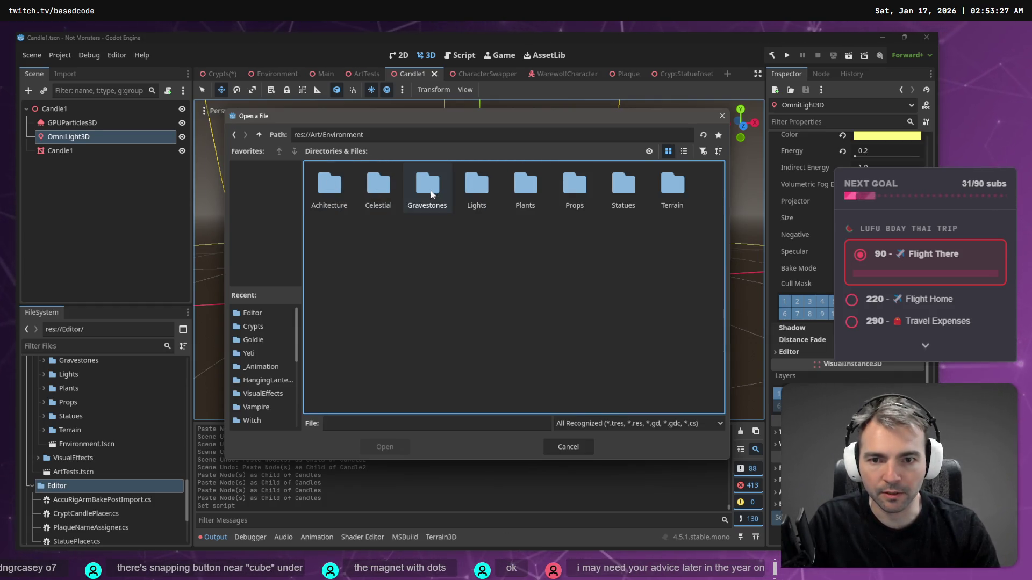
pyautogui.doubleClick(466, 189)
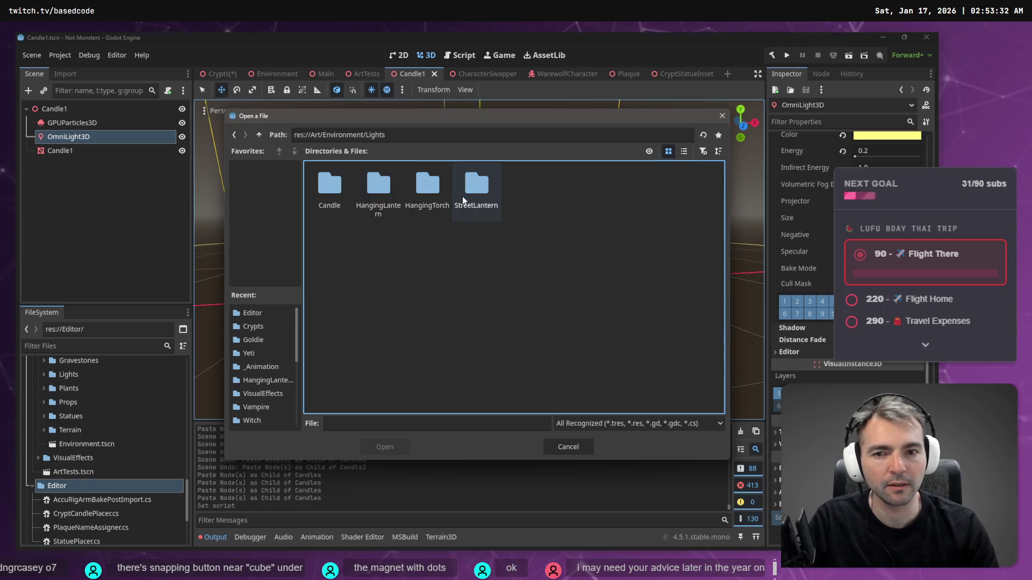
pyautogui.doubleClick(466, 192)
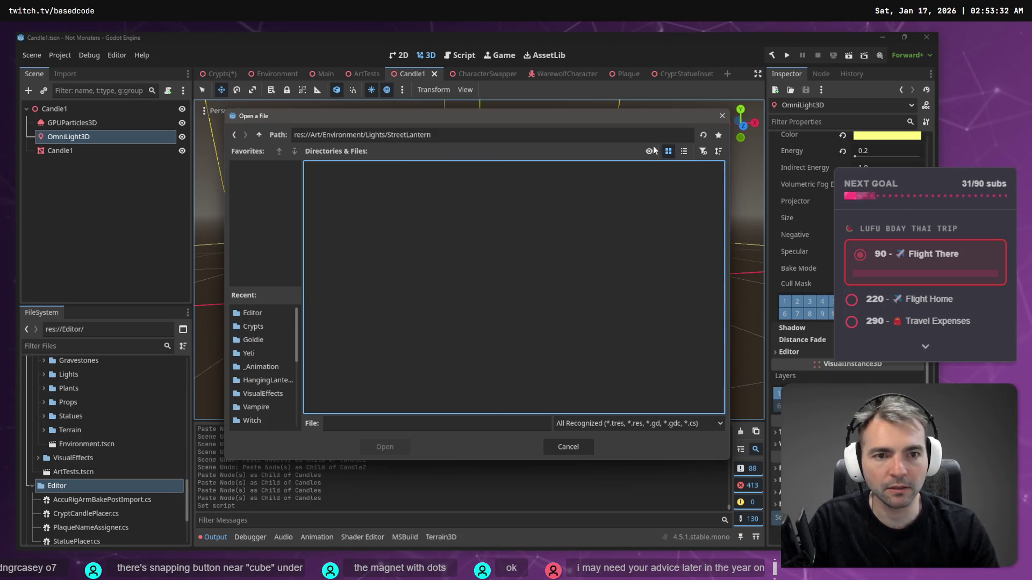
pyautogui.click(260, 136)
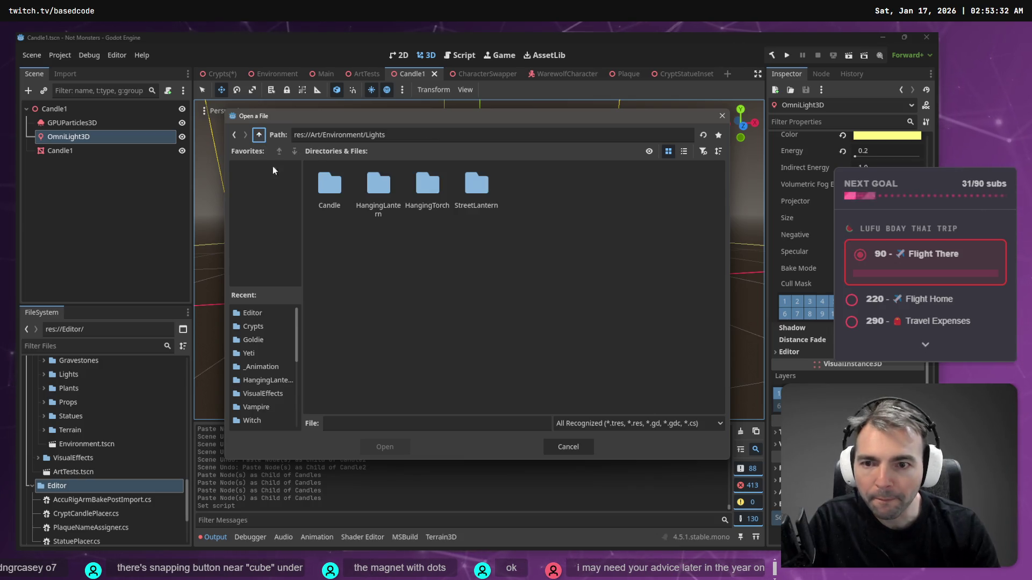
pyautogui.doubleClick(329, 185)
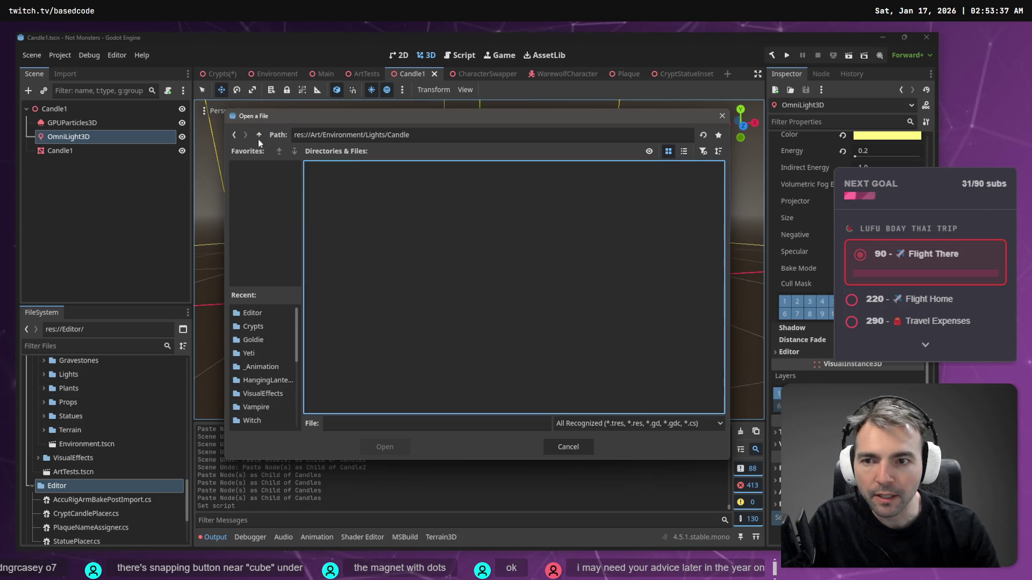
pyautogui.click(260, 136)
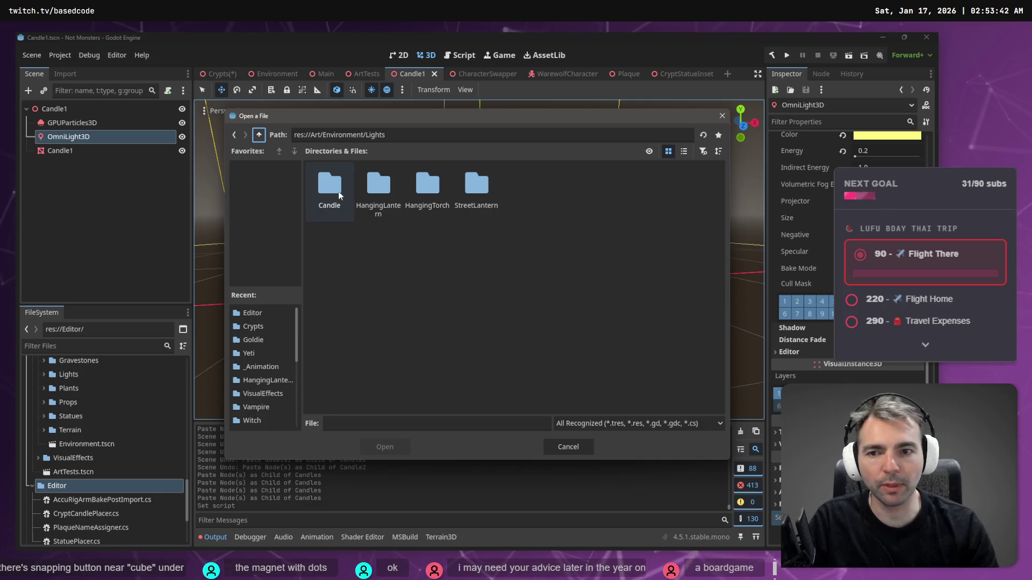
pyautogui.click(721, 117)
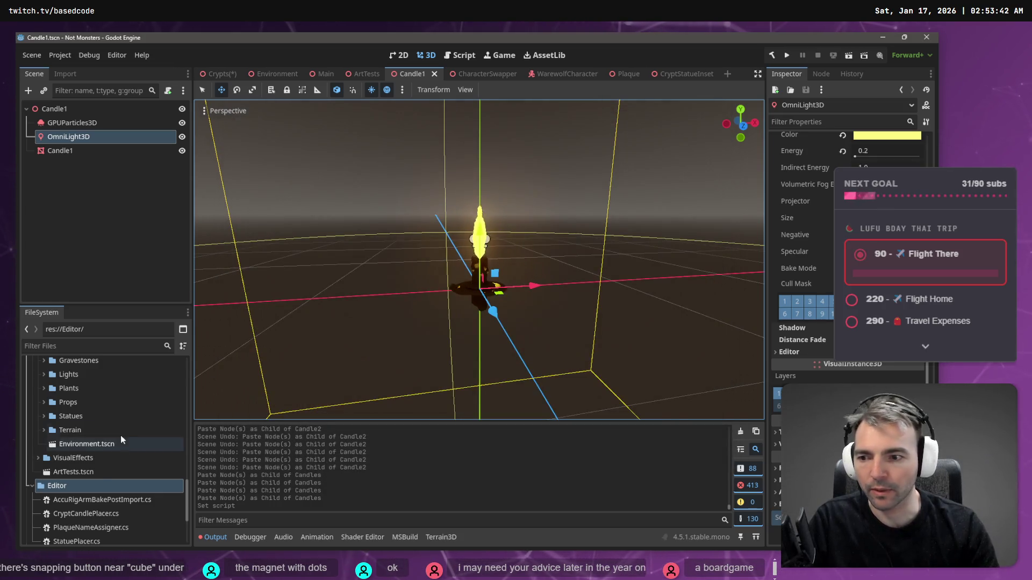
# Step: Expand the Lights folder and reveal the Candle1 scene file in the FileSystem dock
pyautogui.scroll(3, 121, 433)
pyautogui.click(43, 466)
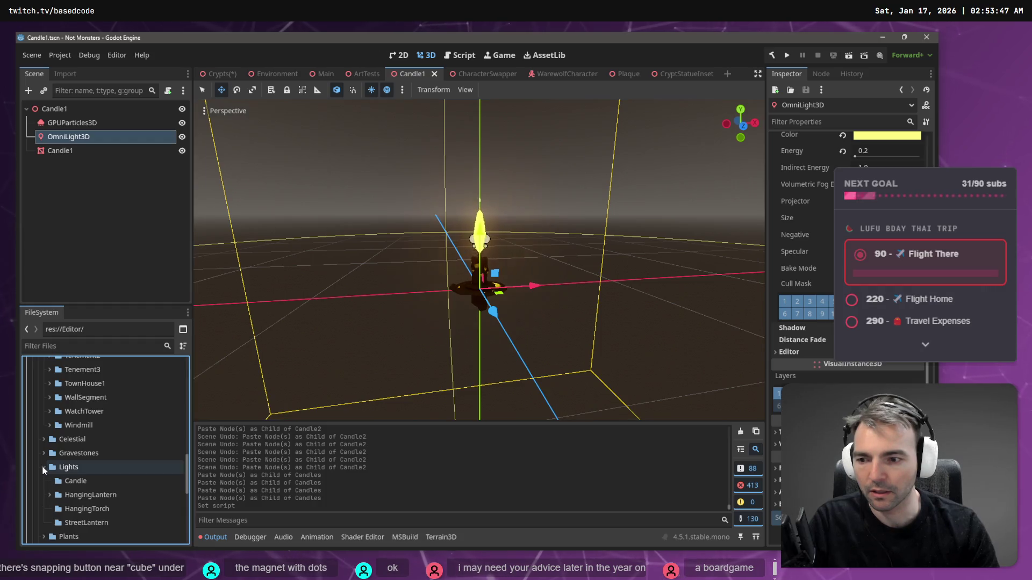
pyautogui.scroll(10, 92, 463)
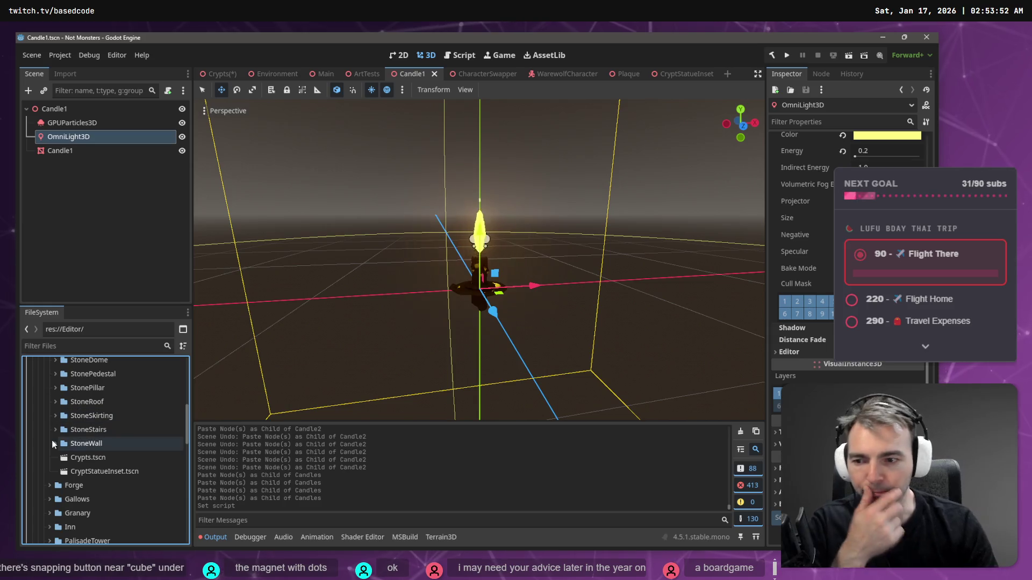
pyautogui.scroll(3, 53, 434)
pyautogui.scroll(3, 53, 434)
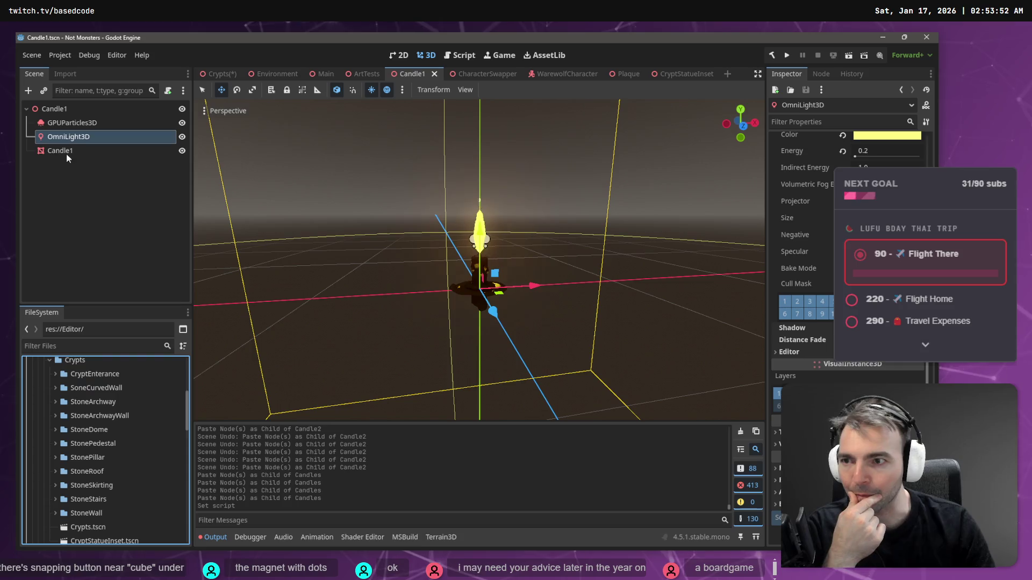
pyautogui.click(56, 112)
pyautogui.rightClick(56, 111)
pyautogui.click(121, 310)
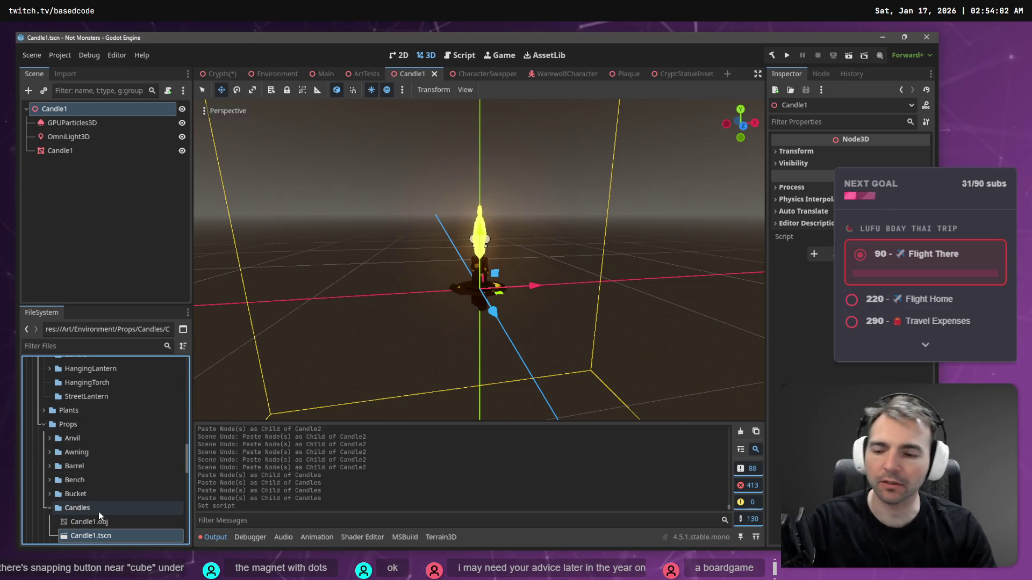
# Step: Move the Candles asset folder into the Lights folder
pyautogui.scroll(-3, 98, 512)
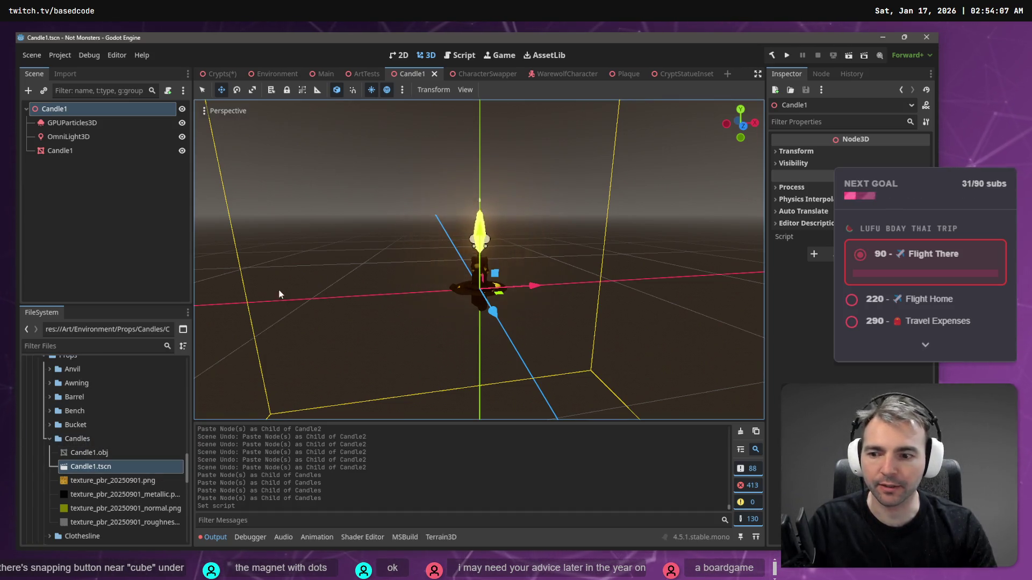
pyautogui.click(87, 453)
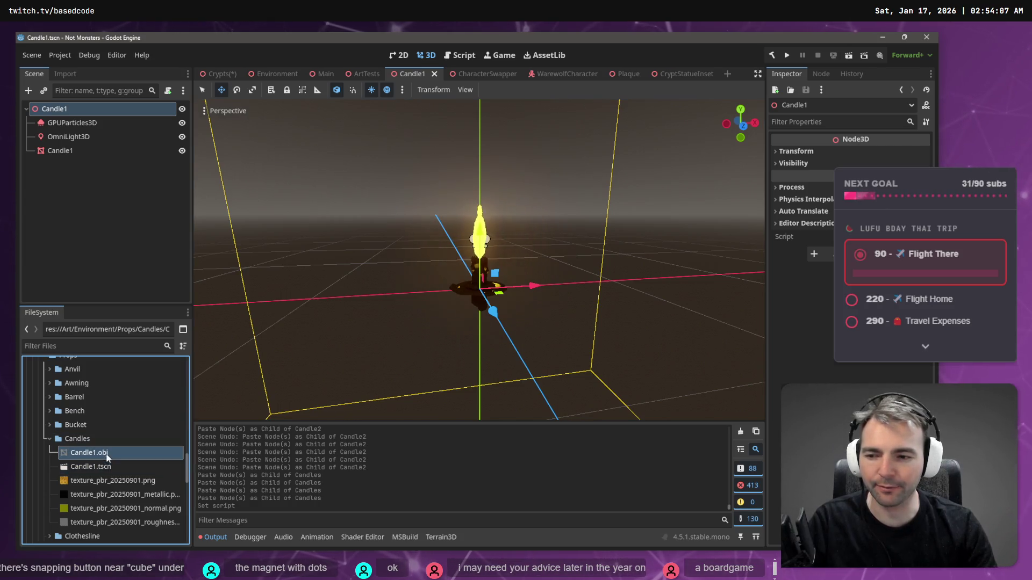
pyautogui.click(75, 441)
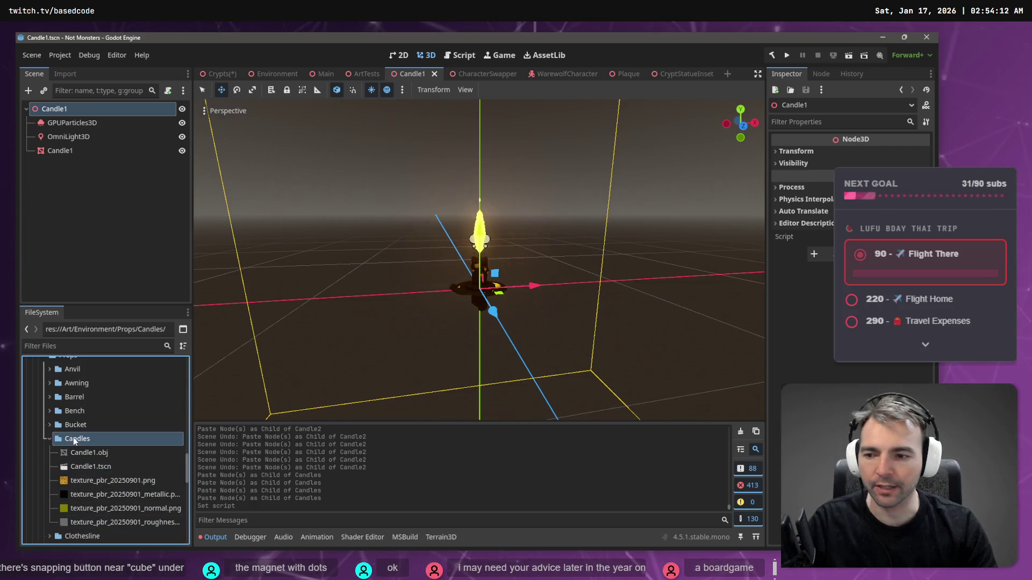
pyautogui.moveTo(104, 423)
pyautogui.mouseDown()
pyautogui.moveTo(75, 462)
pyautogui.moveTo(76, 440)
pyautogui.mouseUp()
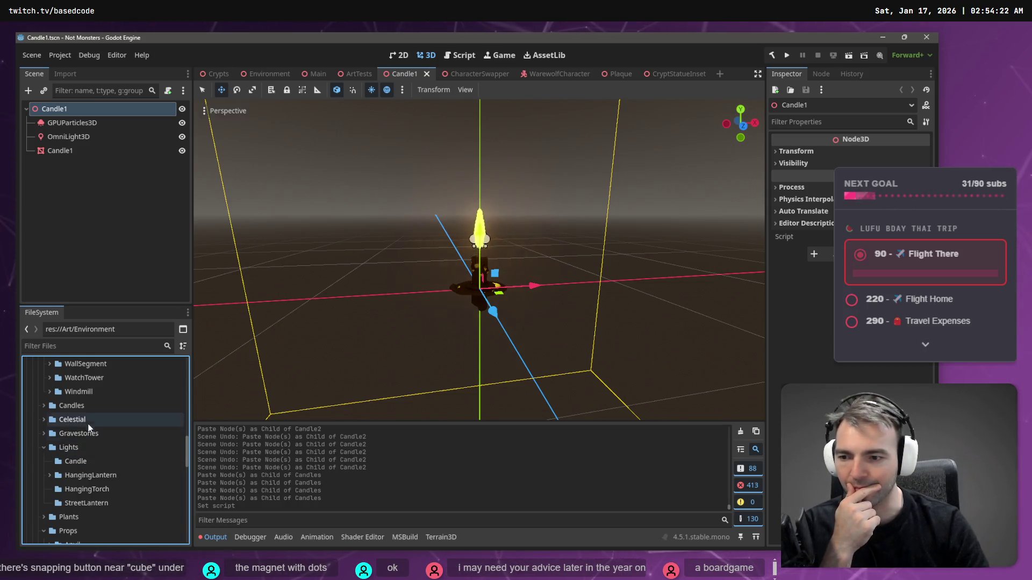
pyautogui.click(90, 406)
pyautogui.moveTo(90, 439)
pyautogui.mouseDown()
pyautogui.moveTo(85, 456)
pyautogui.moveTo(89, 447)
pyautogui.mouseUp()
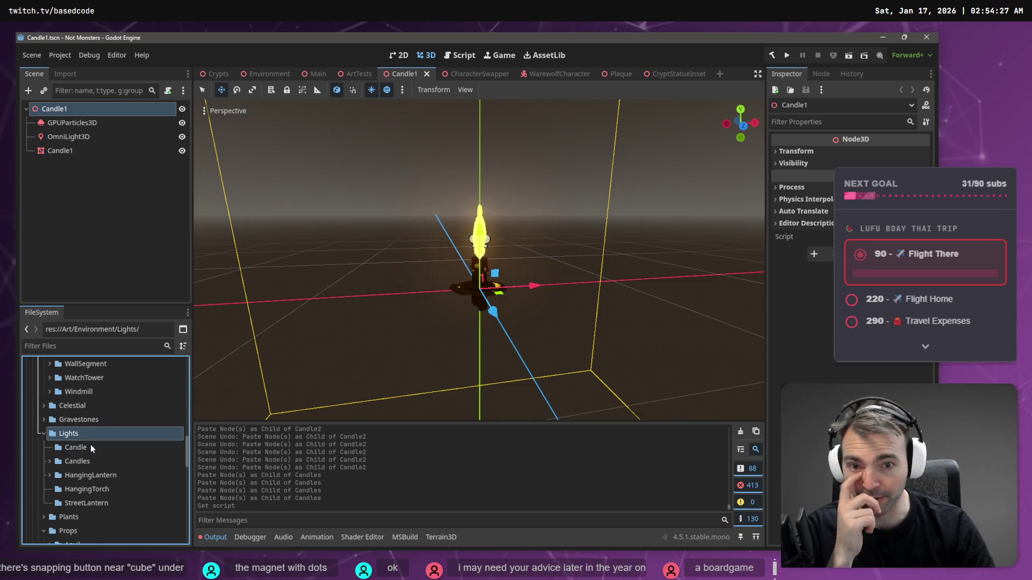
# Step: Delete the leftover Candle folder under Lights
pyautogui.click(88, 447)
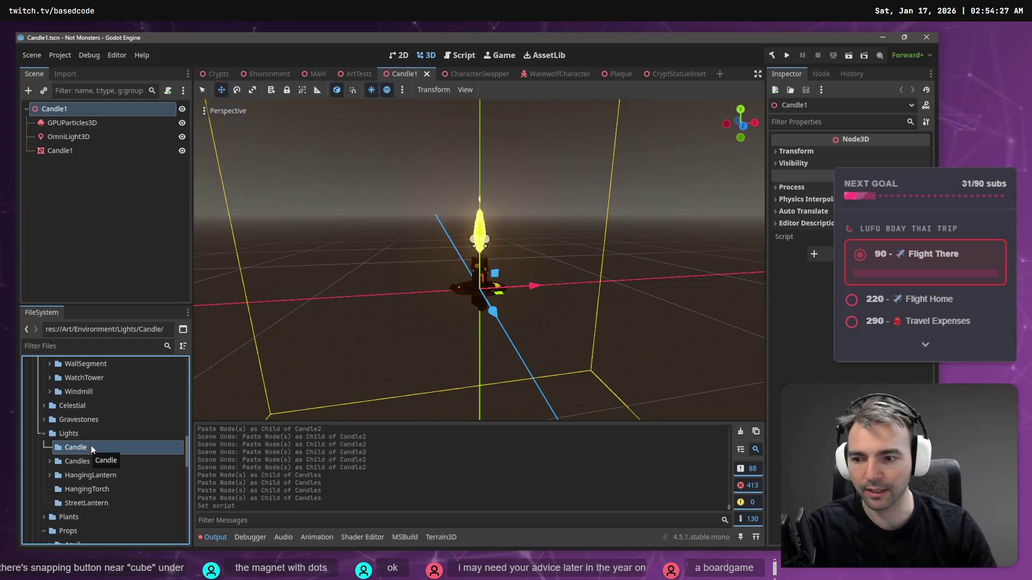
pyautogui.press('Delete')
pyautogui.press('Return')
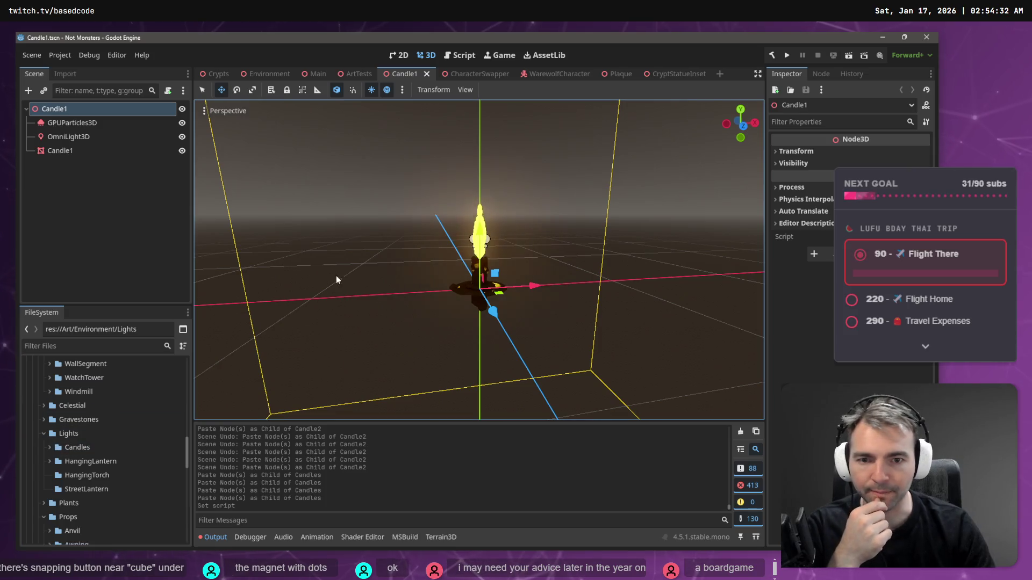
# Step: Open the Crypts scene and fly the camera through the crypt corridor
pyautogui.scroll(1, 414, 246)
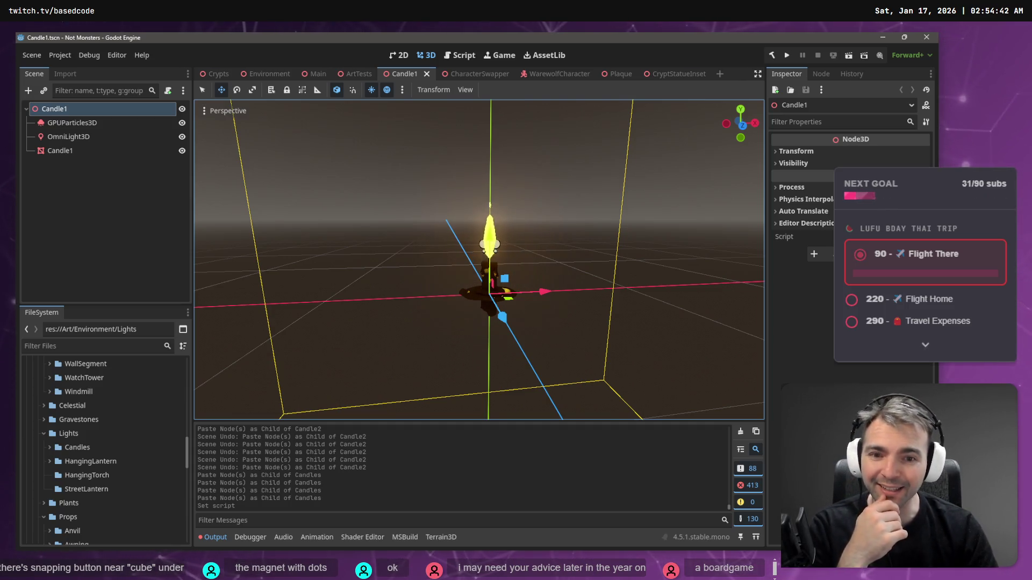
pyautogui.click(439, 214)
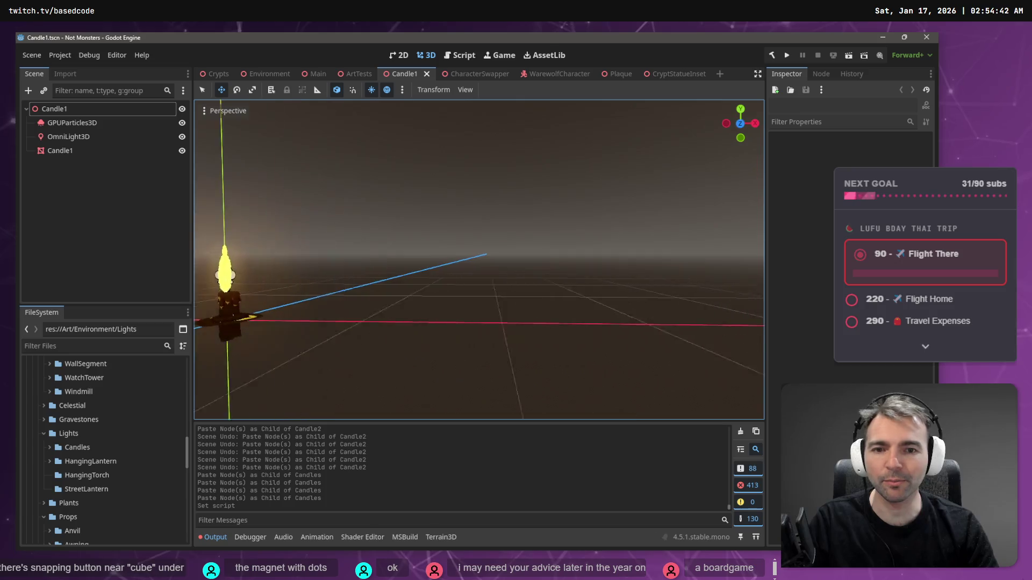
pyautogui.scroll(-5, 401, 156)
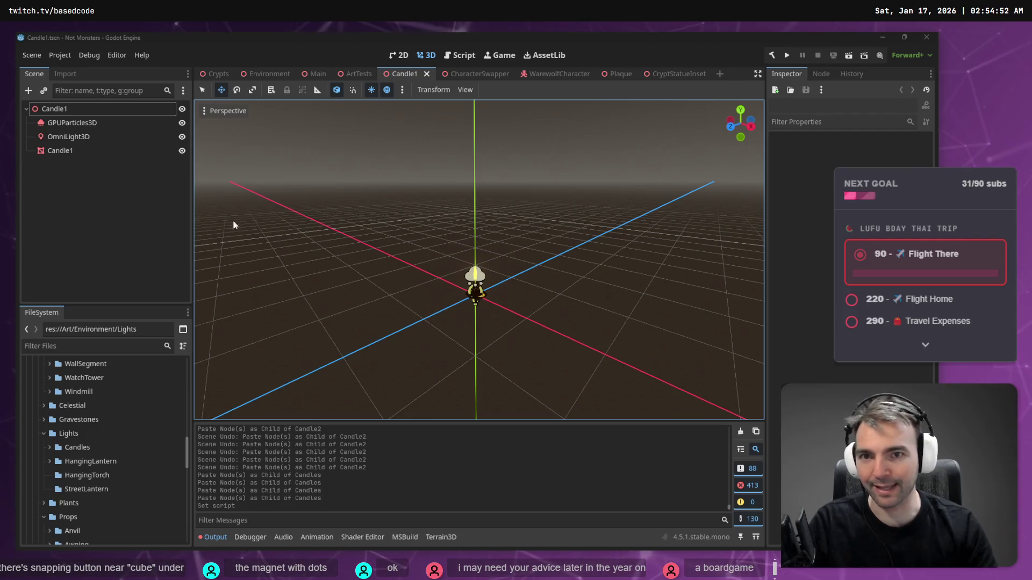
pyautogui.click(217, 72)
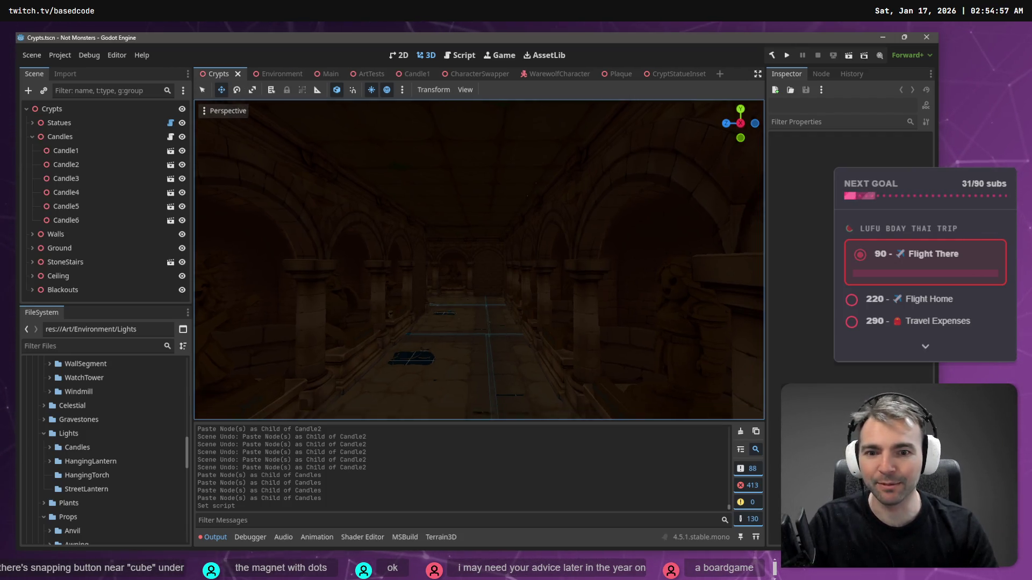
pyautogui.moveTo(478, 258)
pyautogui.mouseDown()
pyautogui.moveTo(333, 262)
pyautogui.moveTo(435, 263)
pyautogui.mouseUp()
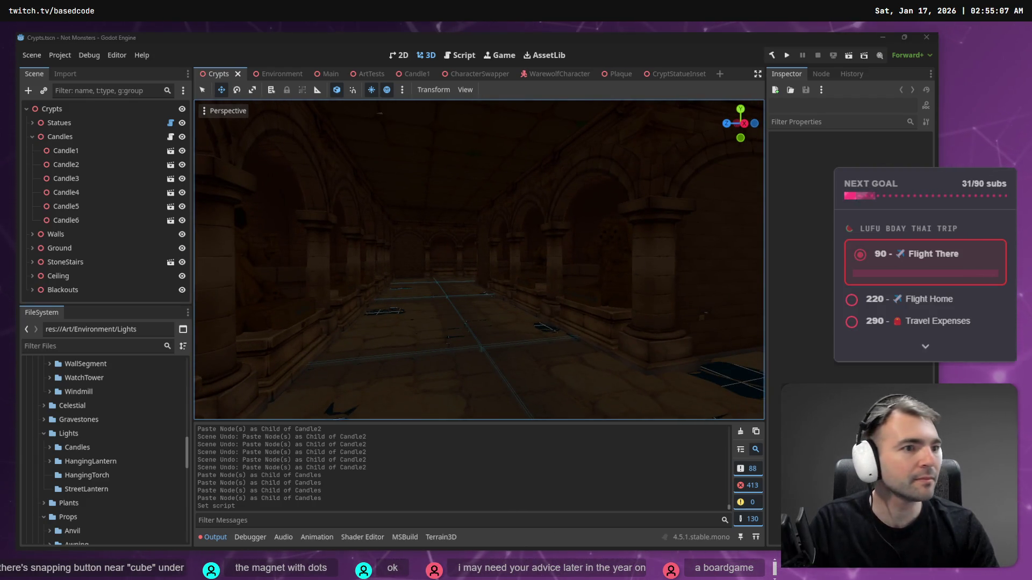
pyautogui.hotkey('alt', 'Tab')
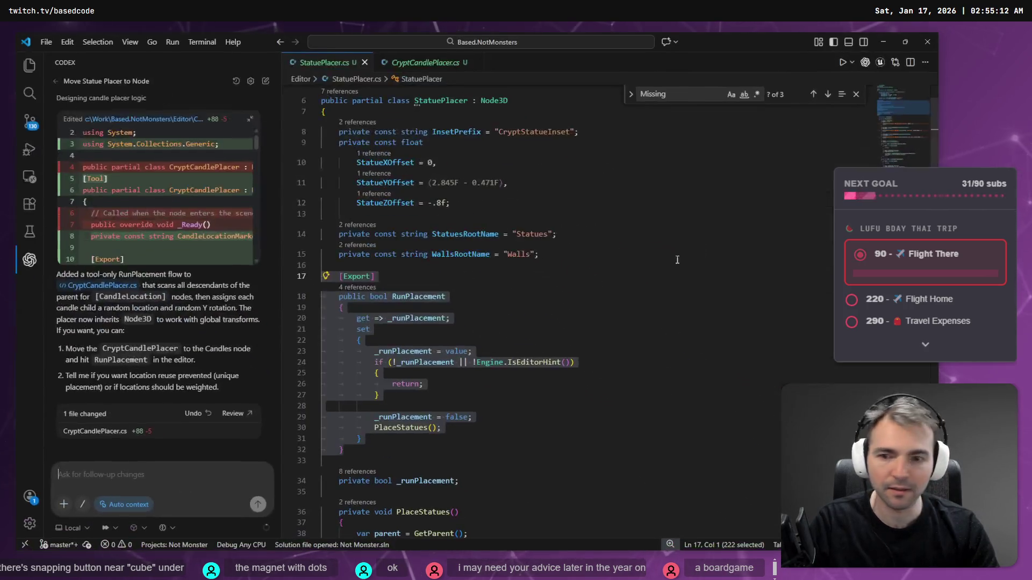
# Step: Review the RunPlacement code in CryptCandlePlacer.cs, then select the Candles node in Godot
pyautogui.click(106, 434)
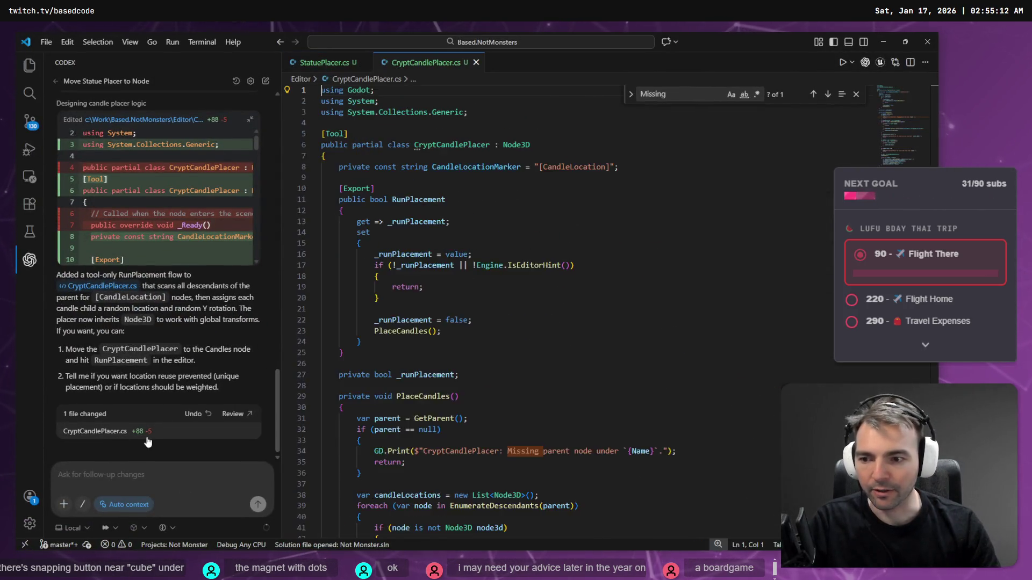
pyautogui.click(488, 350)
pyautogui.hotkey('alt', 'Tab')
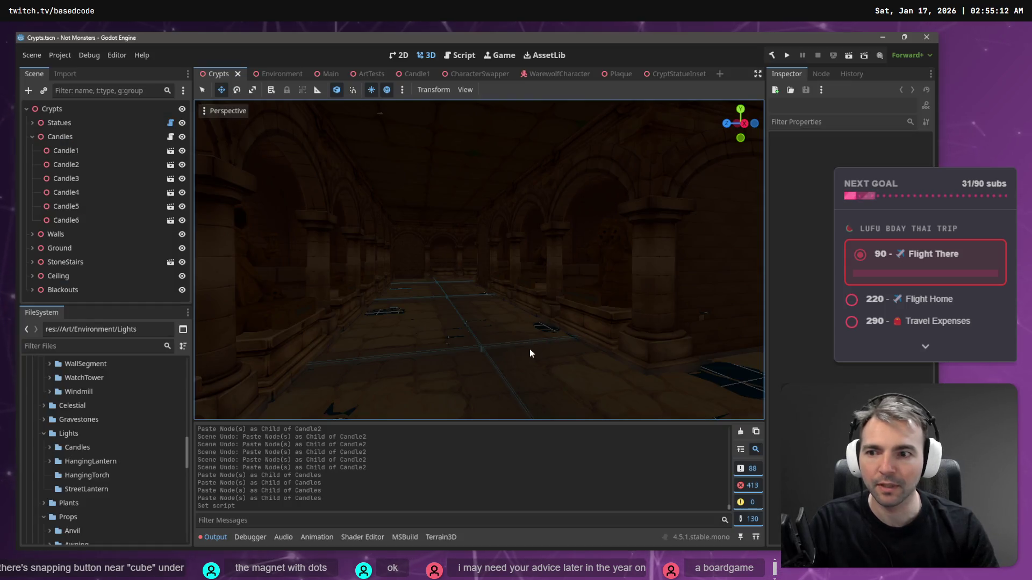
pyautogui.hotkey('alt', 'Tab')
pyautogui.scroll(-20, 535, 348)
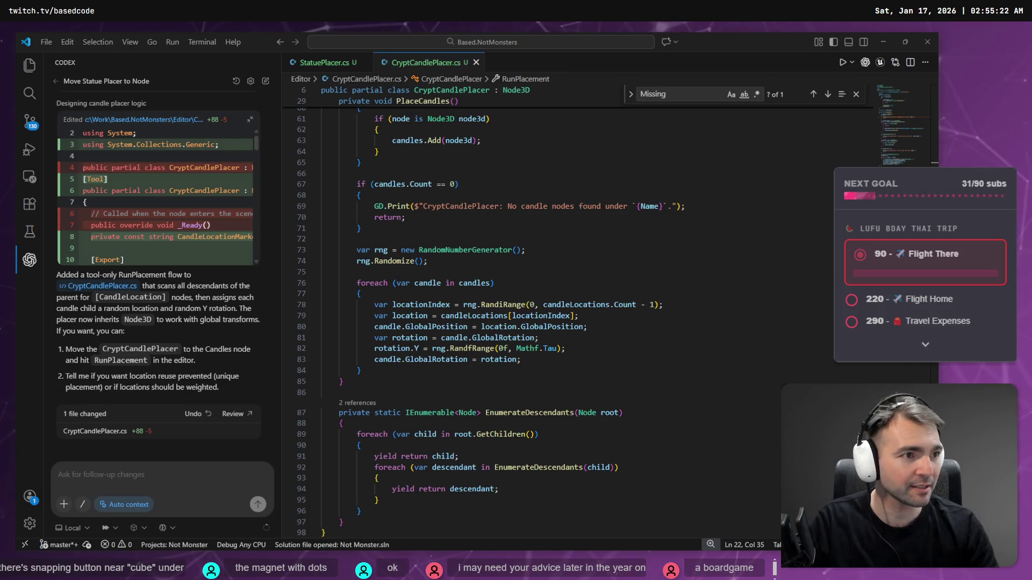
pyautogui.hotkey('alt', 'Tab')
pyautogui.click(96, 139)
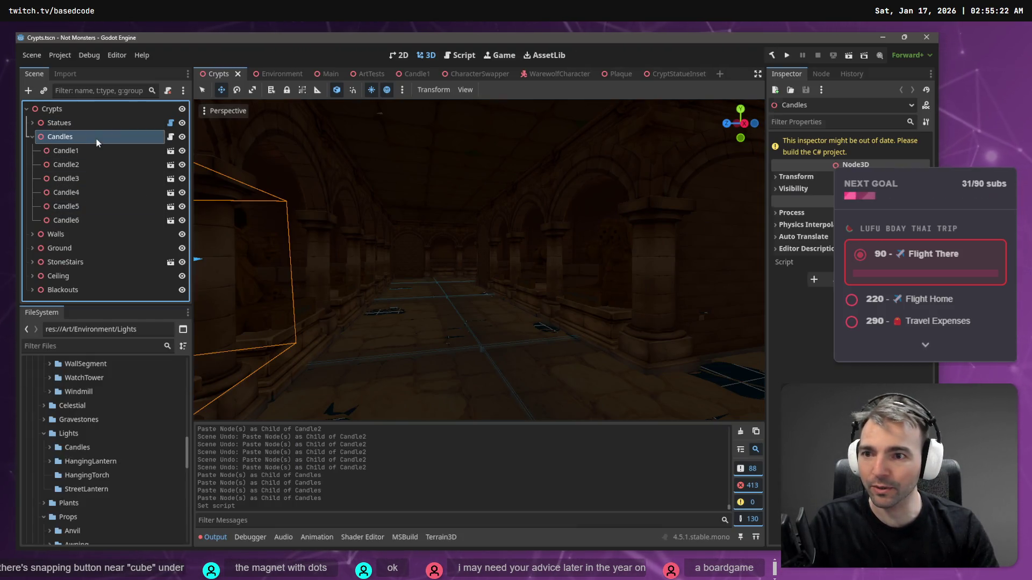
# Step: Rebuild the C# project and run the candle placement on the Candles node
pyautogui.click(774, 57)
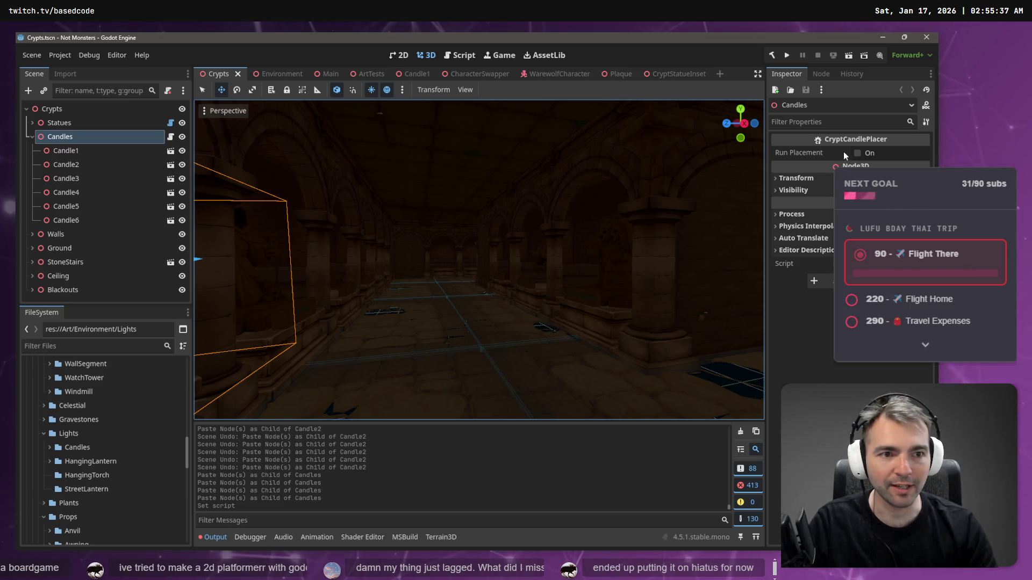
pyautogui.moveTo(575, 204); pyautogui.dragTo(691, 212)
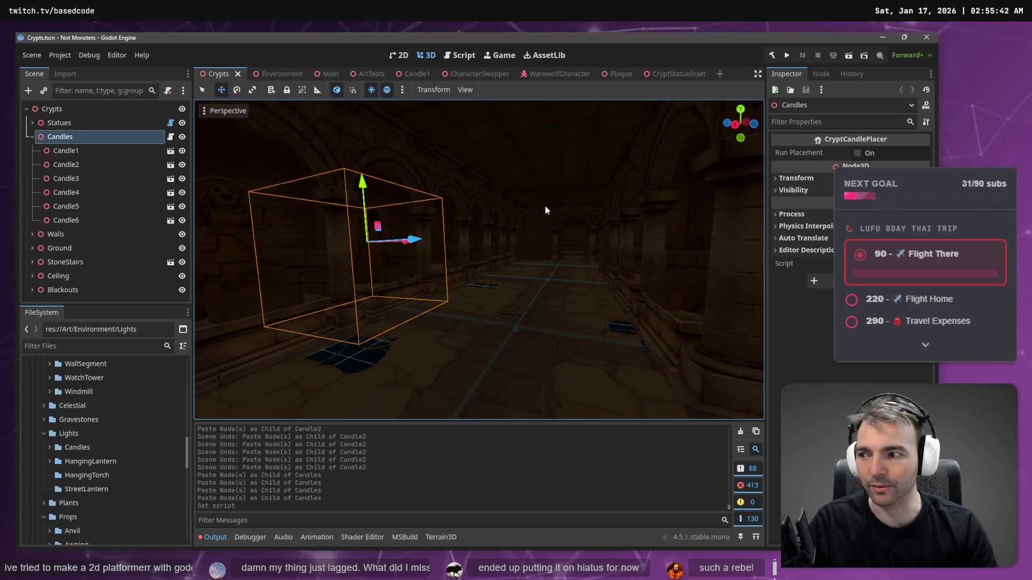
pyautogui.click(858, 153)
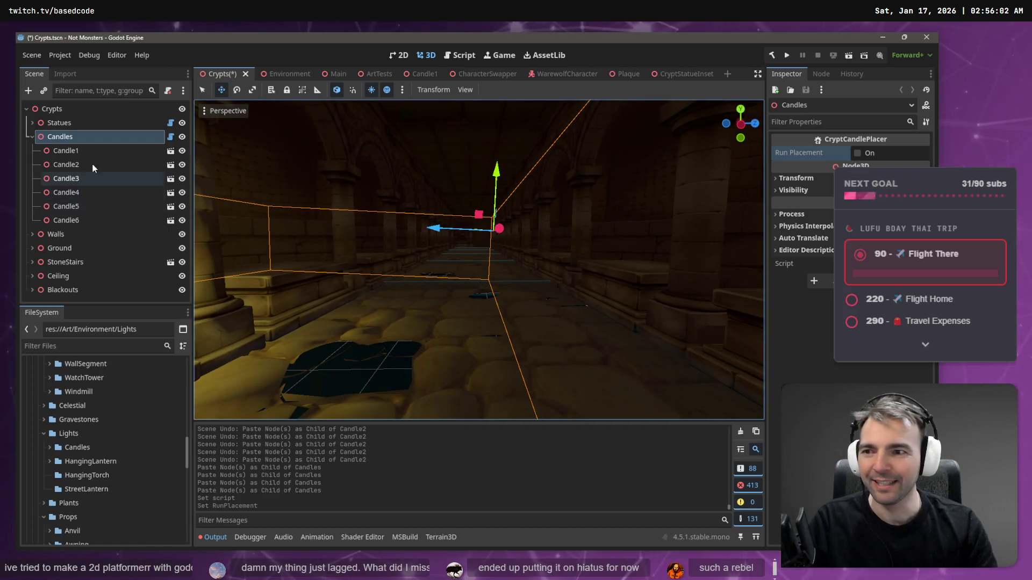
# Step: Paste copies of Candle6 under Candles, adding Candle7 onward
pyautogui.click(75, 220)
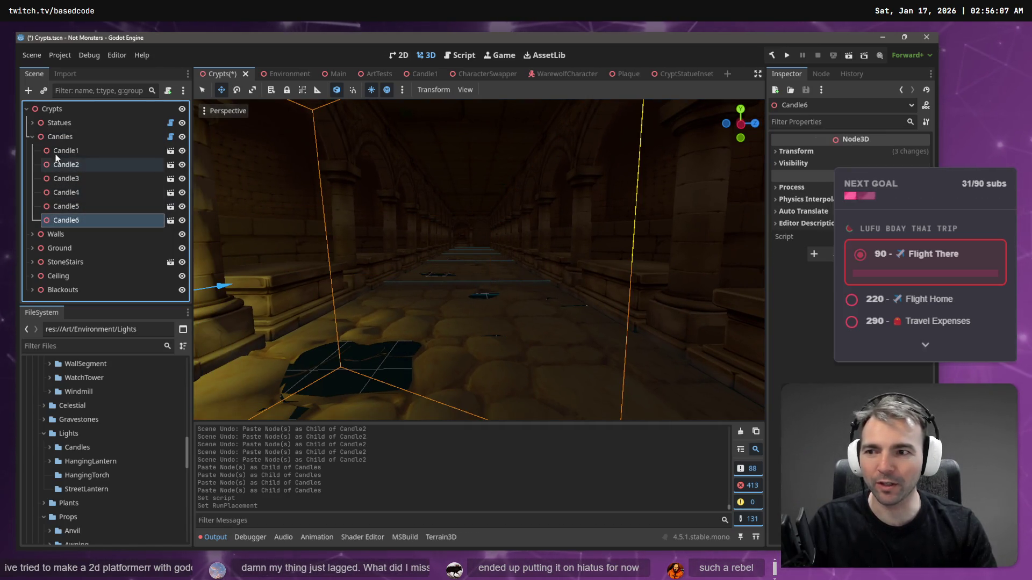
pyautogui.click(62, 142)
pyautogui.hotkey('ctrl', 'v')
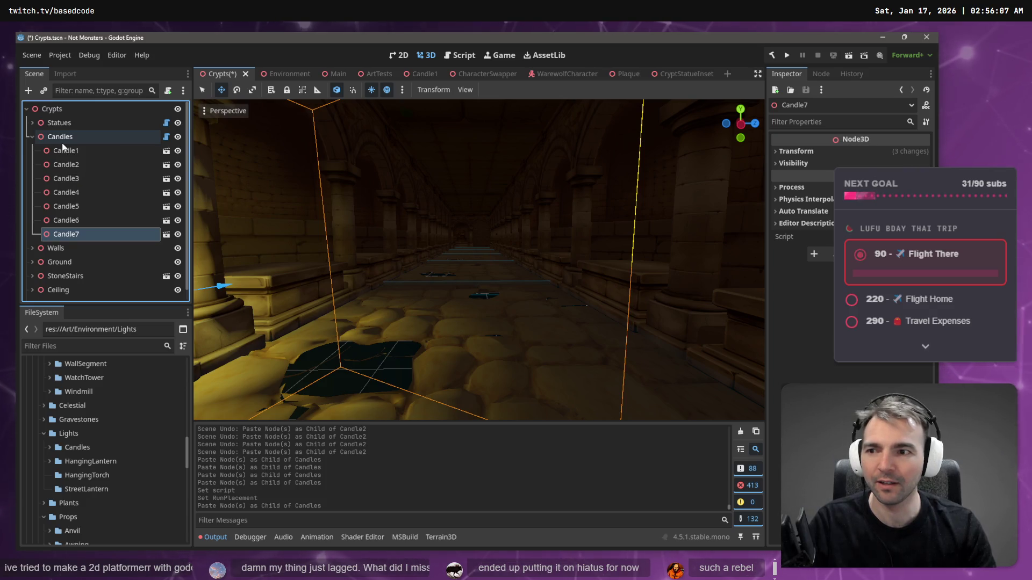
pyautogui.hotkey('ctrl', 'v')
pyautogui.hotkey('ctrl', 'v')
pyautogui.hotkey('ctrl', 'v')
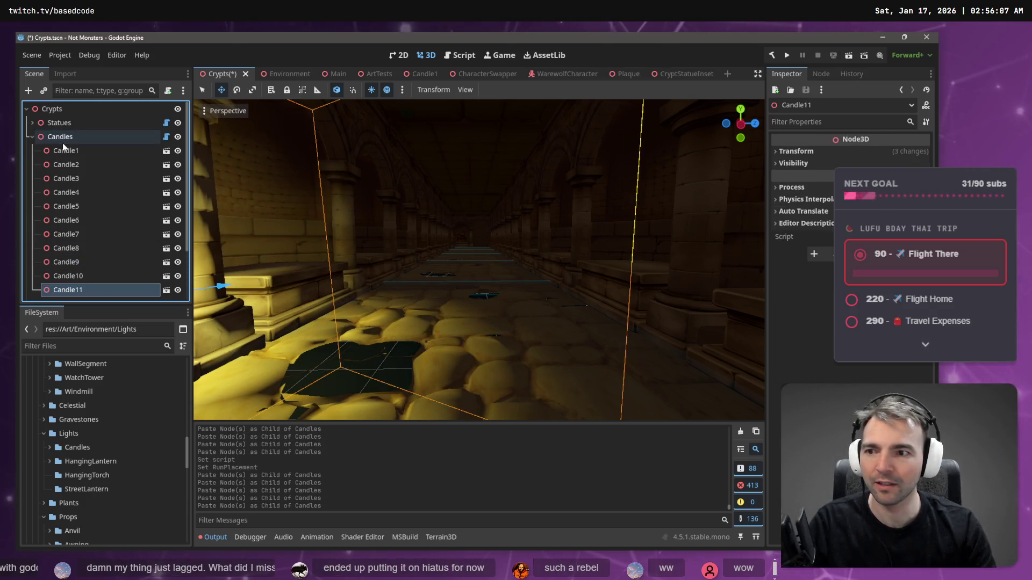
# Step: Paste more candles under Candles up to Candle13, undoing a mistaken paste under Candle1
pyautogui.hotkey('ctrl', 'v')
pyautogui.click(62, 143)
pyautogui.hotkey('ctrl', 'v')
pyautogui.hotkey('ctrl', 'z')
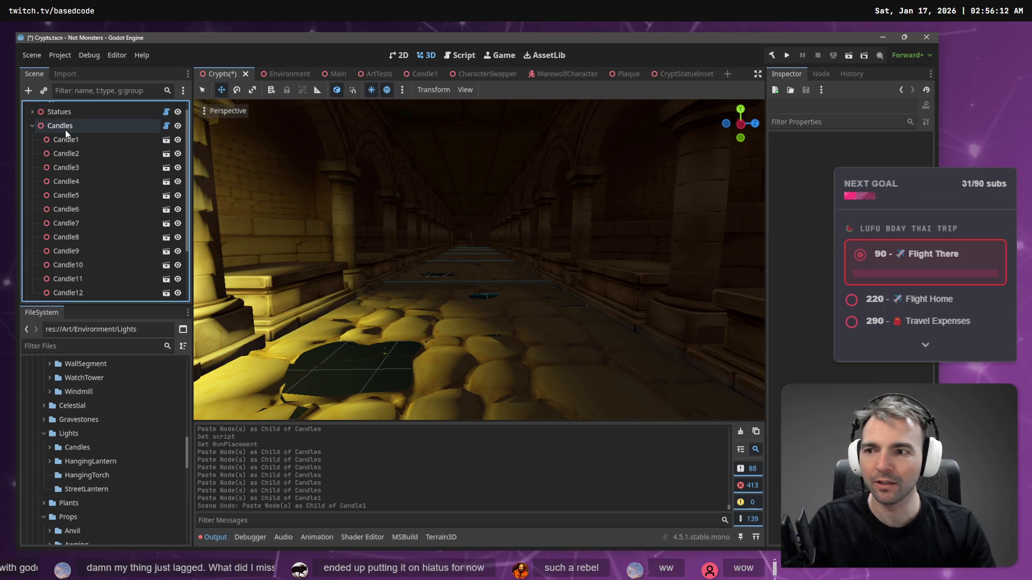
pyautogui.click(65, 127)
pyautogui.hotkey('ctrl', 'v')
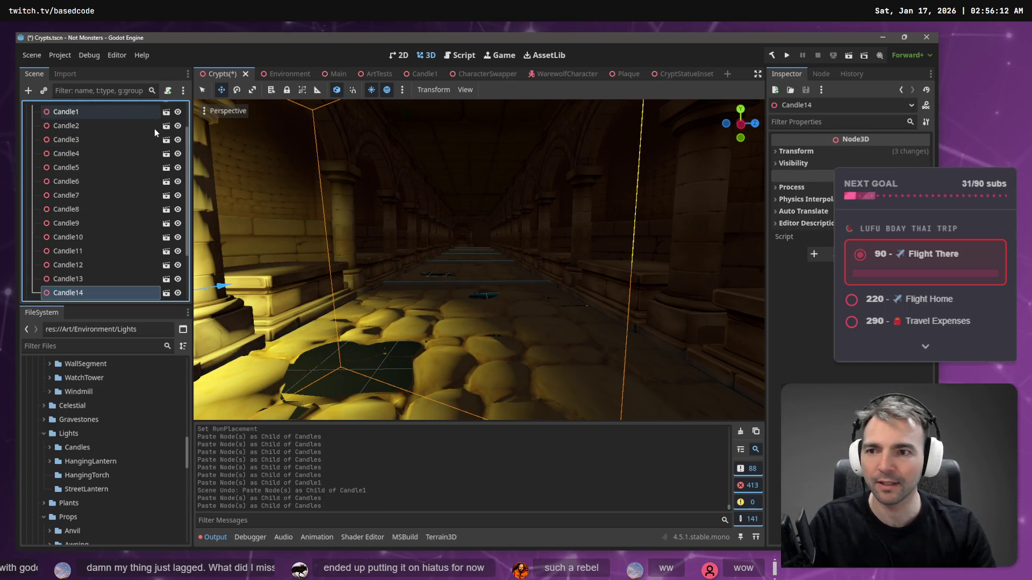
# Step: Check the Candles script, then rerun the candle placement in the 3D view
pyautogui.scroll(3, 151, 151)
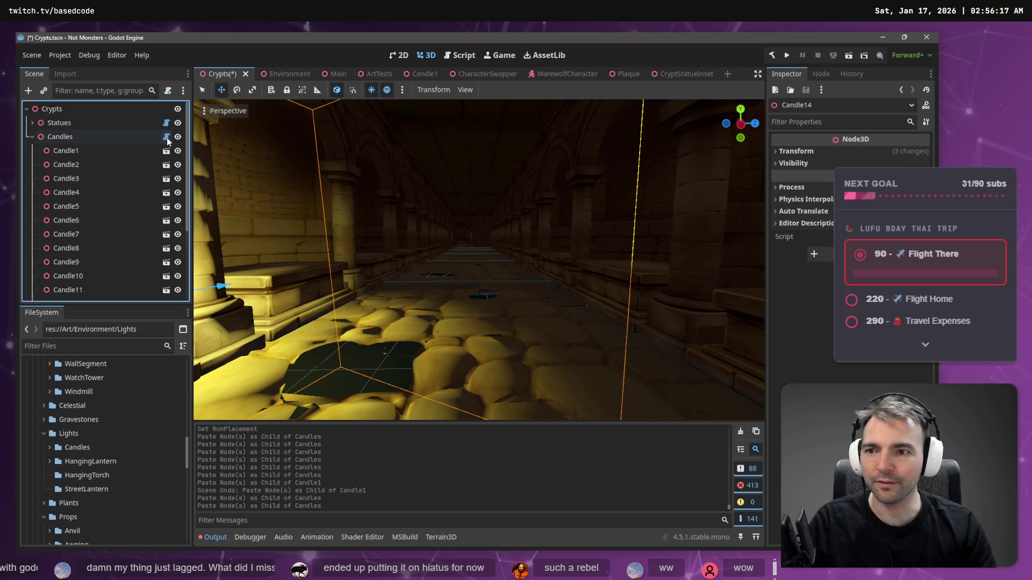
pyautogui.click(167, 138)
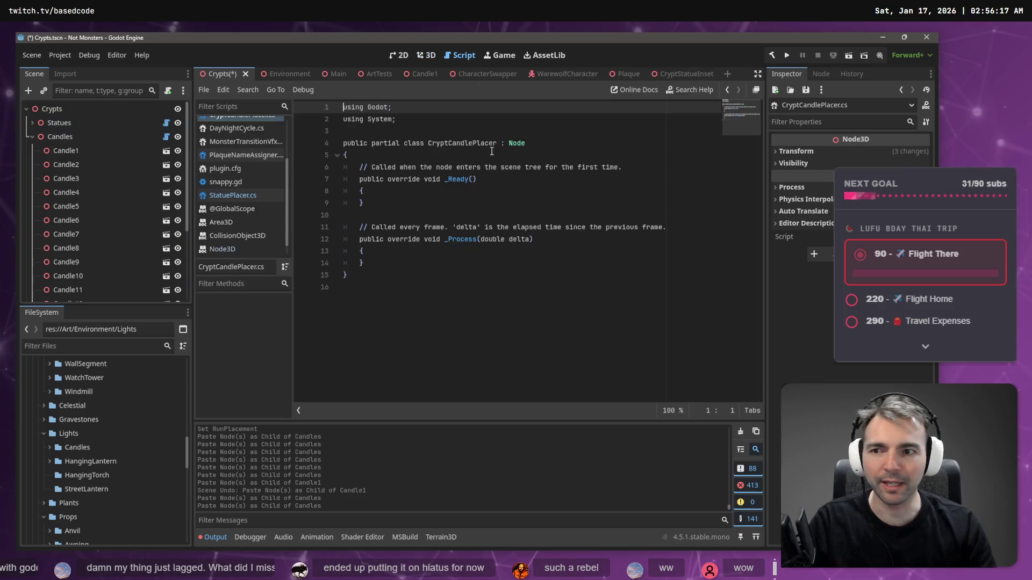
pyautogui.click(83, 135)
pyautogui.click(428, 56)
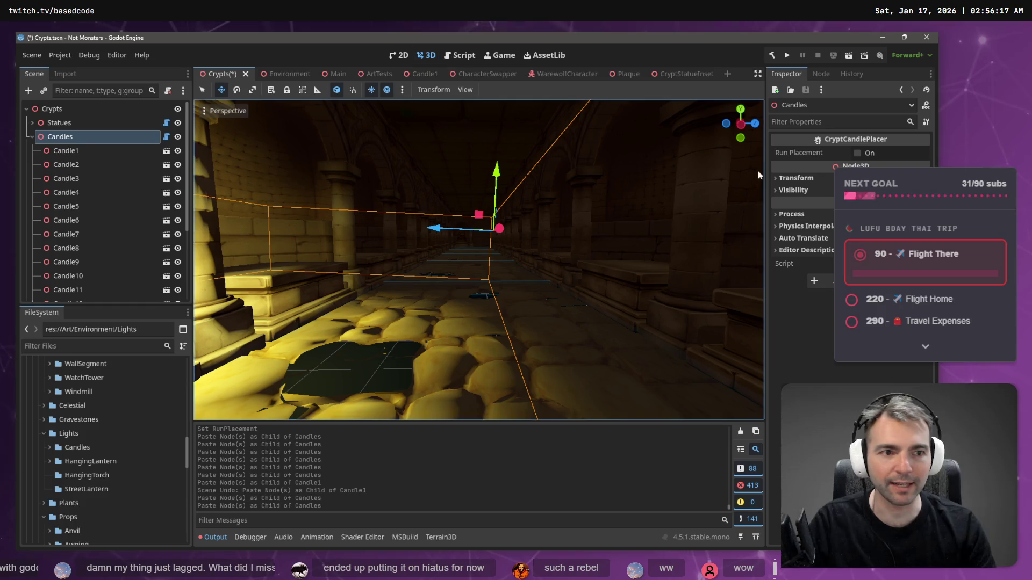
pyautogui.click(856, 153)
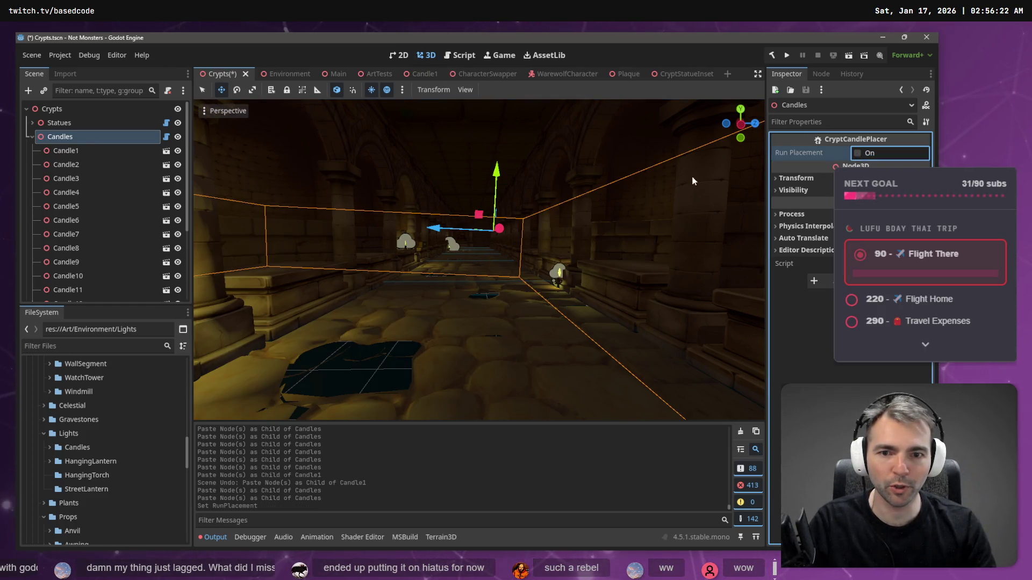
# Step: Fly the camera through the crypt corridor to look over the candle placement box
pyautogui.press('w')
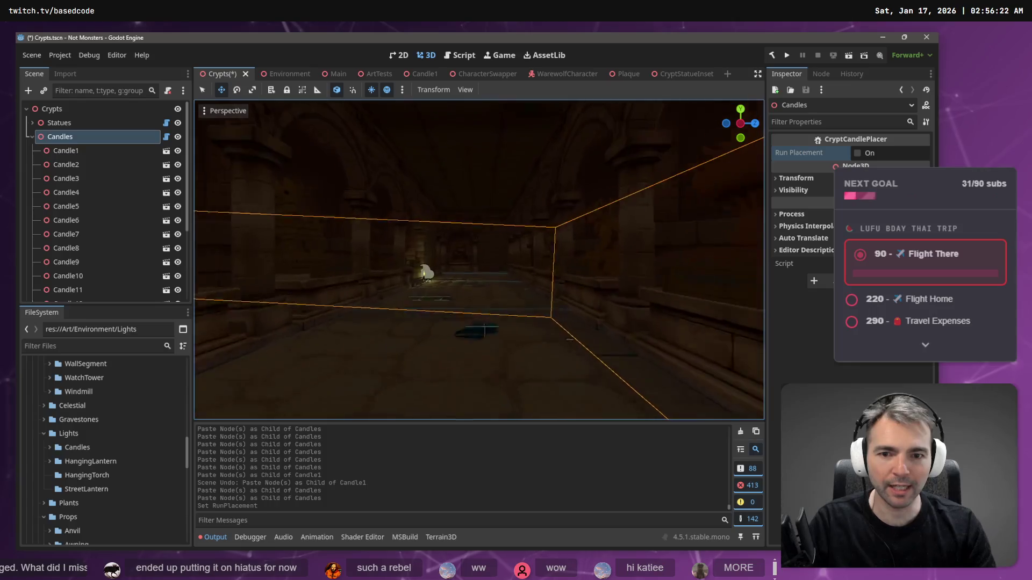
pyautogui.press('w')
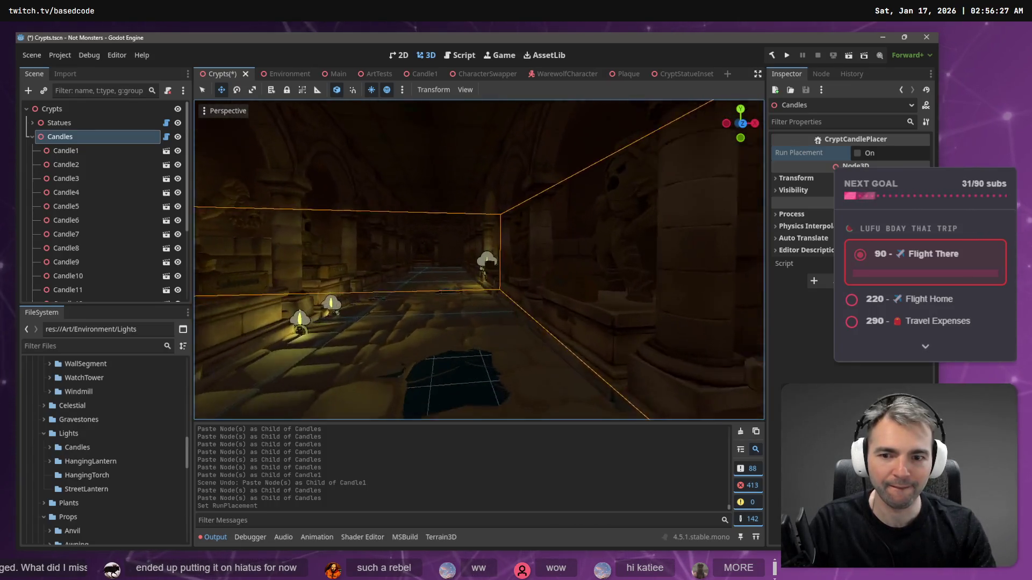
pyautogui.press('w')
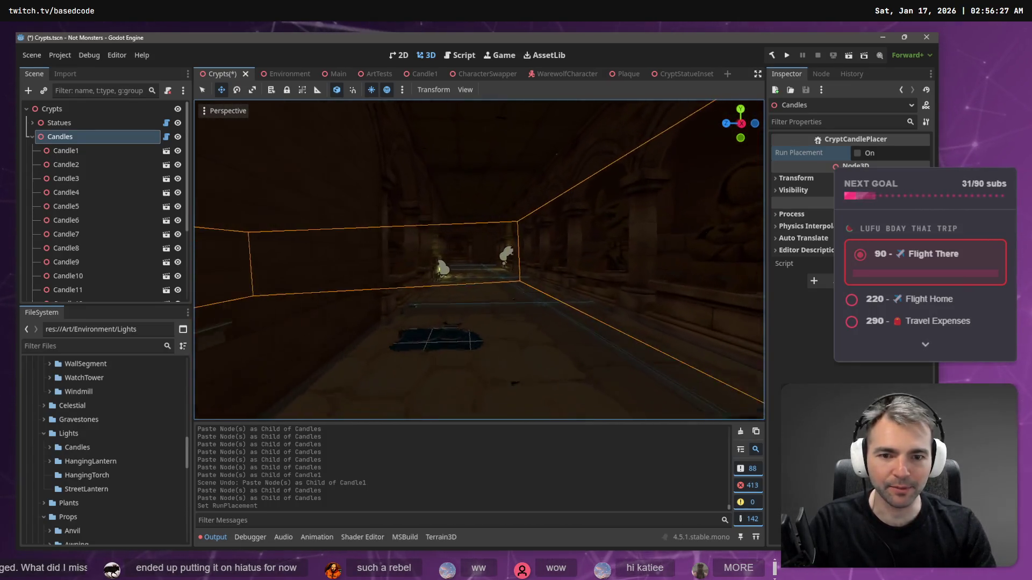
pyautogui.press('w')
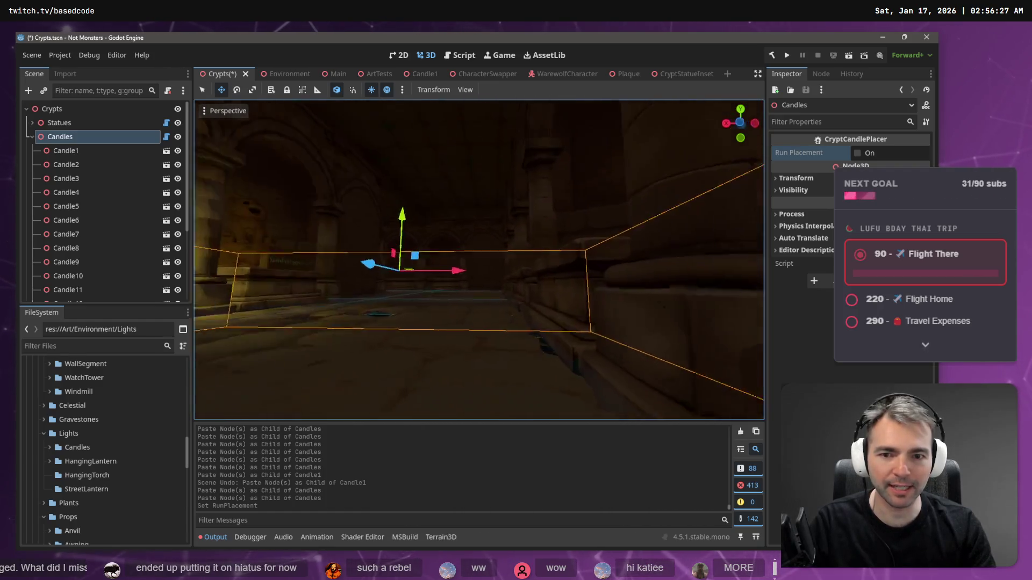
pyautogui.press('w')
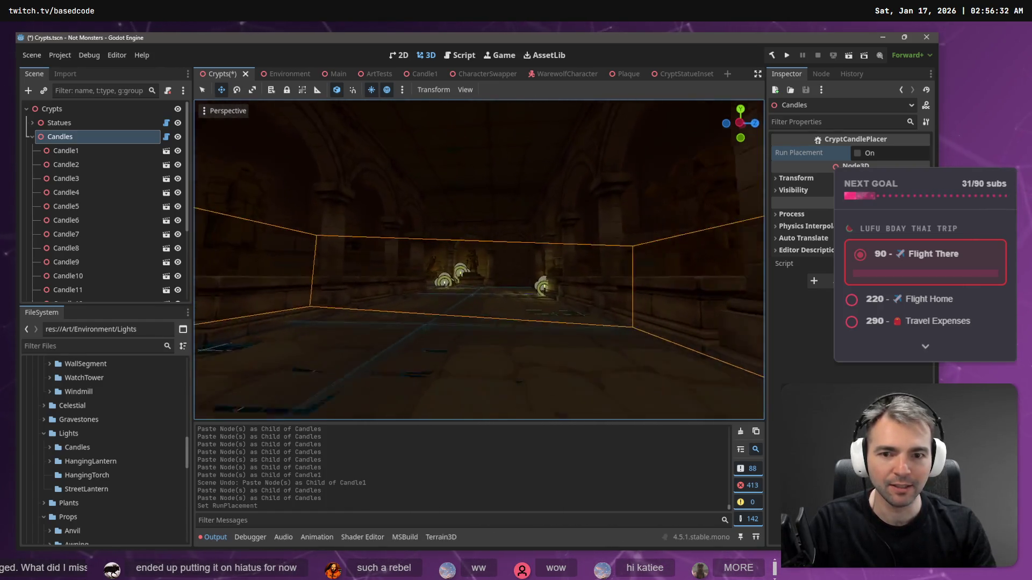
pyautogui.press('w')
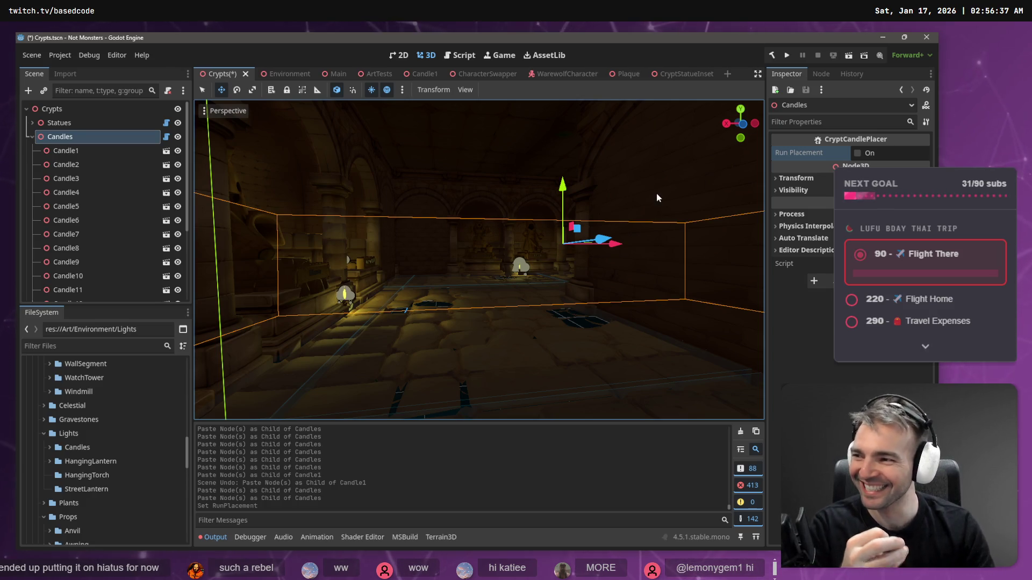
pyautogui.scroll(-3, 85, 279)
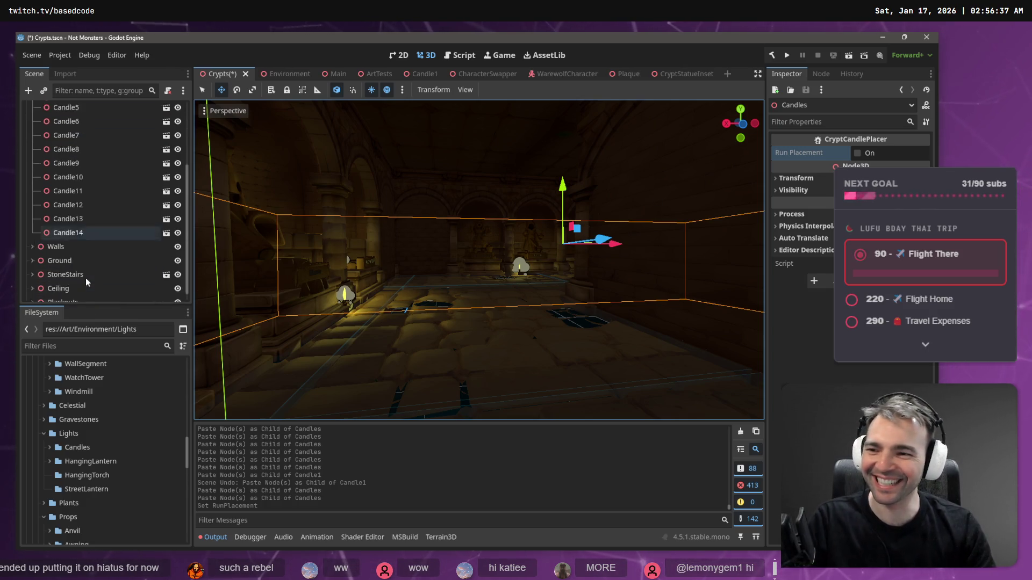
# Step: Paste candle copies under Candles, adding Candle15 through Candle19
pyautogui.click(87, 224)
pyautogui.scroll(3, 95, 214)
pyautogui.click(77, 135)
pyautogui.hotkey('ctrl', 'v')
pyautogui.scroll(3, 75, 140)
pyautogui.click(75, 141)
pyautogui.hotkey('ctrl', 'v')
pyautogui.scroll(3, 75, 141)
pyautogui.click(76, 141)
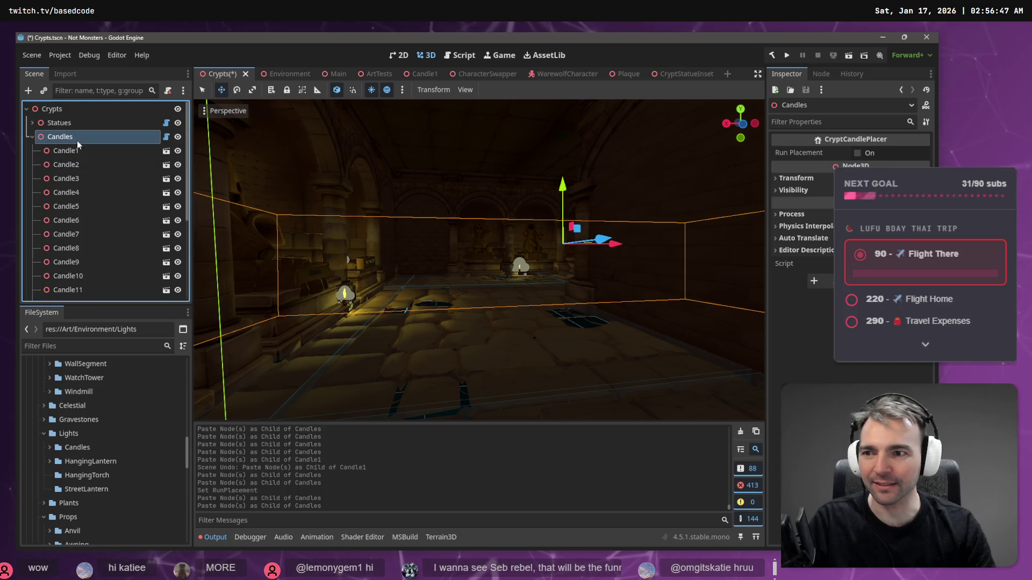
pyautogui.hotkey('ctrl', 'v')
pyautogui.scroll(3, 81, 133)
pyautogui.click(78, 136)
pyautogui.hotkey('ctrl', 'v')
pyautogui.scroll(3, 80, 144)
pyautogui.click(79, 139)
pyautogui.hotkey('ctrl', 'v')
# Step: Paste Candle20 through Candle23 under Candles and rerun the candle placement
pyautogui.scroll(3, 79, 144)
pyautogui.click(84, 136)
pyautogui.hotkey('ctrl', 'v')
pyautogui.scroll(3, 86, 157)
pyautogui.click(87, 136)
pyautogui.hotkey('ctrl', 'v')
pyautogui.scroll(3, 115, 208)
pyautogui.click(91, 137)
pyautogui.hotkey('ctrl', 'v')
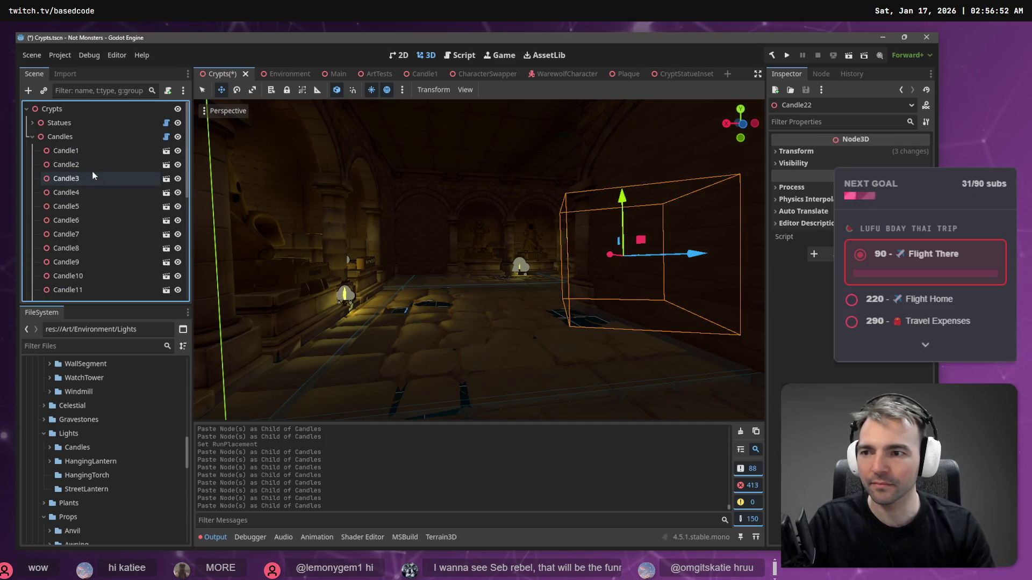
pyautogui.click(86, 138)
pyautogui.hotkey('ctrl', 'v')
pyautogui.scroll(3, 90, 140)
pyautogui.click(89, 136)
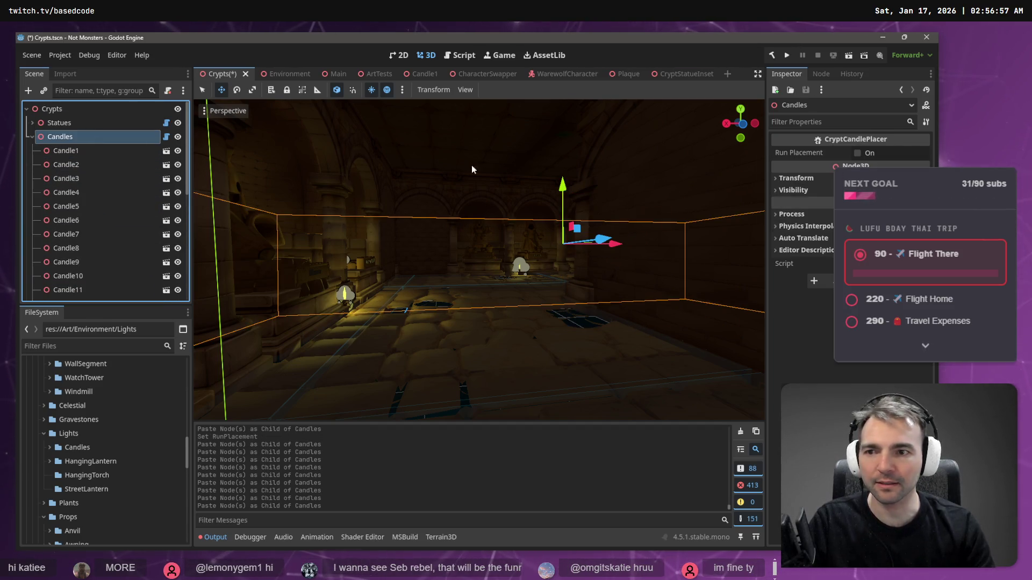
pyautogui.click(857, 153)
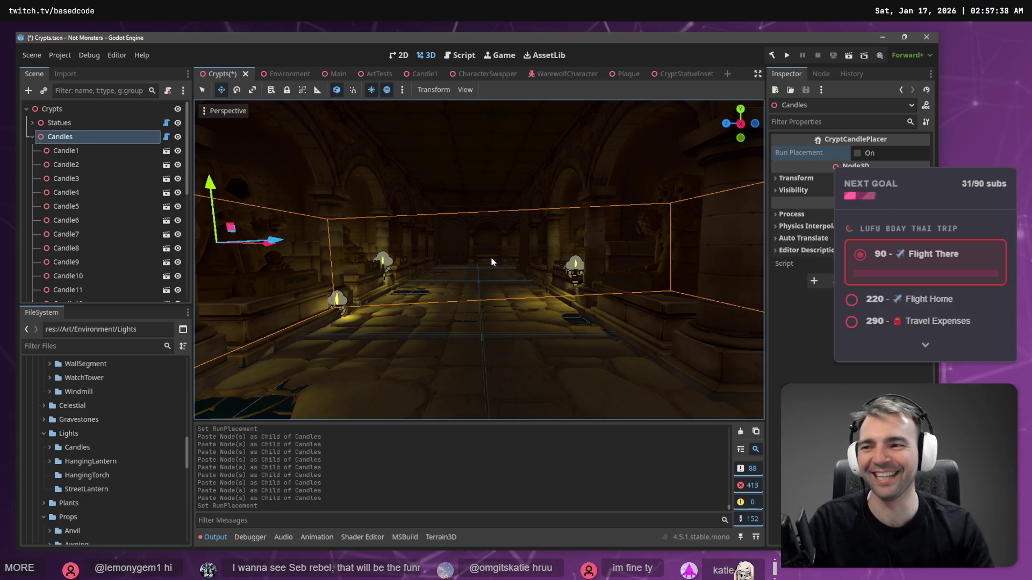
# Step: Add Candle24 under Candles and rerun the placement to scatter all candles
pyautogui.moveTo(520, 244); pyautogui.dragTo(446, 251)
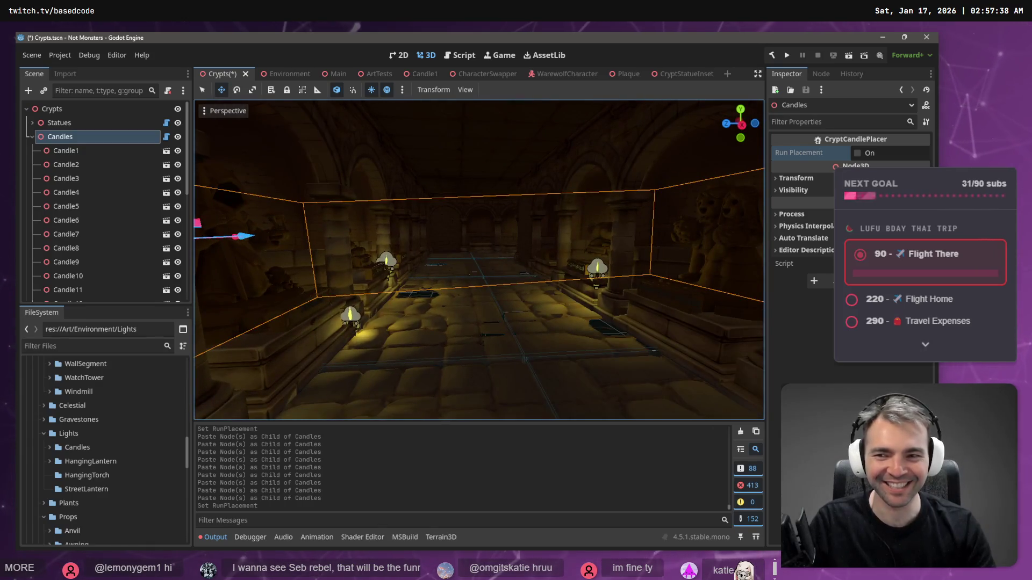
pyautogui.scroll(-5, 91, 218)
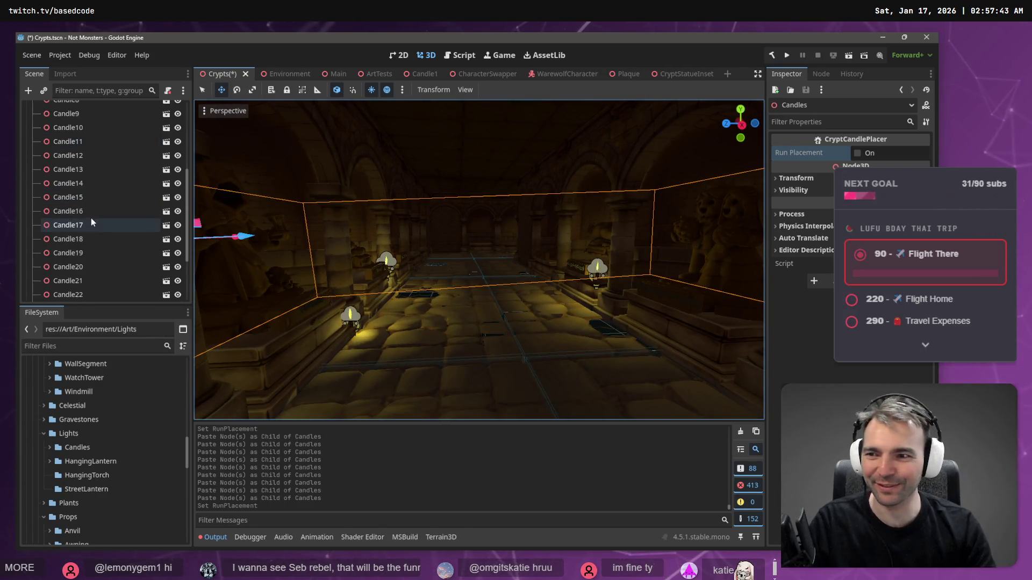
pyautogui.click(91, 220)
pyautogui.scroll(3, 94, 213)
pyautogui.scroll(3, 93, 207)
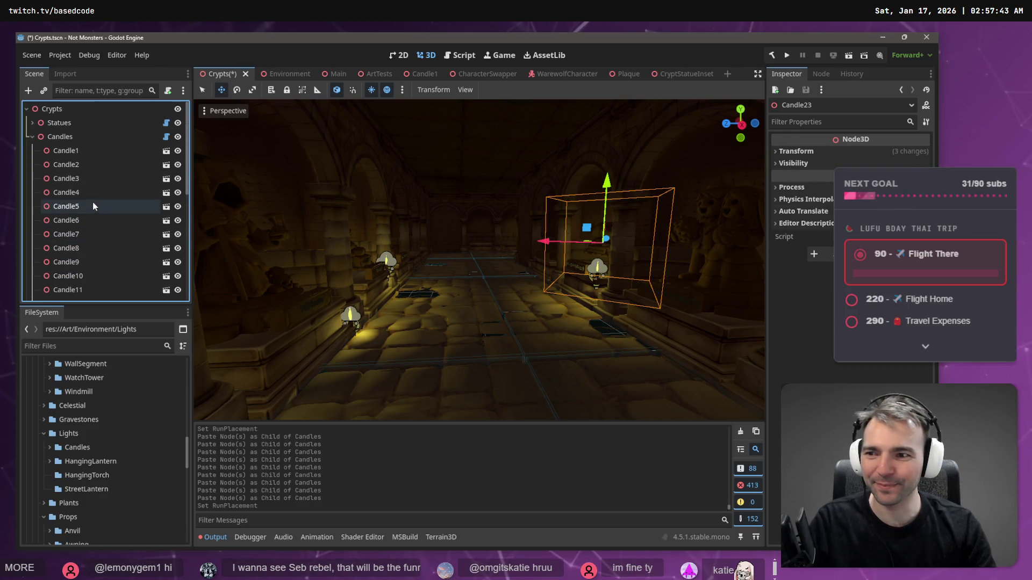
pyautogui.keyDown('shift'); pyautogui.click(86, 151); pyautogui.keyUp('shift')
pyautogui.hotkey('ctrl', 'v')
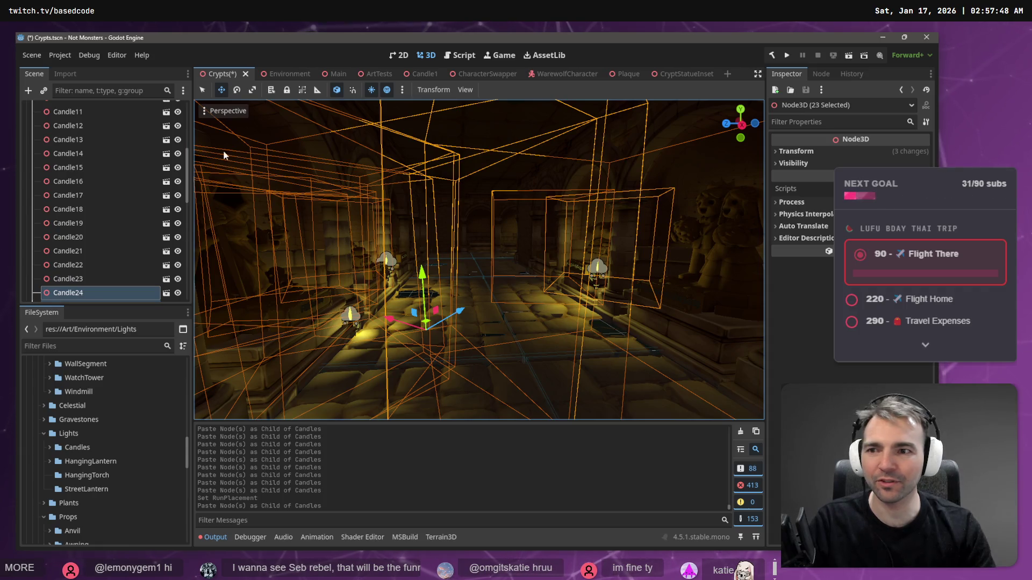
pyautogui.scroll(5, 96, 204)
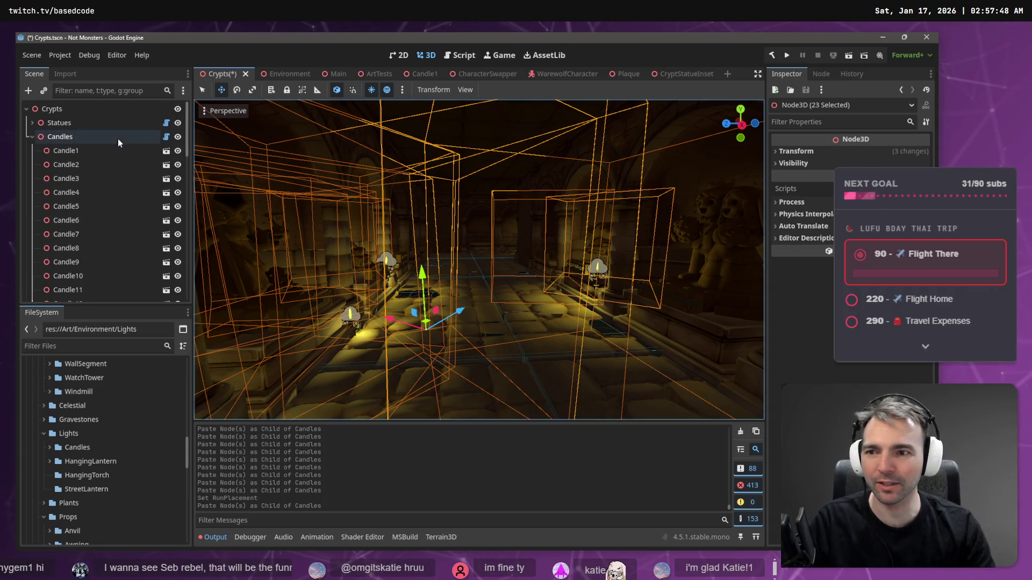
pyautogui.click(60, 136)
pyautogui.click(858, 154)
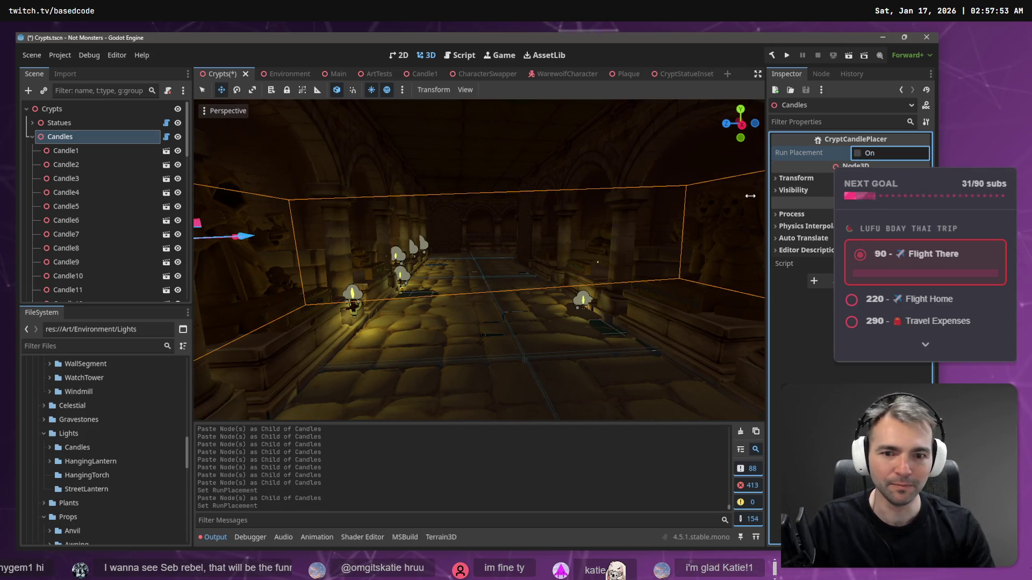
# Step: Save Crypts.tscn after checking the candles, then switch to the Environment scene
pyautogui.moveTo(578, 211)
pyautogui.mouseDown()
pyautogui.moveTo(284, 215)
pyautogui.moveTo(578, 205)
pyautogui.mouseUp()
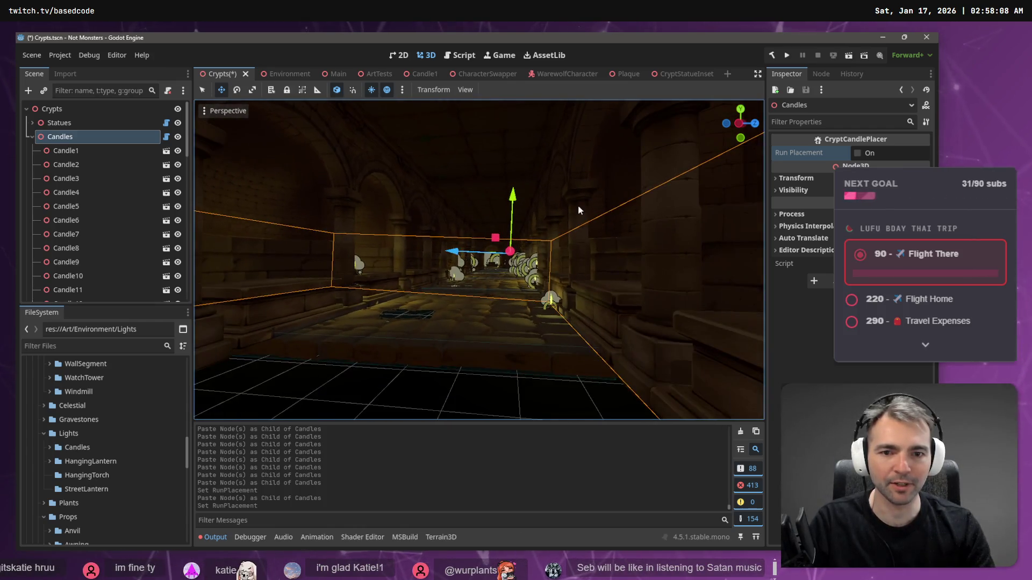
pyautogui.hotkey('ctrl', 's')
pyautogui.click(285, 74)
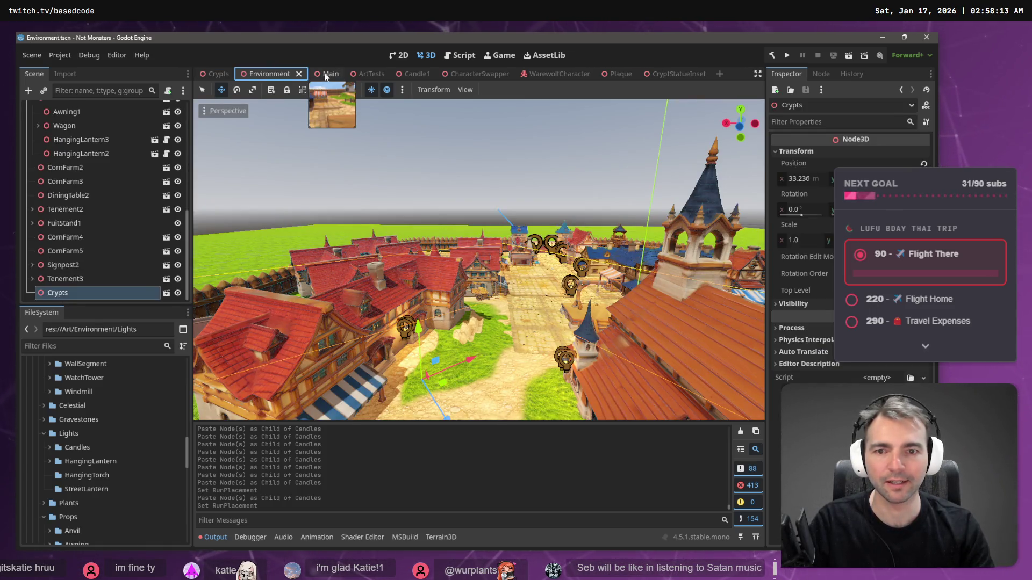
# Step: Open the Main scene and run the project
pyautogui.click(326, 77)
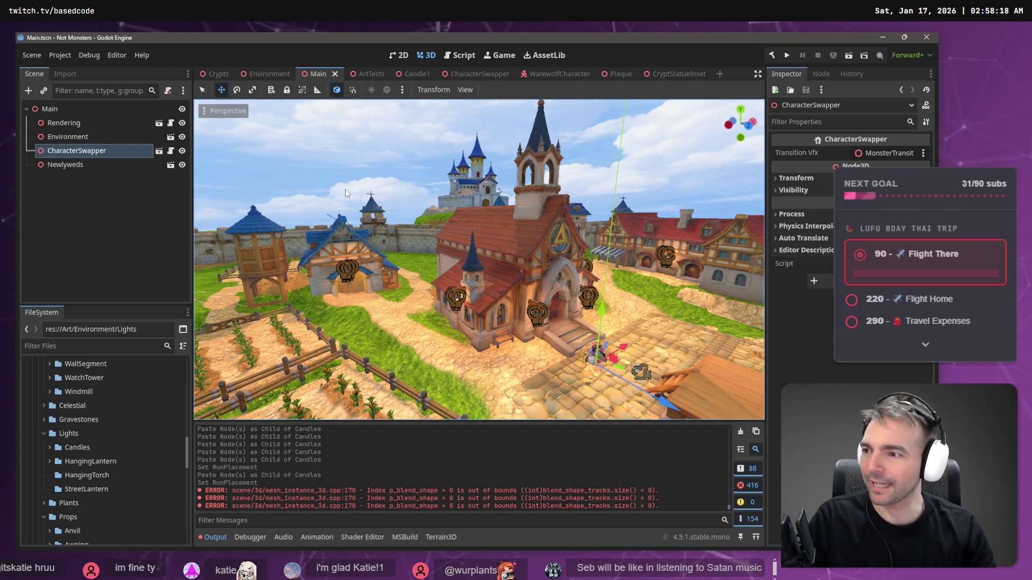
pyautogui.click(787, 57)
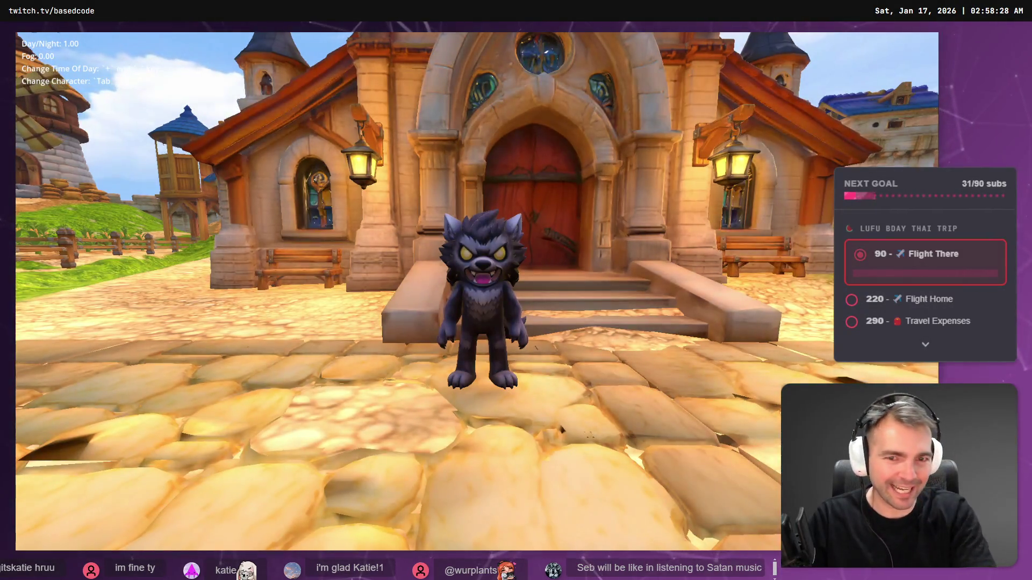
# Step: Walk the wolf through town toward the candle-lit crypt, then quit the game
pyautogui.press('w')
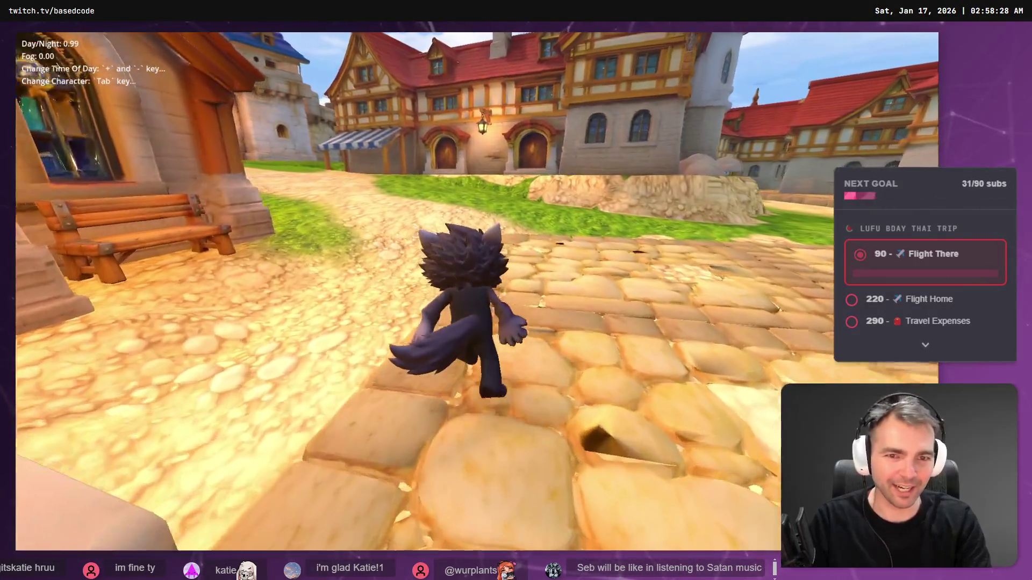
pyautogui.press('space')
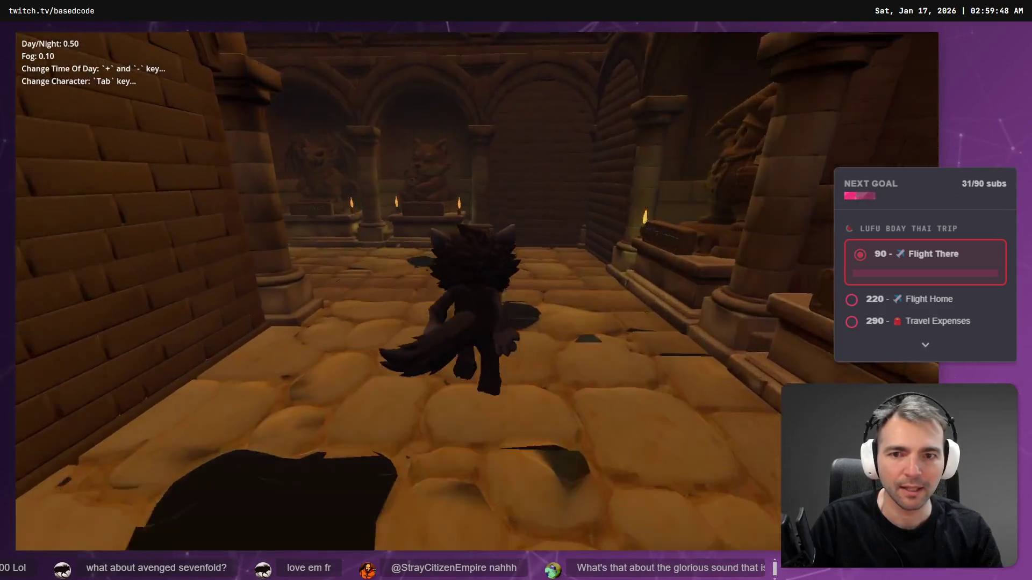
pyautogui.press('Escape')
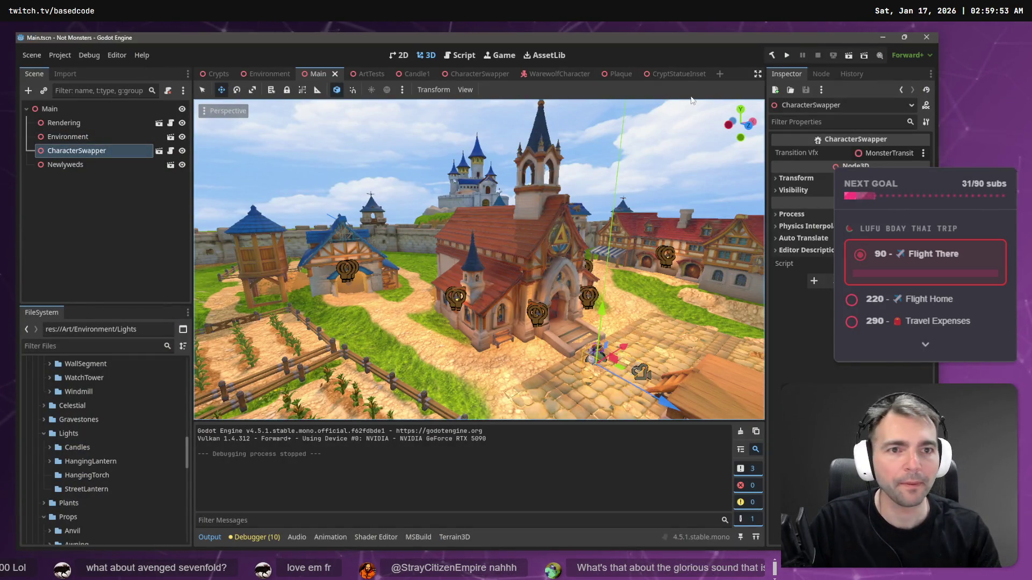
# Step: Open Candle1.tscn from the Candles asset folder
pyautogui.click(49, 447)
pyautogui.click(87, 475)
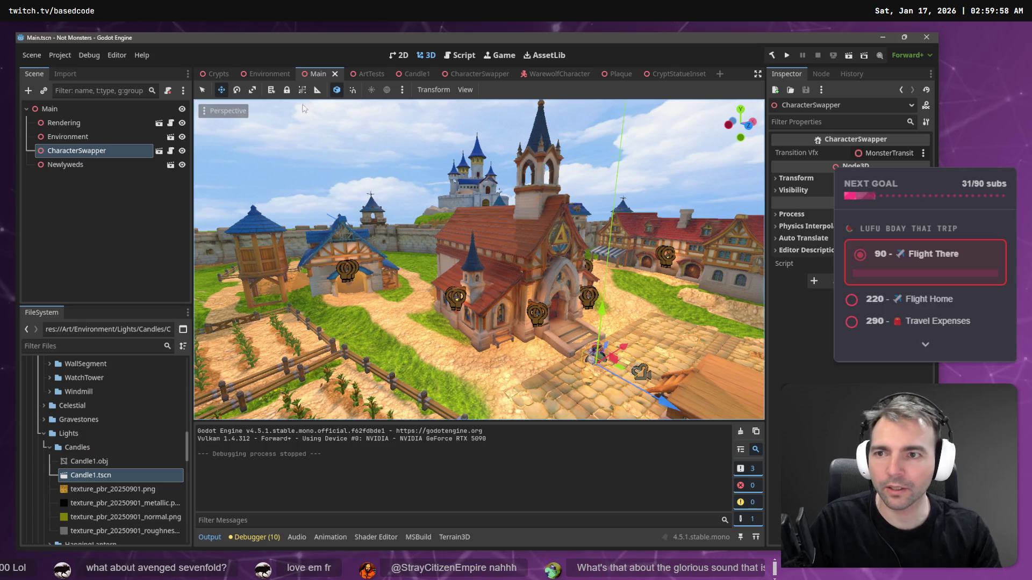
pyautogui.doubleClick(92, 476)
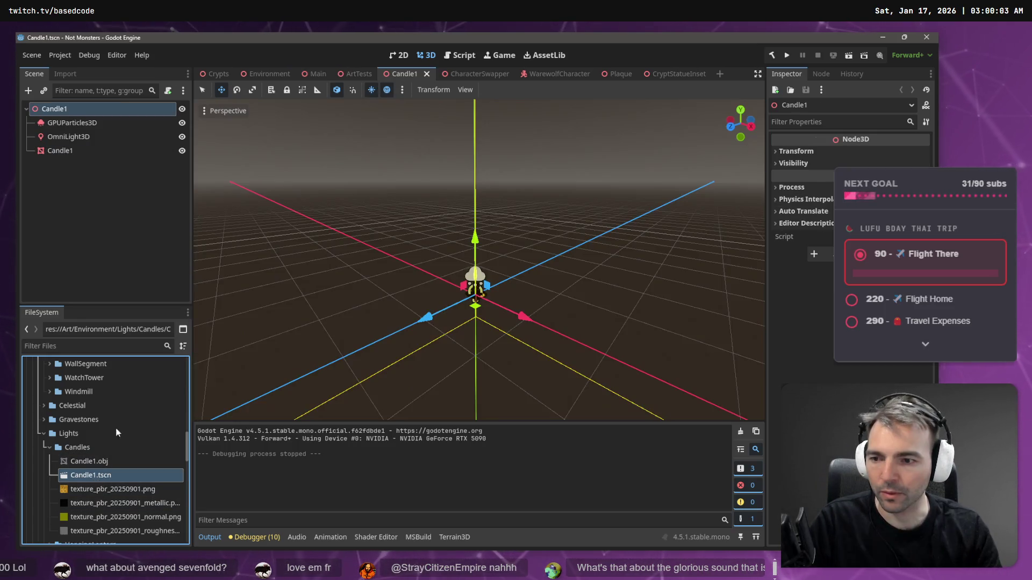
# Step: Inspect the candle's OmniLight3D settings and bring up the script search
pyautogui.click(83, 139)
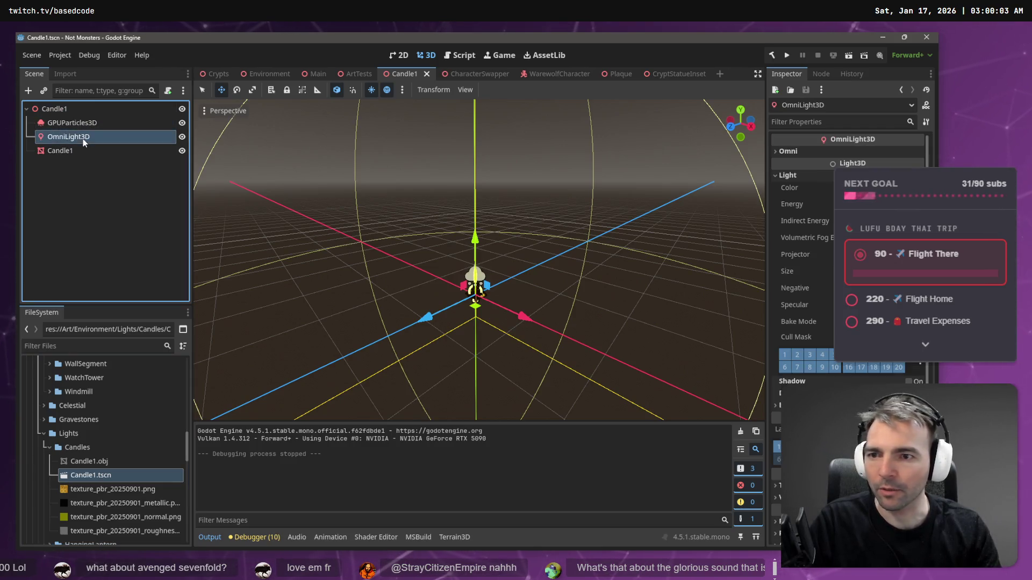
pyautogui.scroll(-2, 849, 242)
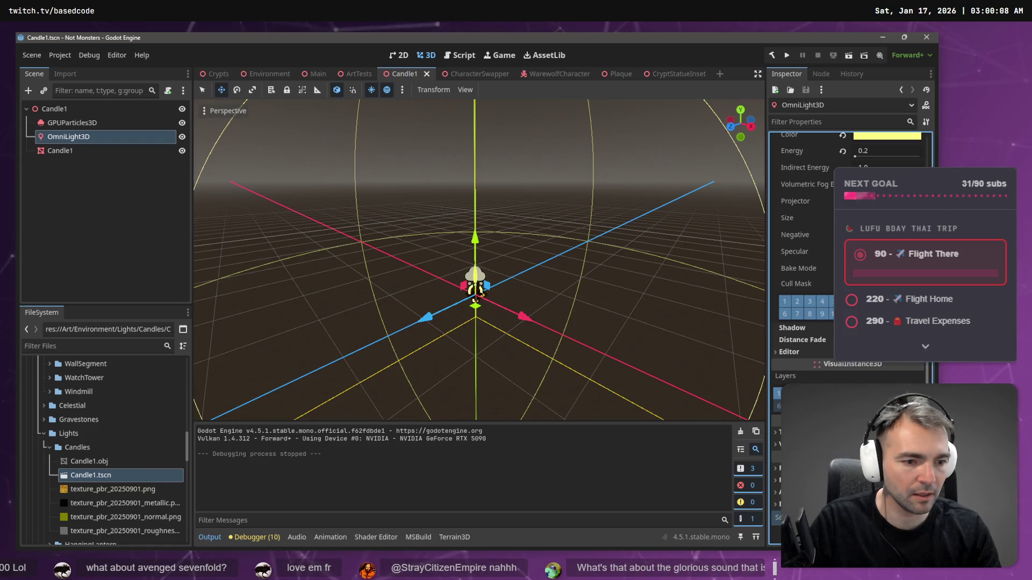
pyautogui.hotkey('ctrl', 'alt', 'o')
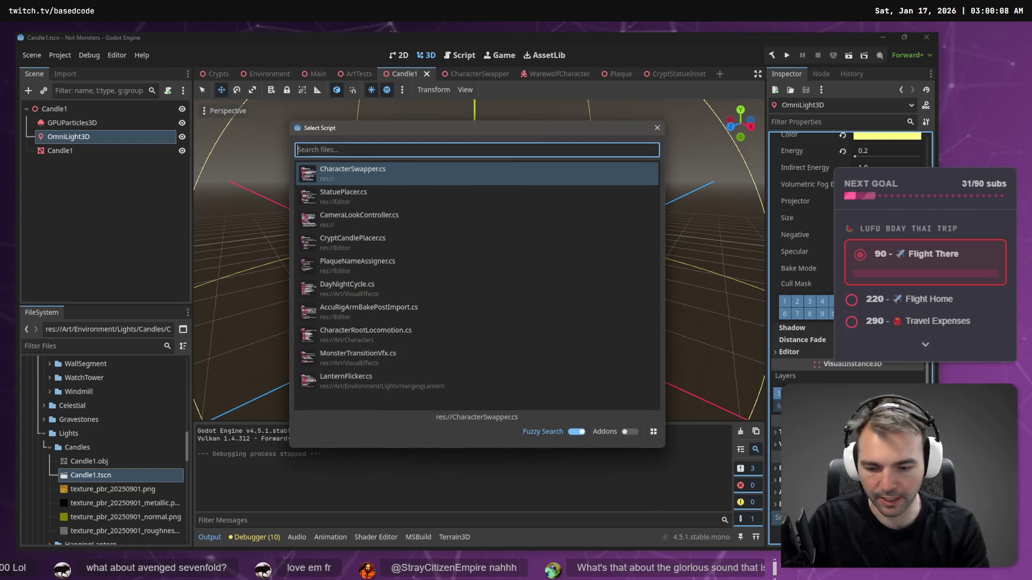
# Step: Search scripts for 'Flic', then filter the FileSystem for 'Lantern' to locate LanternFlicker.cs
pyautogui.write('Flic')
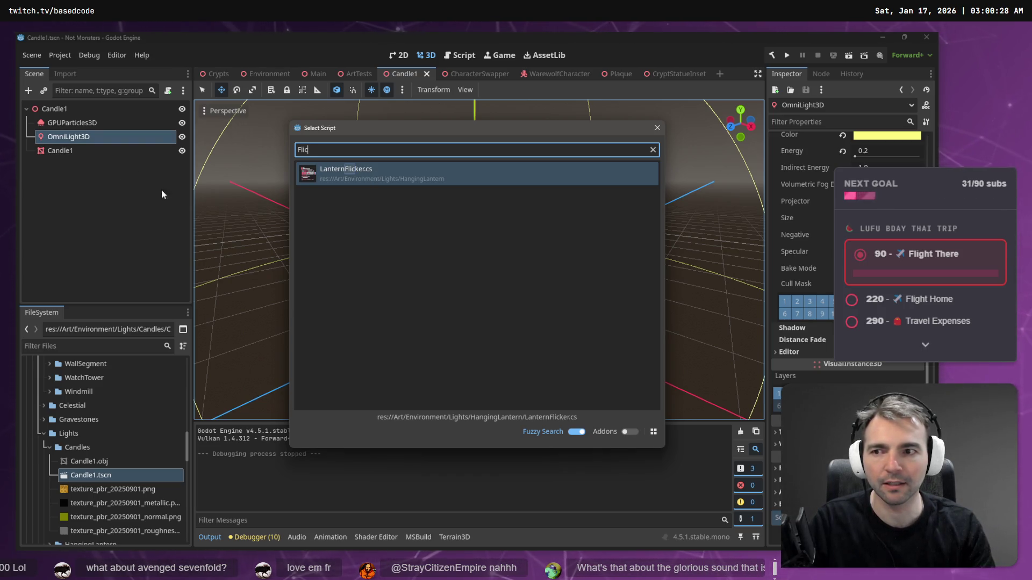
pyautogui.press('Escape')
pyautogui.click(107, 345)
pyautogui.write('Lantern')
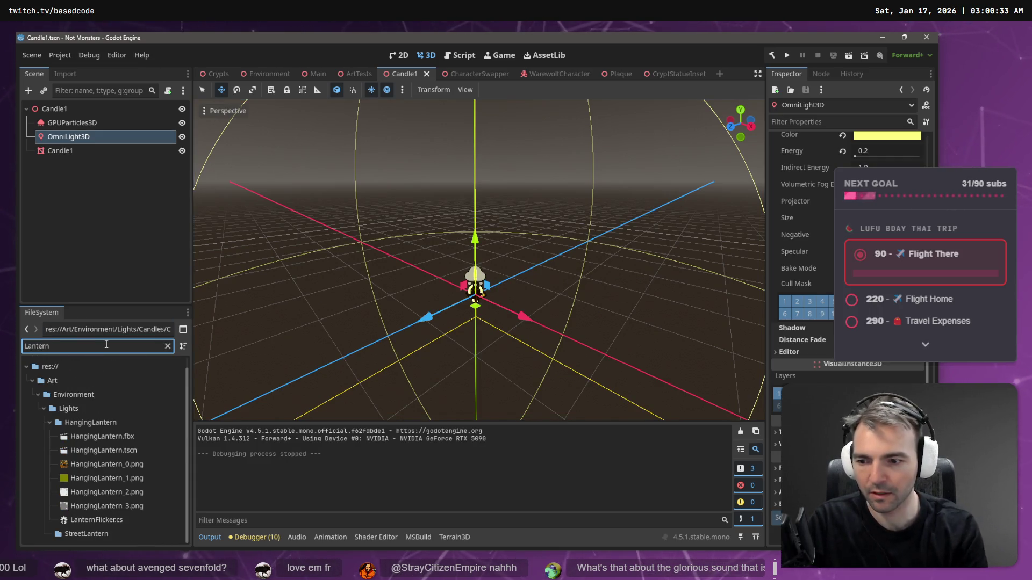
# Step: Move LanternFlicker.cs into the Lights folder, rename it LightFlicker.cs, and clear the filter
pyautogui.click(89, 521)
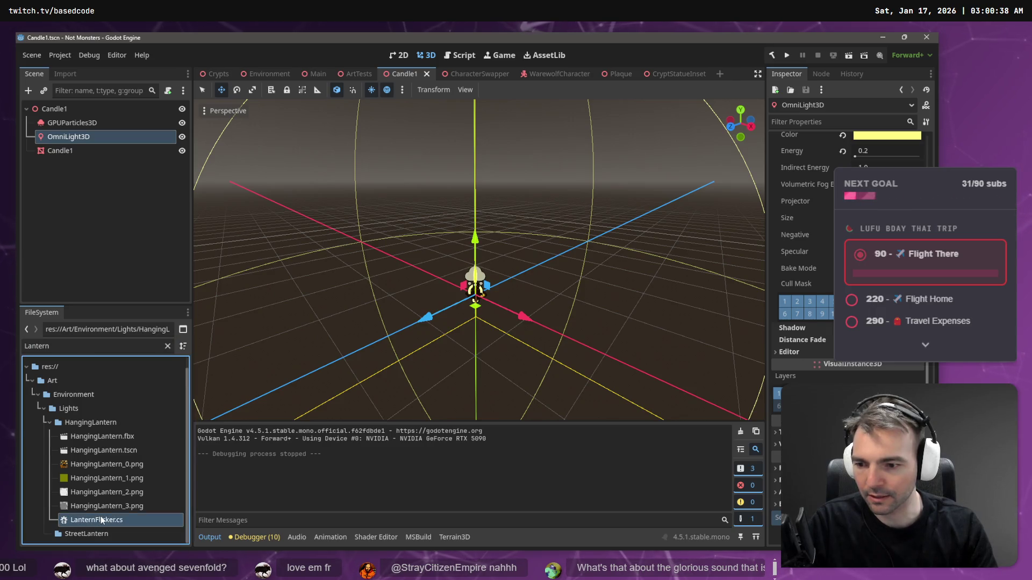
pyautogui.moveTo(78, 517); pyautogui.dragTo(76, 410)
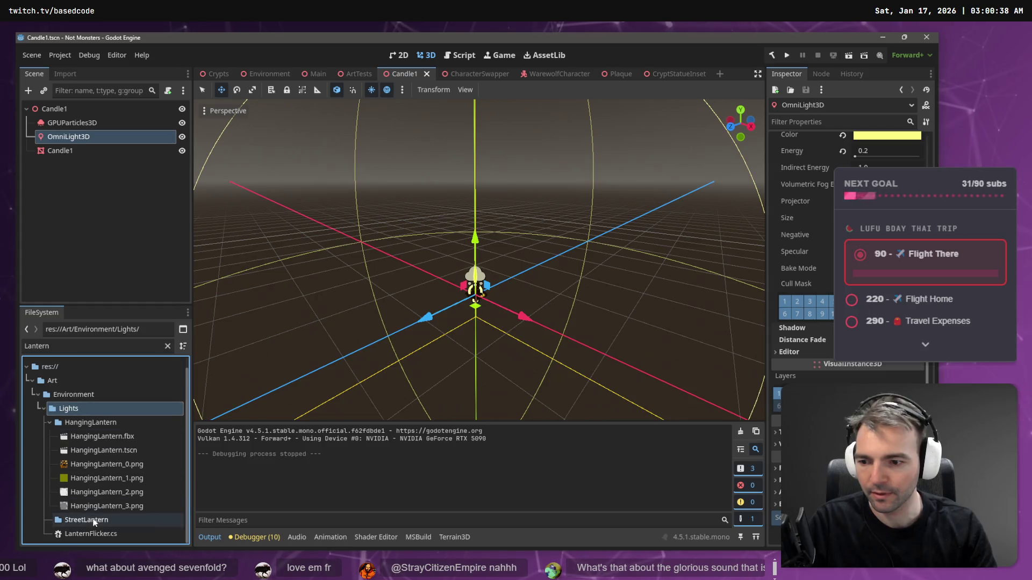
pyautogui.click(85, 535)
pyautogui.press('F2')
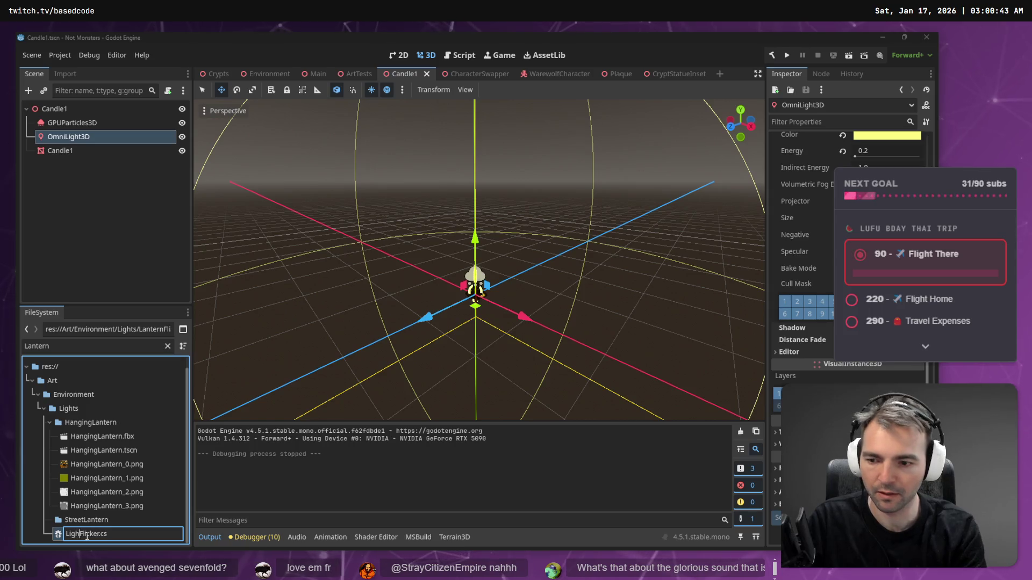
pyautogui.write('ht')
pyautogui.press('Return')
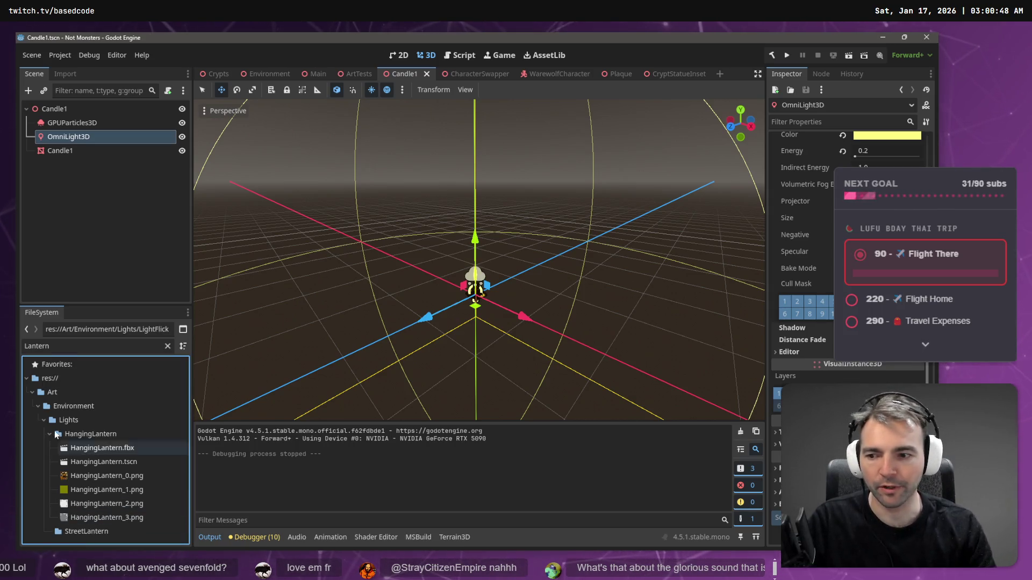
pyautogui.click(50, 433)
pyautogui.click(167, 346)
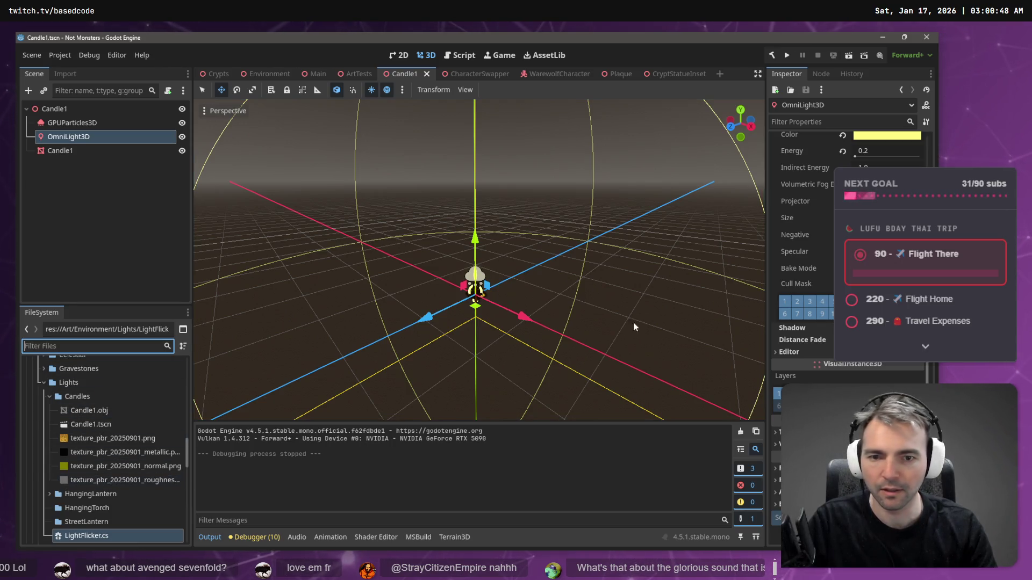
# Step: Attach LightFlicker.cs to the OmniLight3D node
pyautogui.click(860, 269)
pyautogui.hotkey('ctrl', 'alt', 'o')
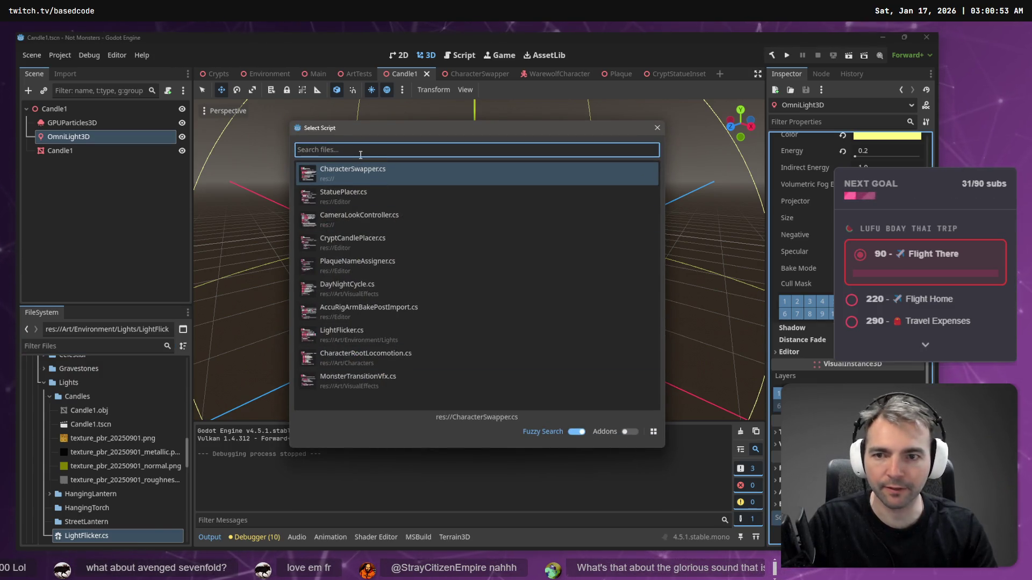
pyautogui.write('lightfl')
pyautogui.press('Return')
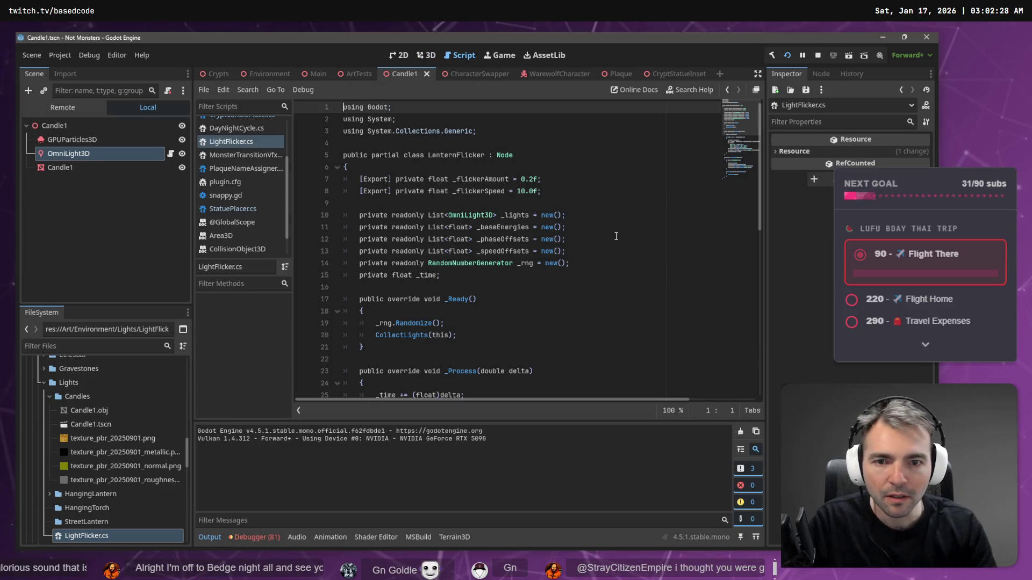
# Step: Search the LightFlicker.cs code for _lights and uses of the CollectLights method
pyautogui.doubleClick(514, 214)
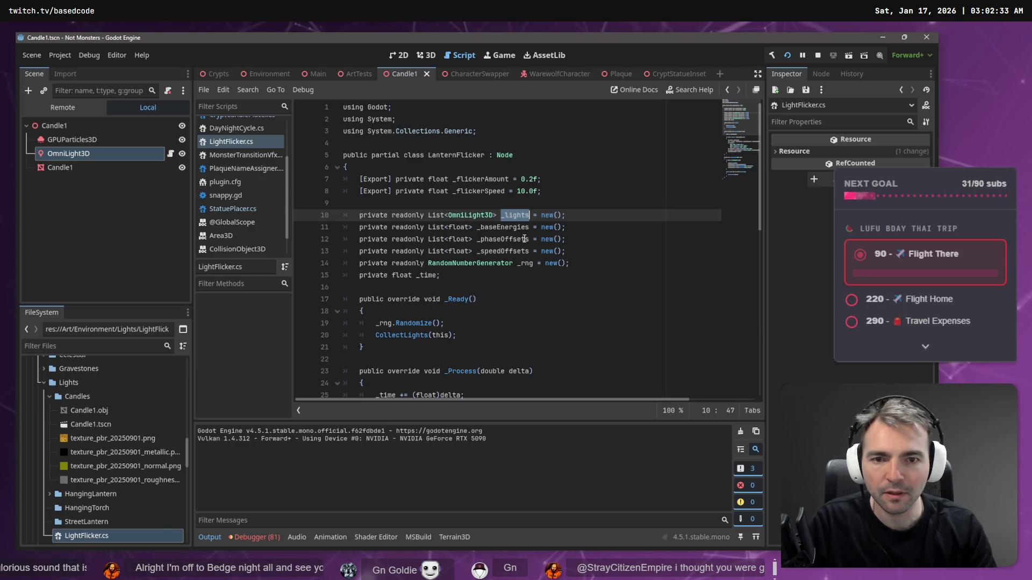
pyautogui.hotkey('ctrl', 'f')
pyautogui.press('Return')
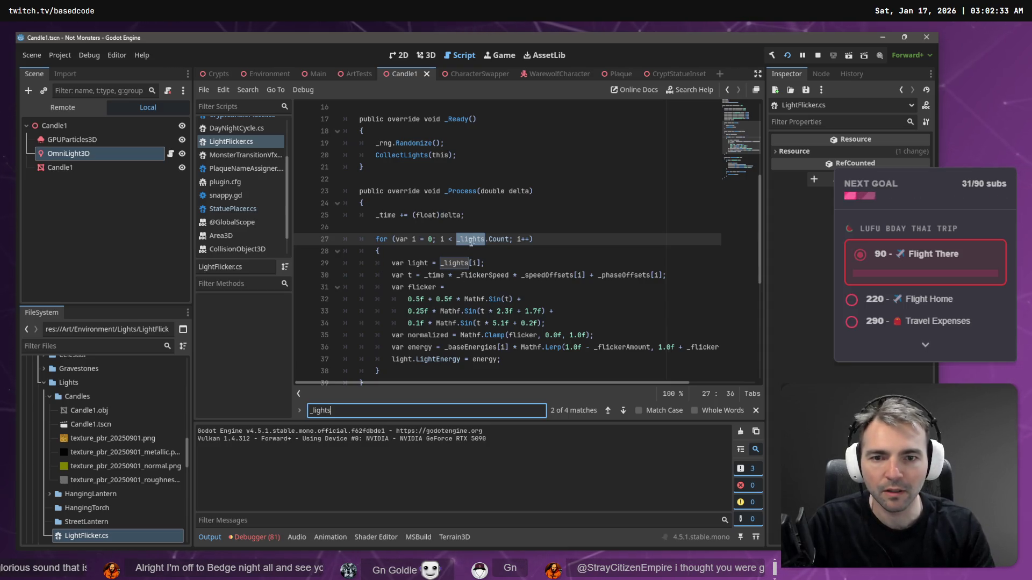
pyautogui.scroll(5, 469, 238)
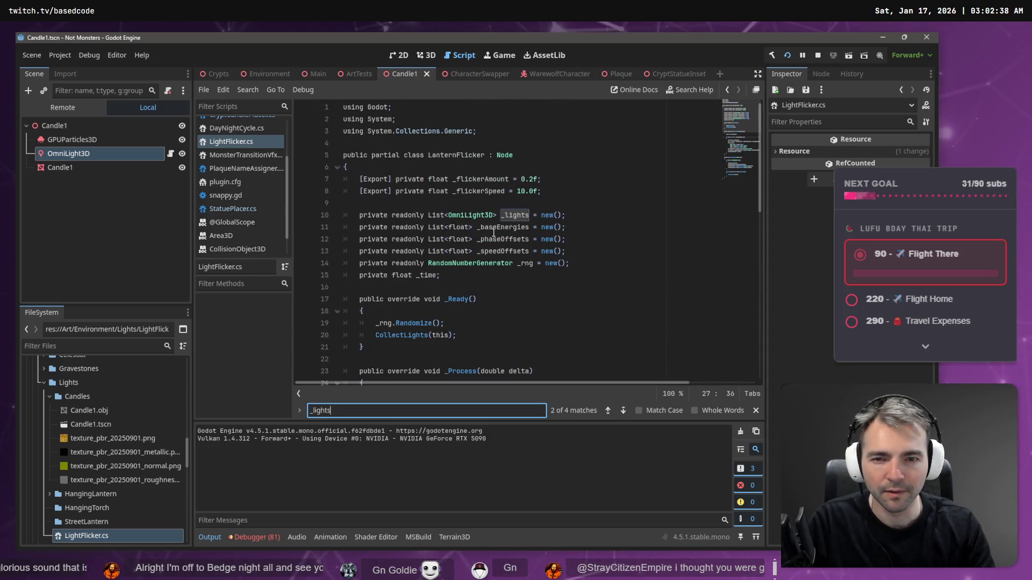
pyautogui.scroll(-5, 468, 235)
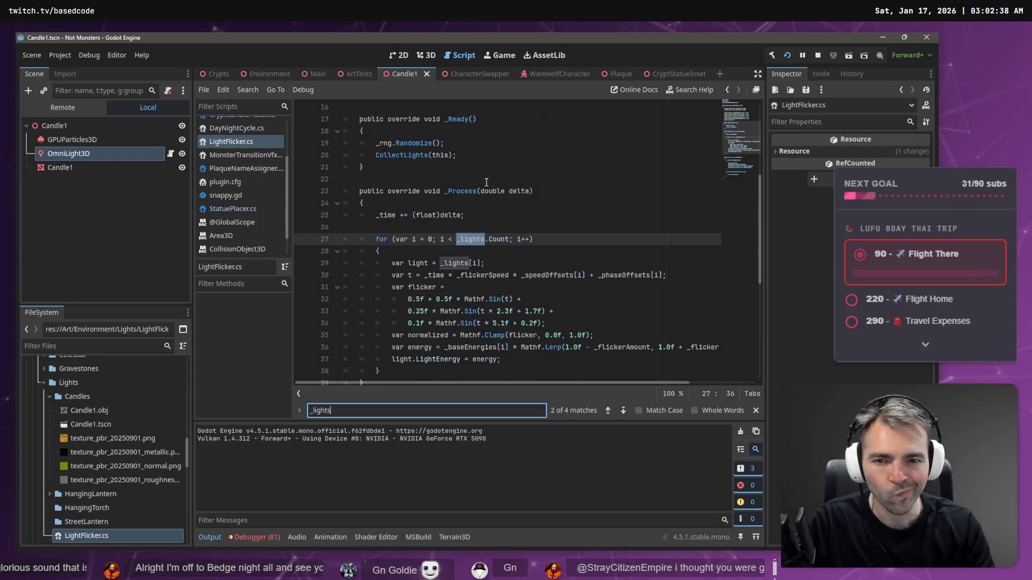
pyautogui.scroll(-6, 456, 225)
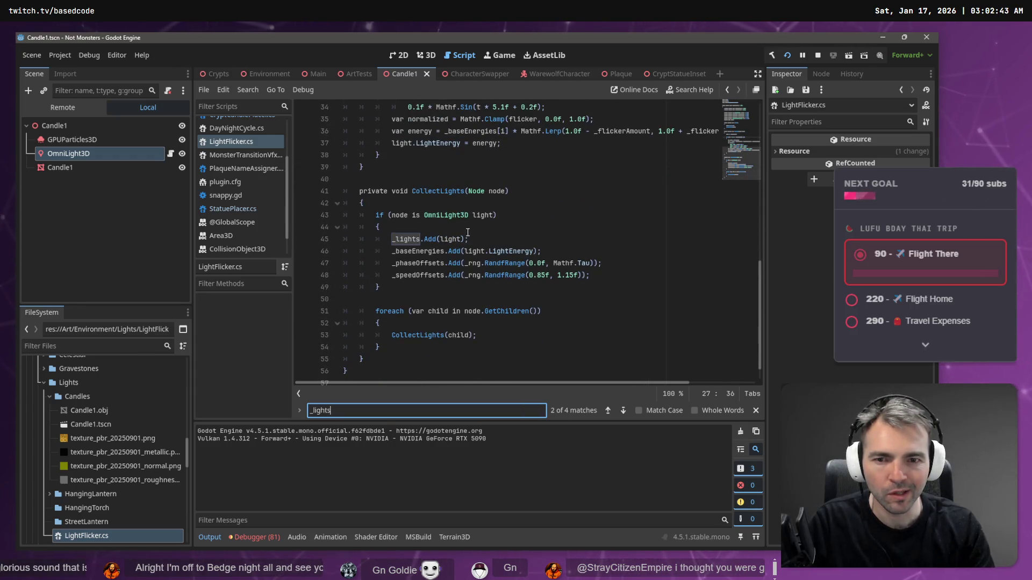
pyautogui.click(442, 191)
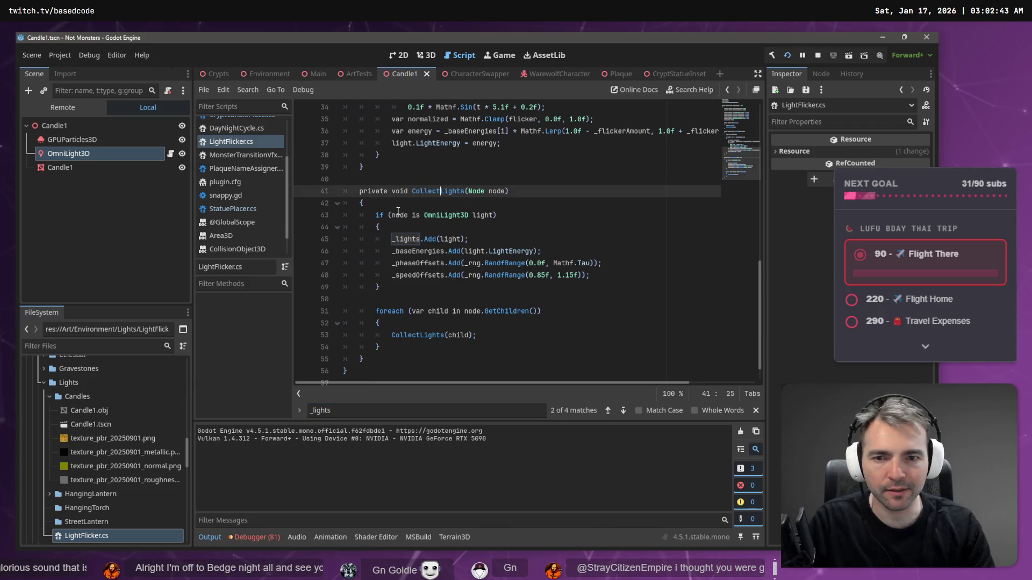
pyautogui.doubleClick(426, 191)
pyautogui.hotkey('ctrl', 'f')
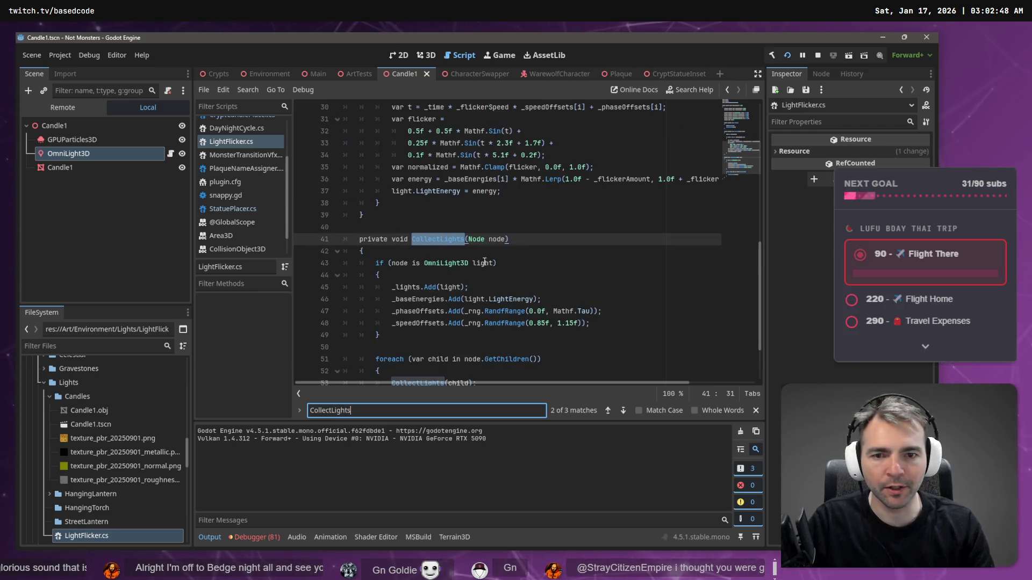
pyautogui.scroll(8, 490, 256)
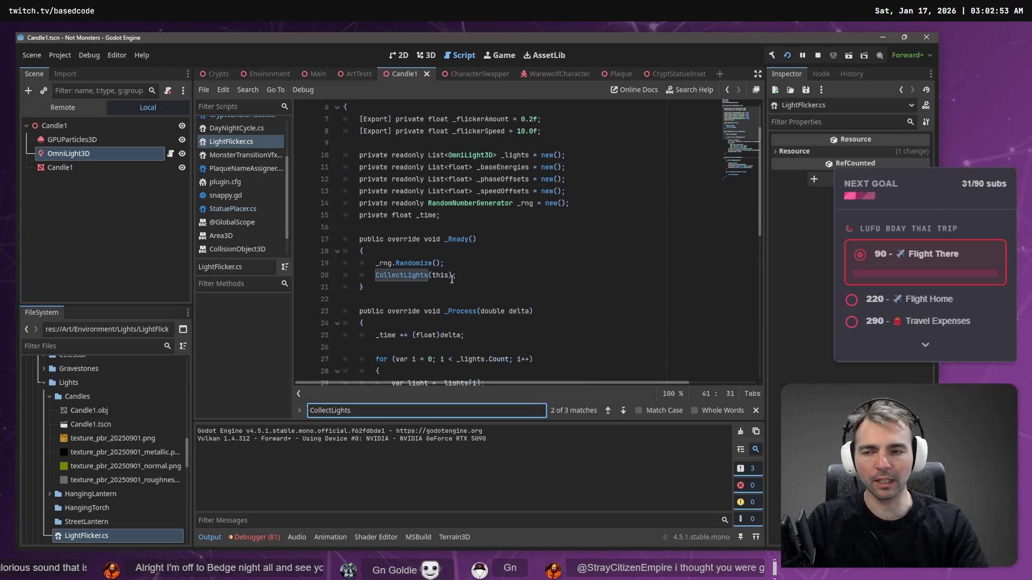
# Step: Clear OmniLight3D's Script property and attach LightFlicker.cs to the Candle1 root node
pyautogui.click(171, 156)
pyautogui.click(48, 153)
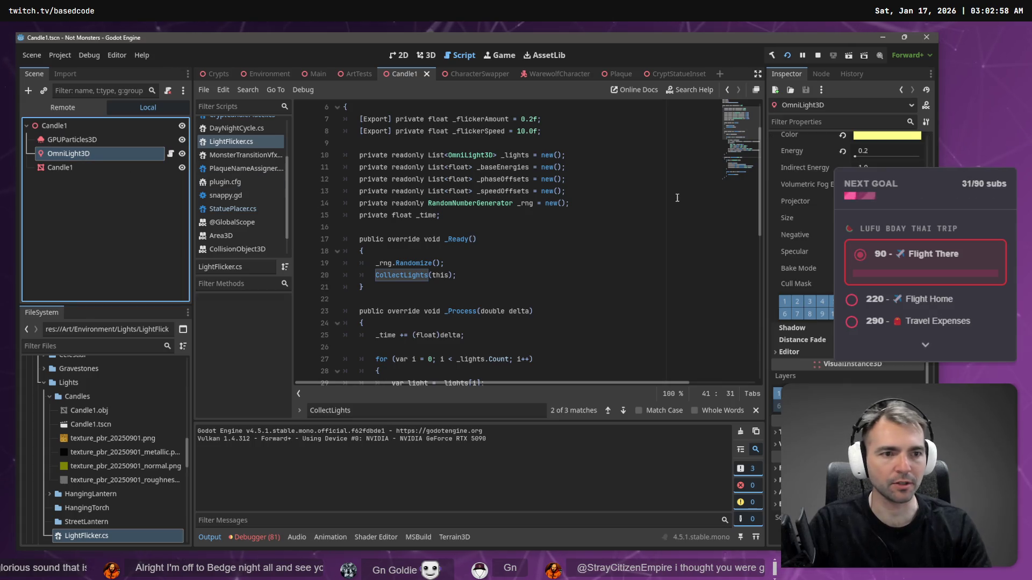
pyautogui.click(777, 517)
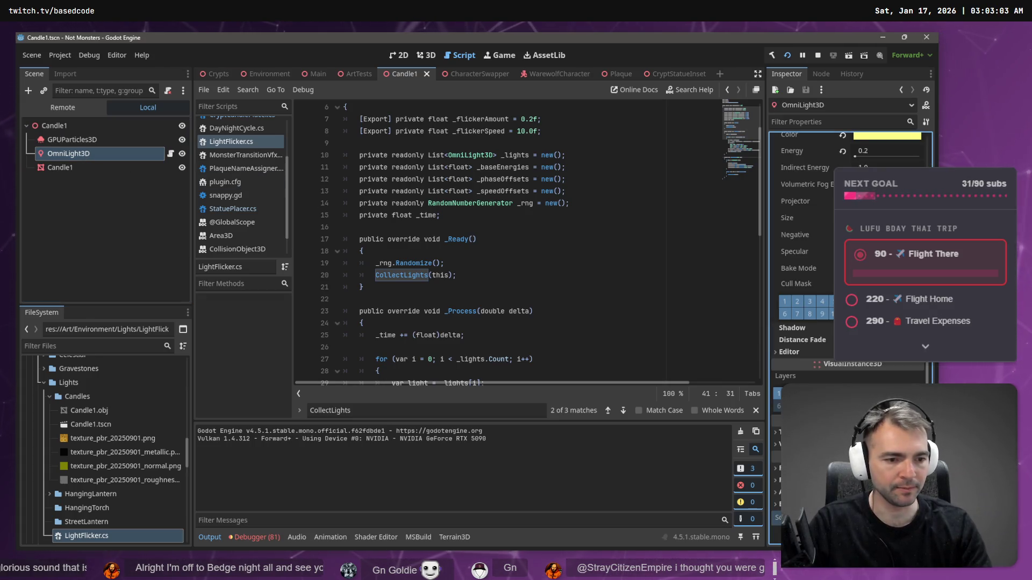
pyautogui.click(168, 91)
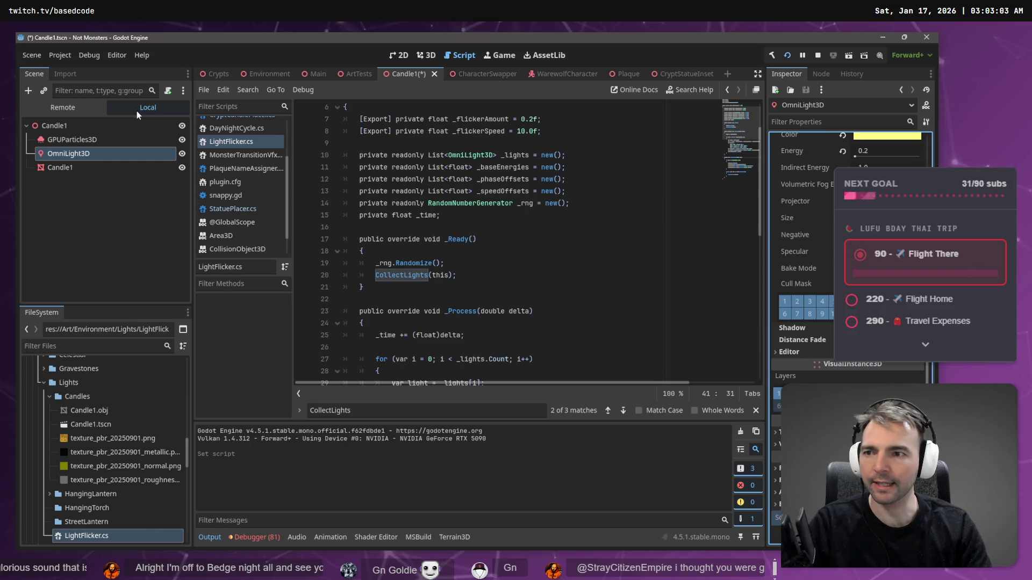
pyautogui.click(127, 125)
pyautogui.click(795, 236)
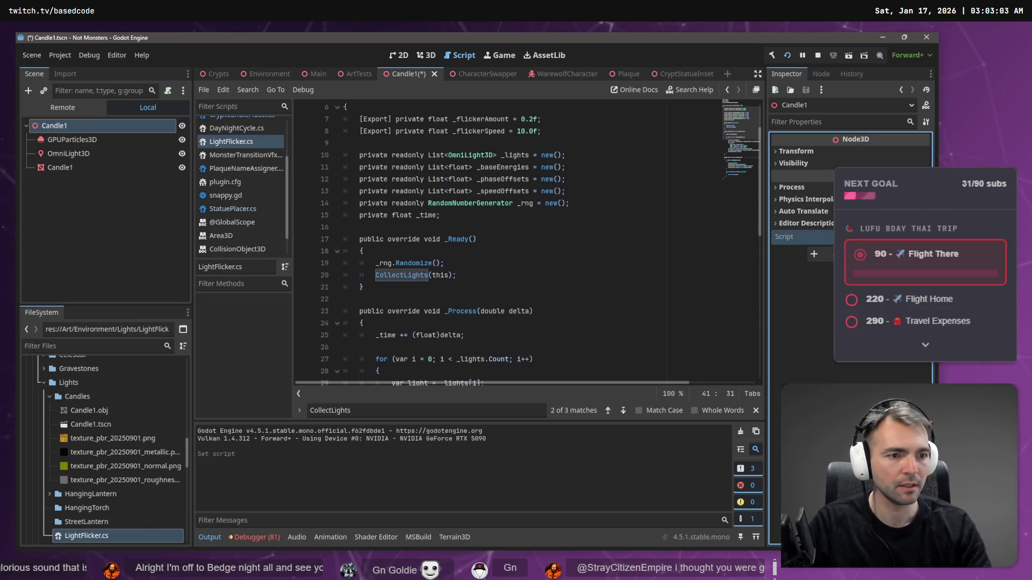
pyautogui.click(881, 269)
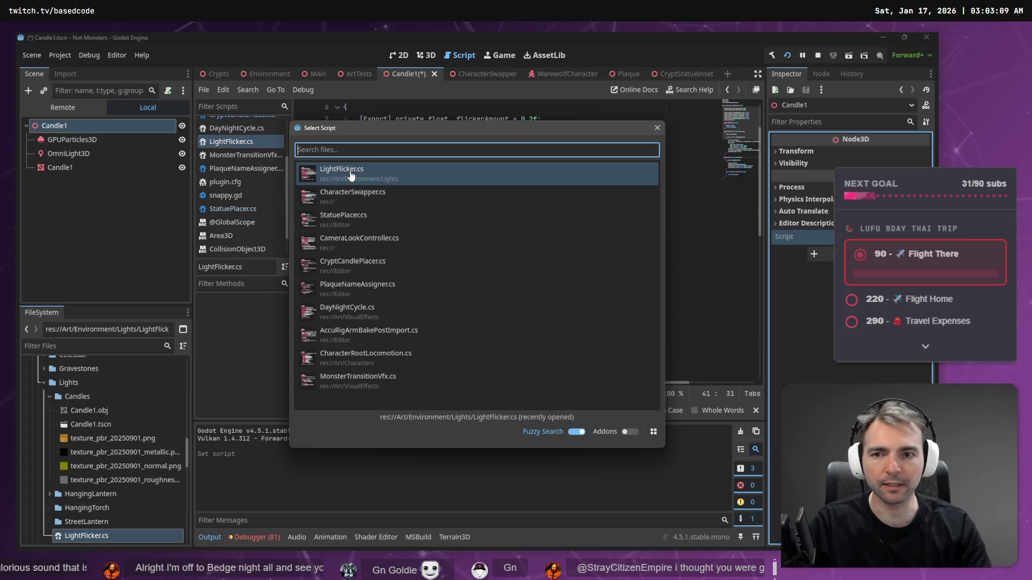
pyautogui.doubleClick(421, 193)
# Step: Save the Candle1 scene, stop the running game and launch a fresh test run
pyautogui.click(98, 238)
pyautogui.hotkey('ctrl', 's')
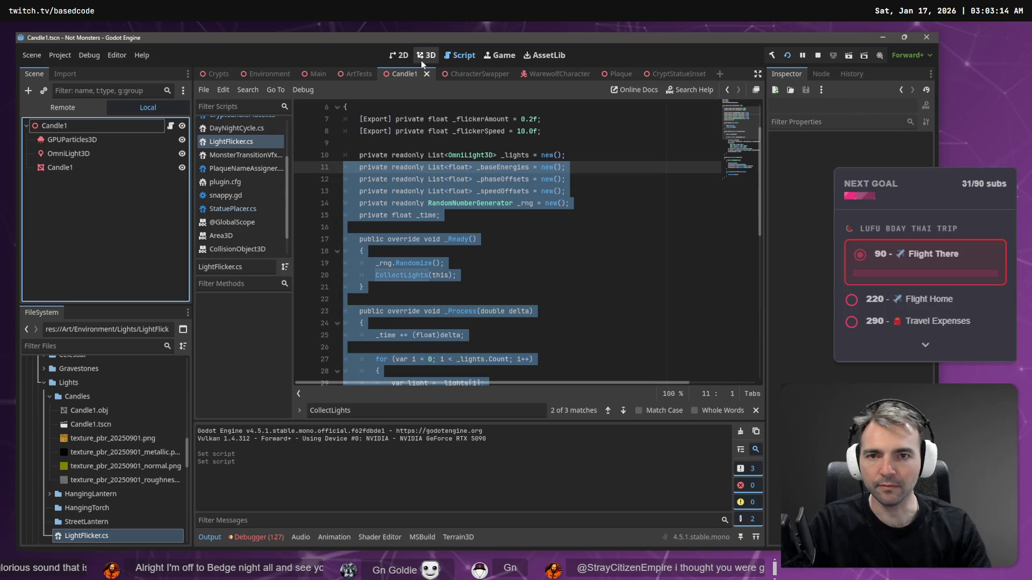
pyautogui.moveTo(214, 77)
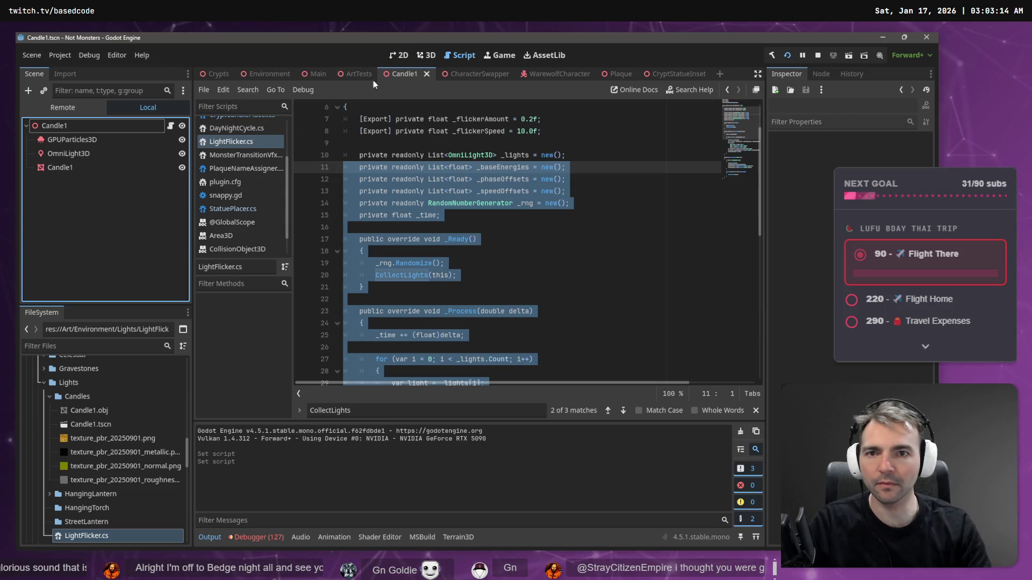
pyautogui.click(816, 56)
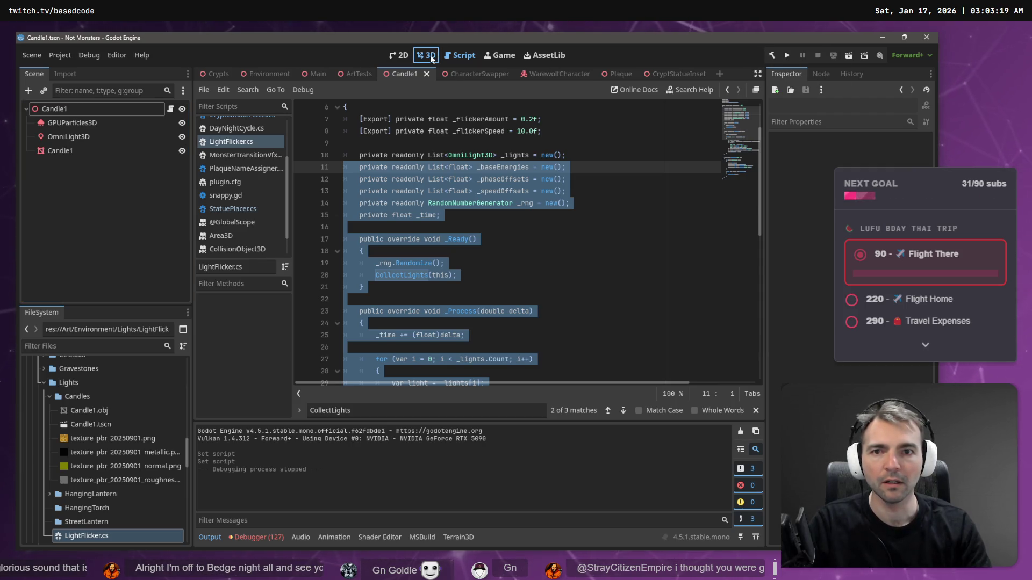
pyautogui.click(431, 57)
pyautogui.click(787, 56)
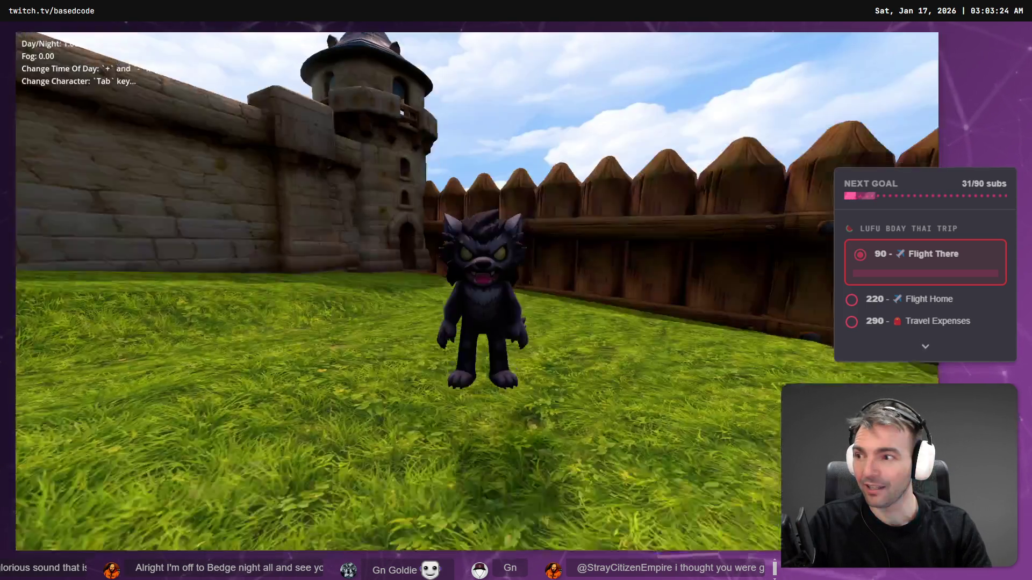
# Step: Walk the wolf through the stone gateway and down the stairs into the lit crypt hall
pyautogui.press('w')
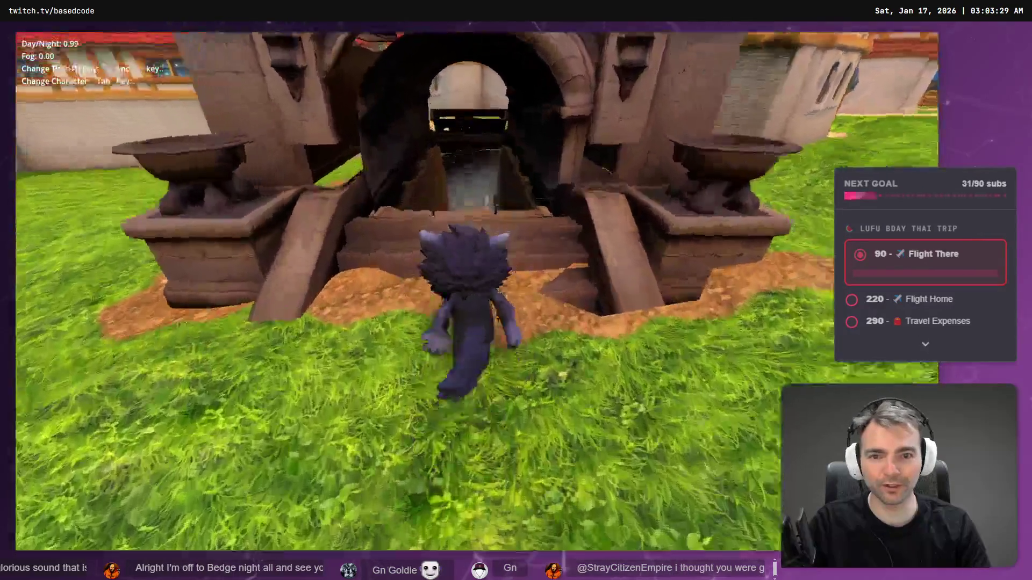
pyautogui.press('w')
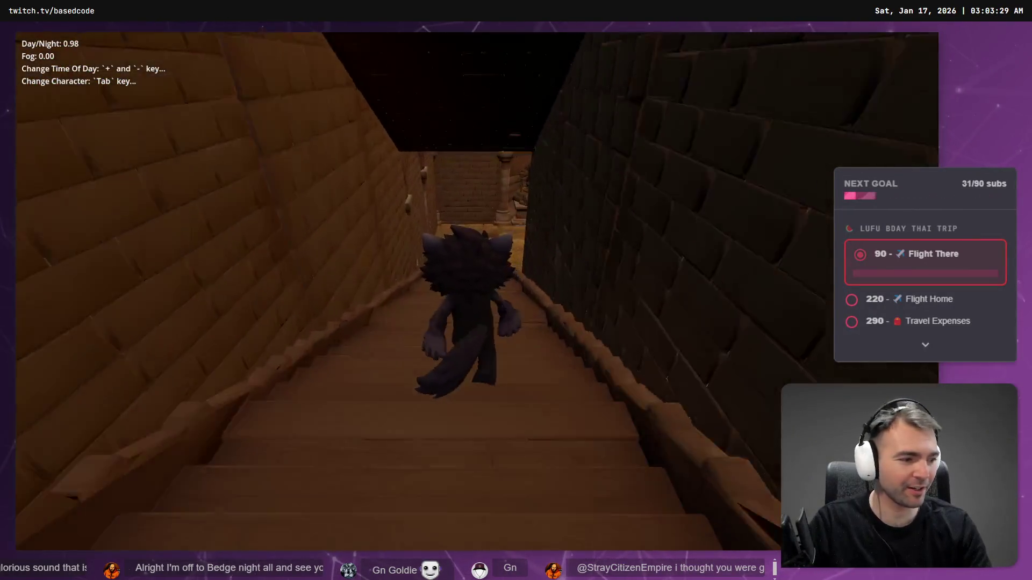
pyautogui.press('w')
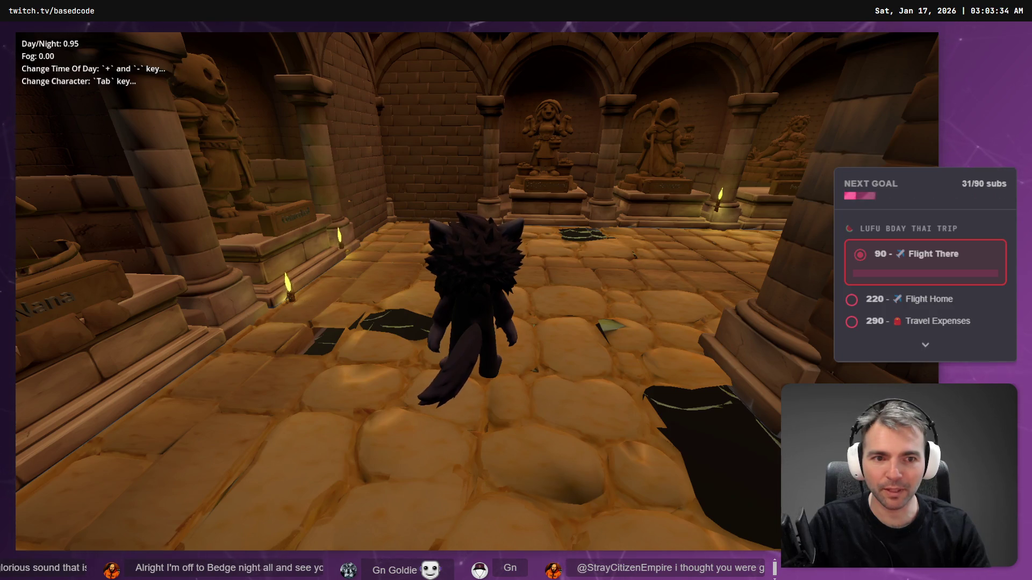
pyautogui.press('w')
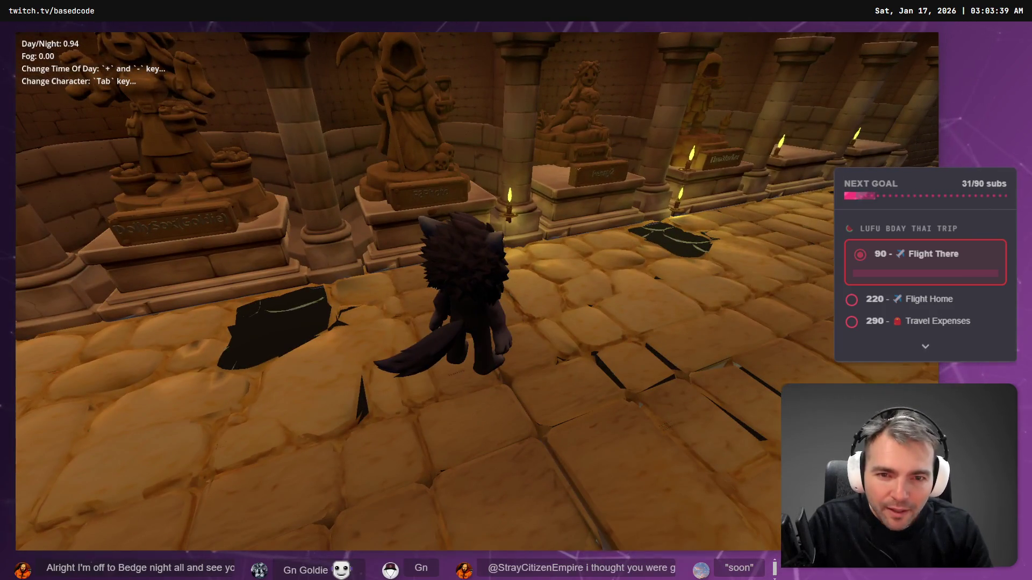
# Step: Shift the time of day to foggy night, face the candle-lit tombs, then quit the game
pyautogui.press('-')
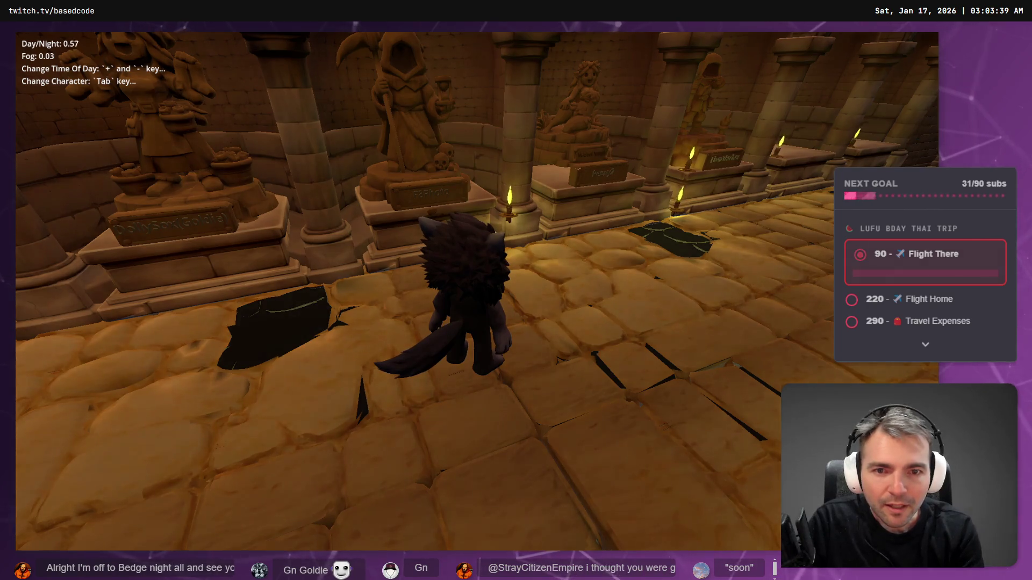
pyautogui.press('-')
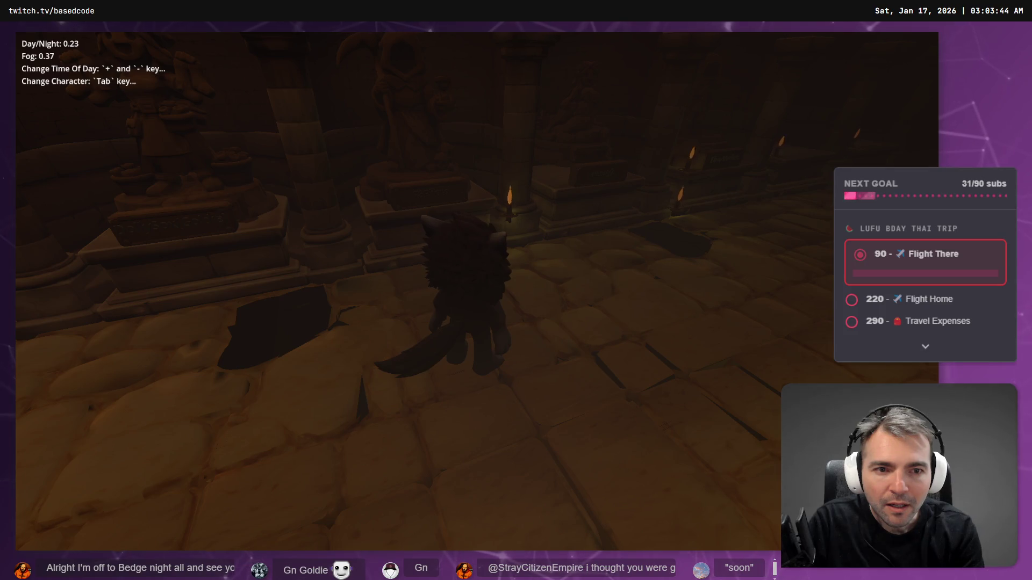
pyautogui.press('d')
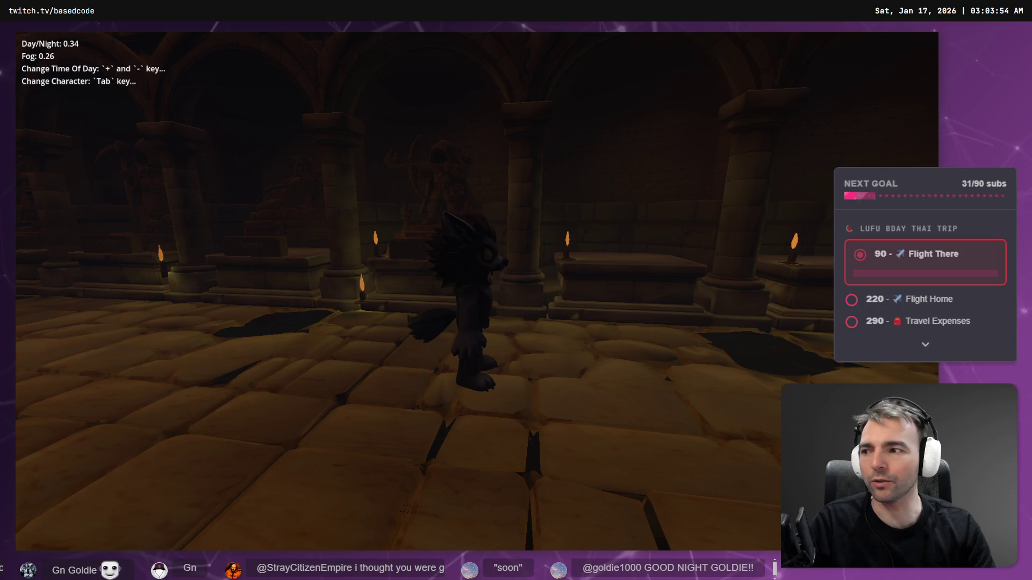
pyautogui.press('w')
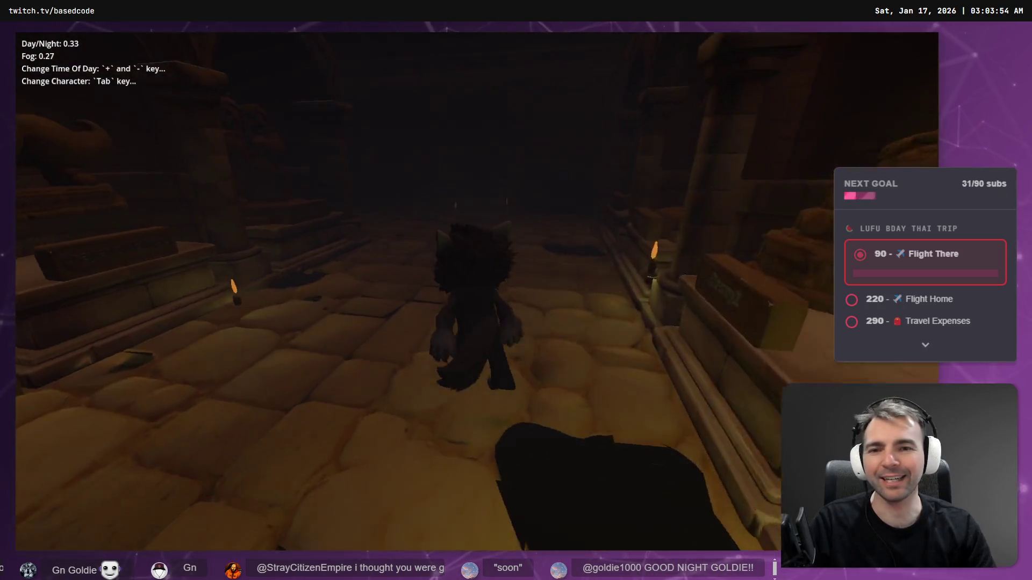
pyautogui.press('Escape')
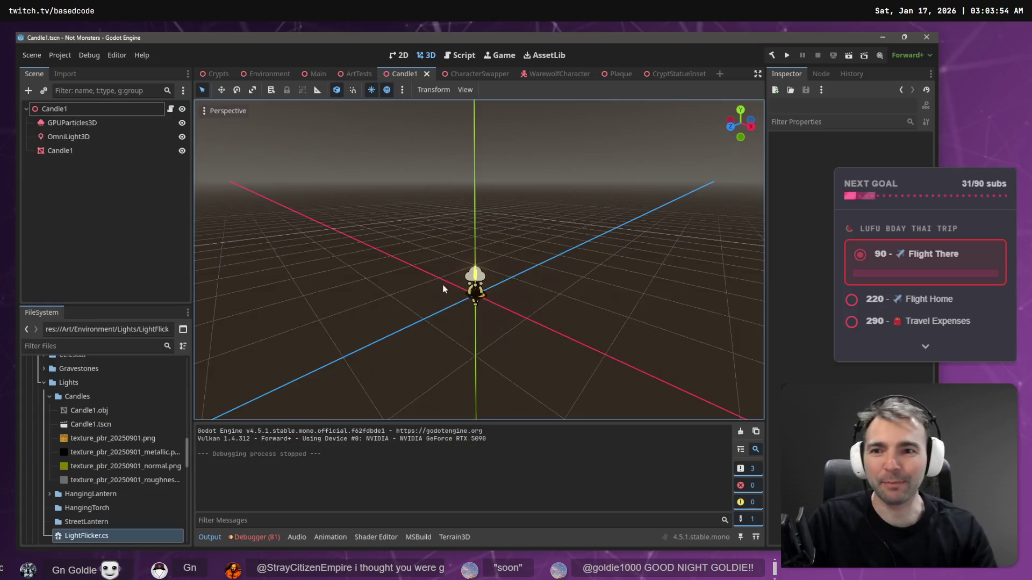
# Step: Select the GPUParticles3D flame emitter and look through its Inspector settings
pyautogui.click(85, 138)
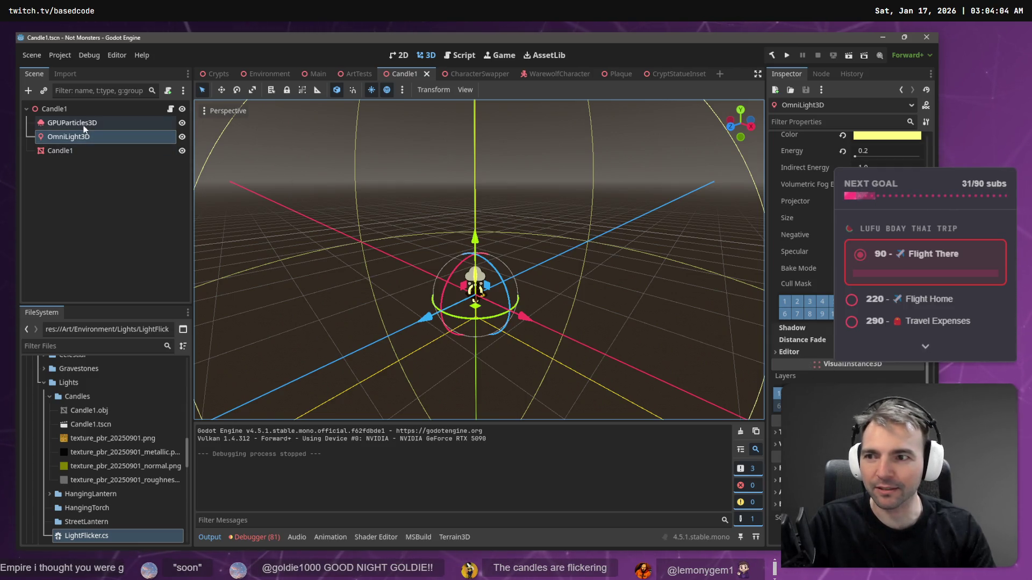
pyautogui.click(156, 123)
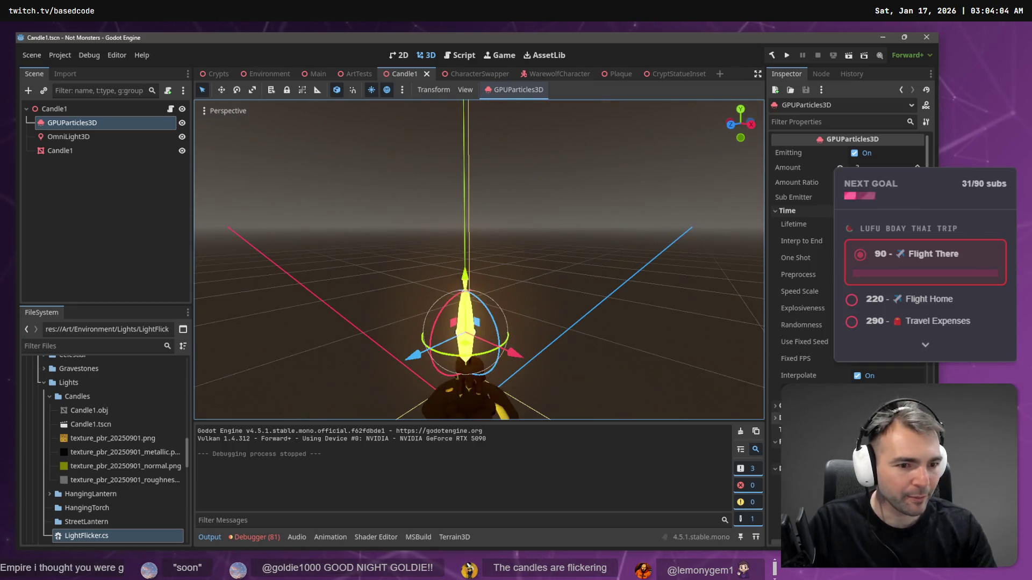
pyautogui.click(789, 211)
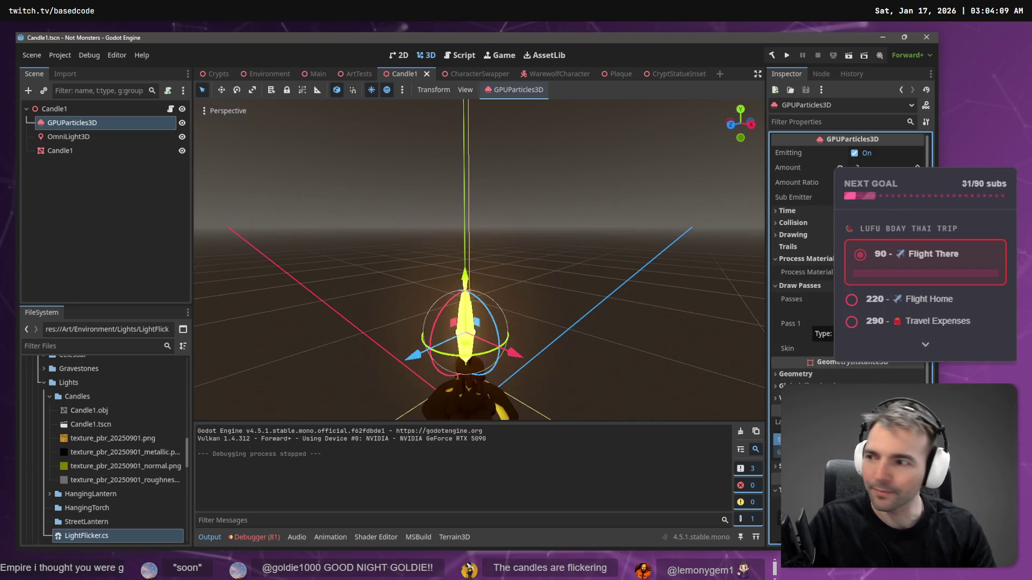
pyautogui.click(805, 323)
pyautogui.scroll(-10, 806, 269)
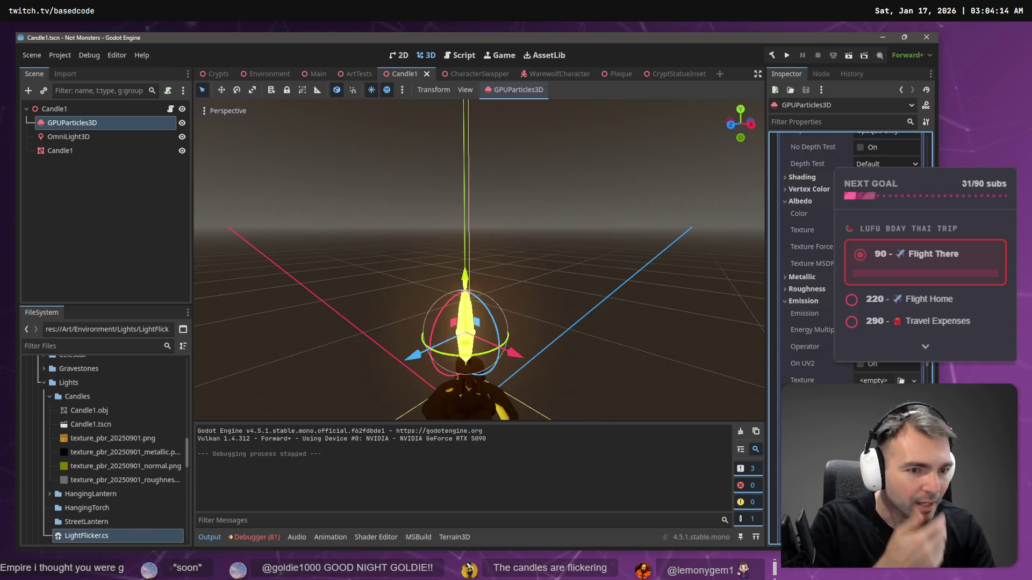
pyautogui.scroll(-3, 806, 268)
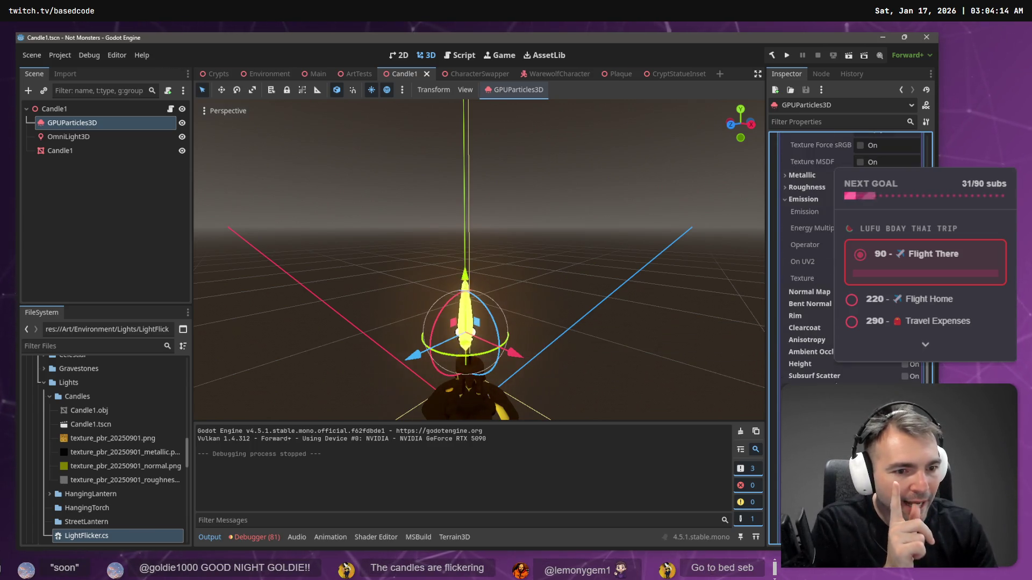
pyautogui.scroll(10, 877, 362)
pyautogui.scroll(5, 848, 258)
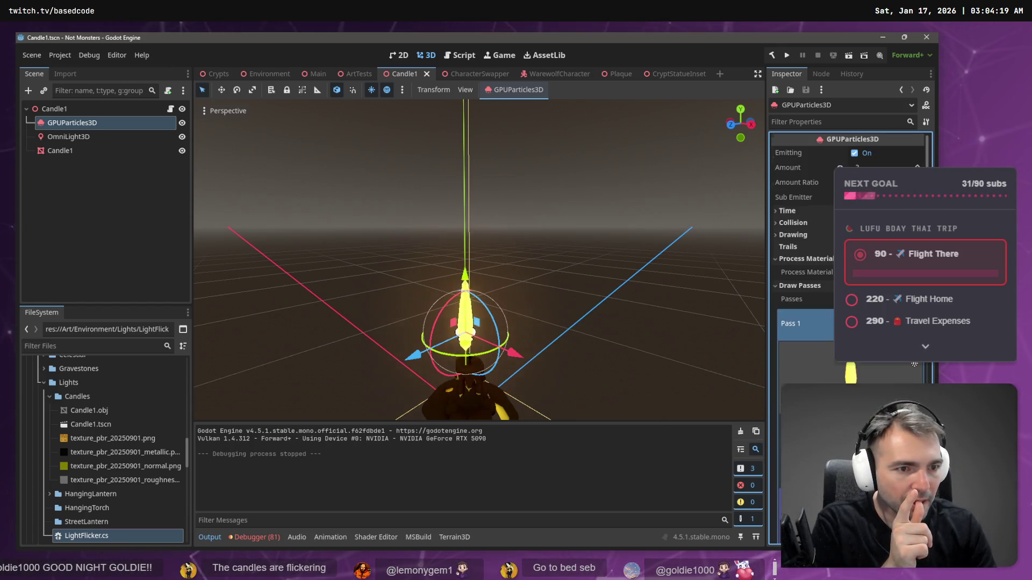
# Step: Enable Turbulence in the flame particles' process material
pyautogui.click(881, 271)
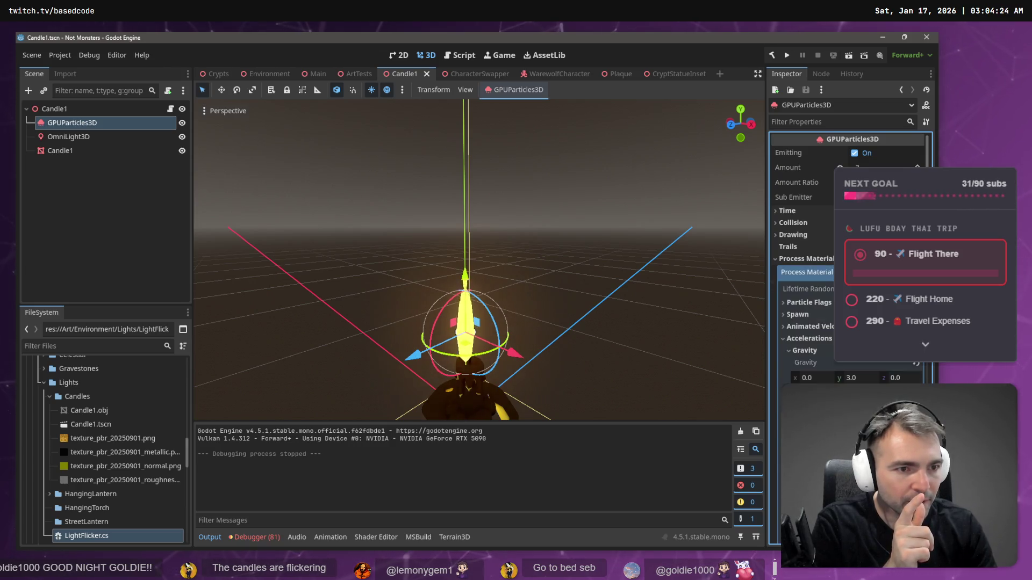
pyautogui.scroll(-2, 848, 258)
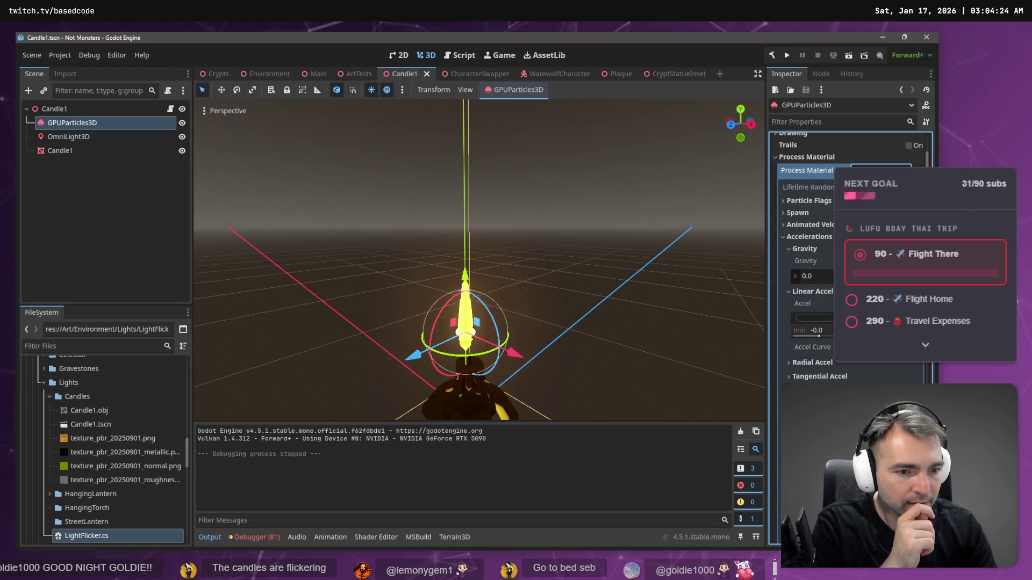
pyautogui.scroll(-4, 849, 258)
pyautogui.scroll(-5, 849, 258)
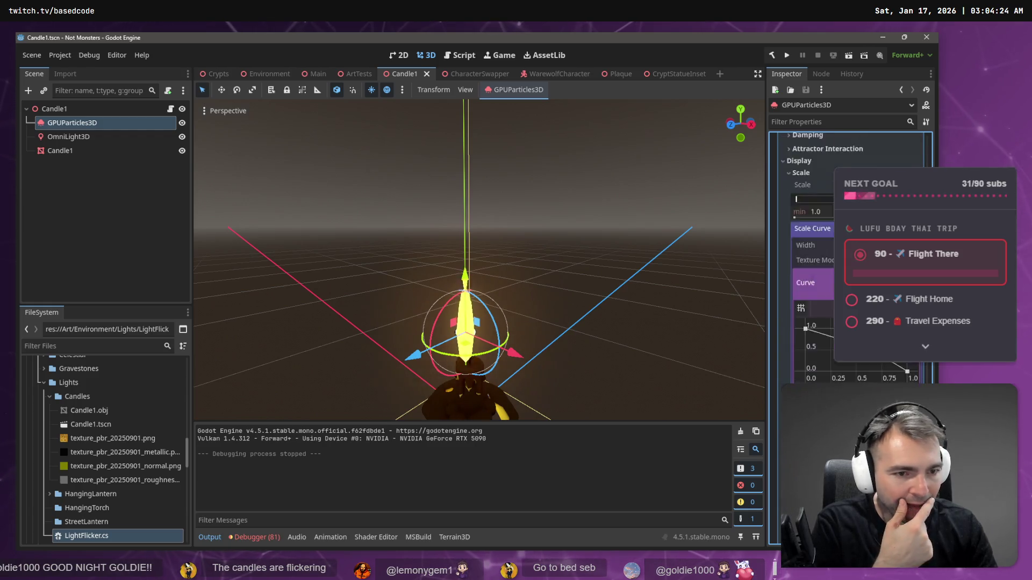
pyautogui.scroll(-4, 849, 258)
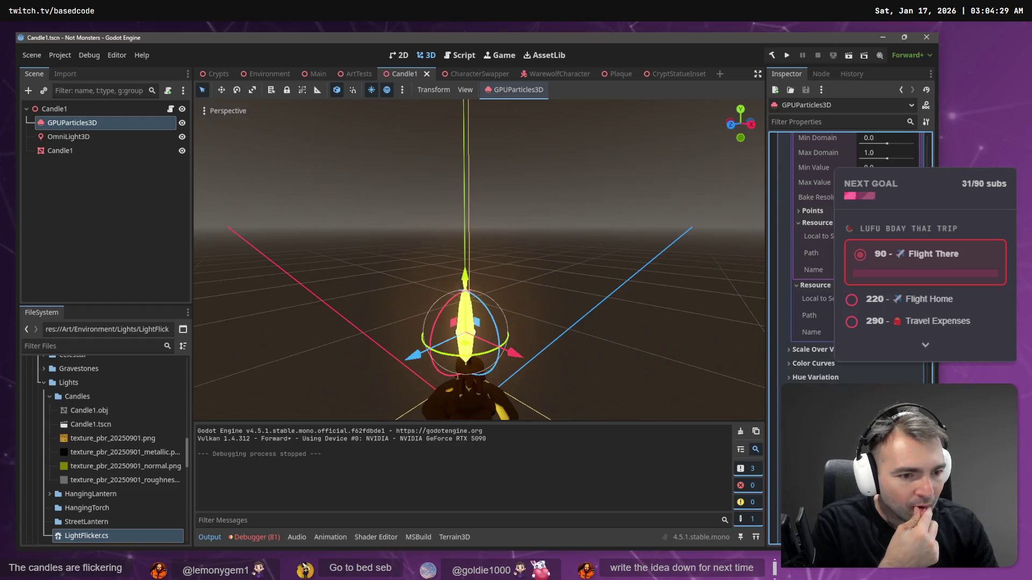
pyautogui.scroll(-2, 849, 257)
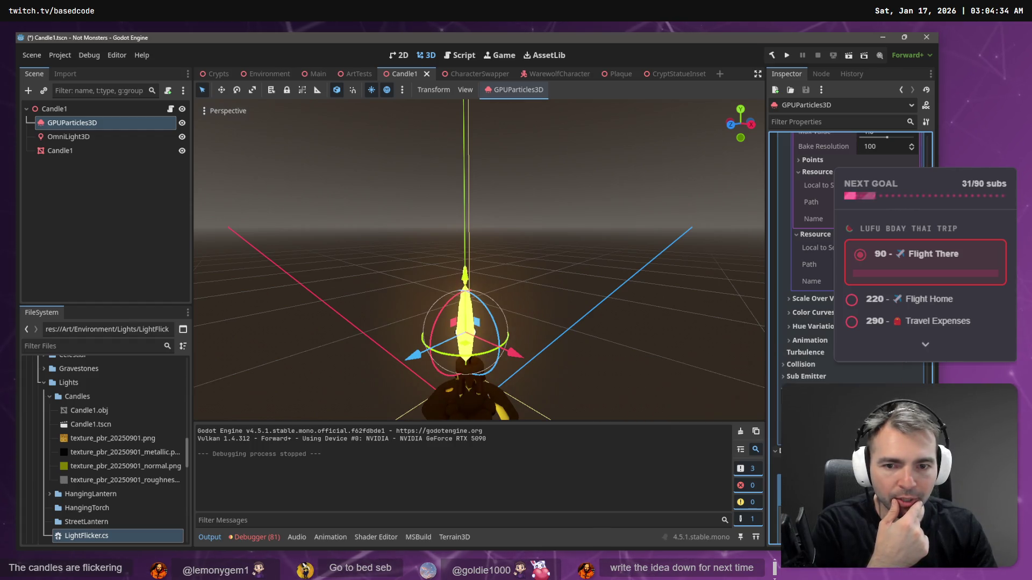
pyautogui.click(803, 352)
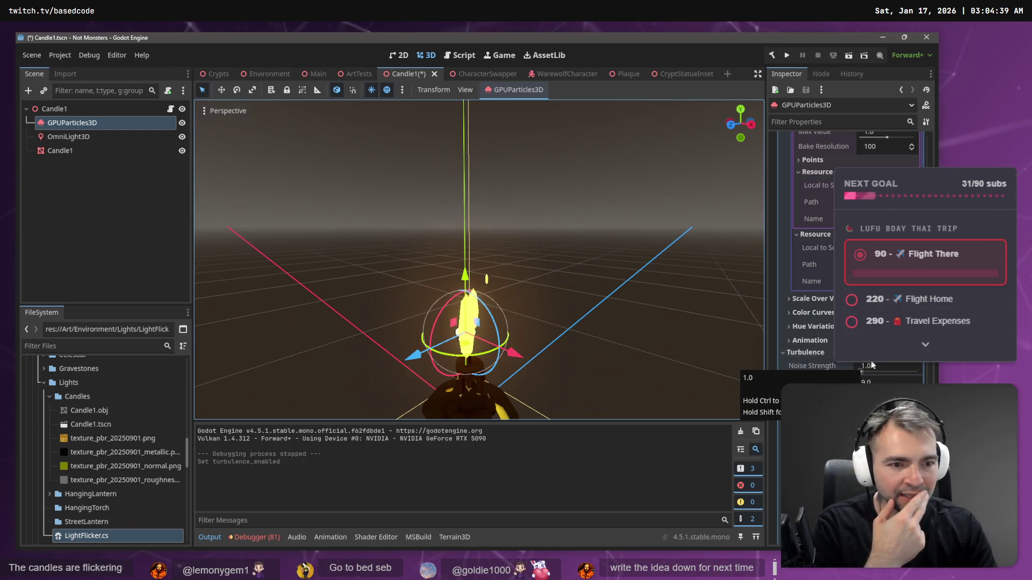
# Step: Set the particles' Drawing Transform Align to Y to Velocity
pyautogui.scroll(3, 854, 242)
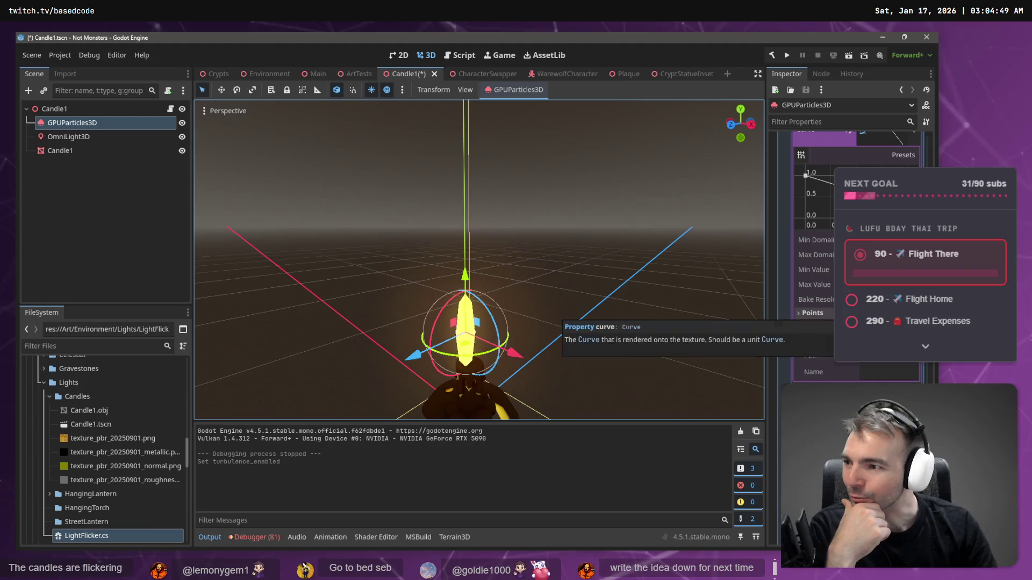
pyautogui.scroll(-3, 812, 312)
pyautogui.scroll(5, 849, 242)
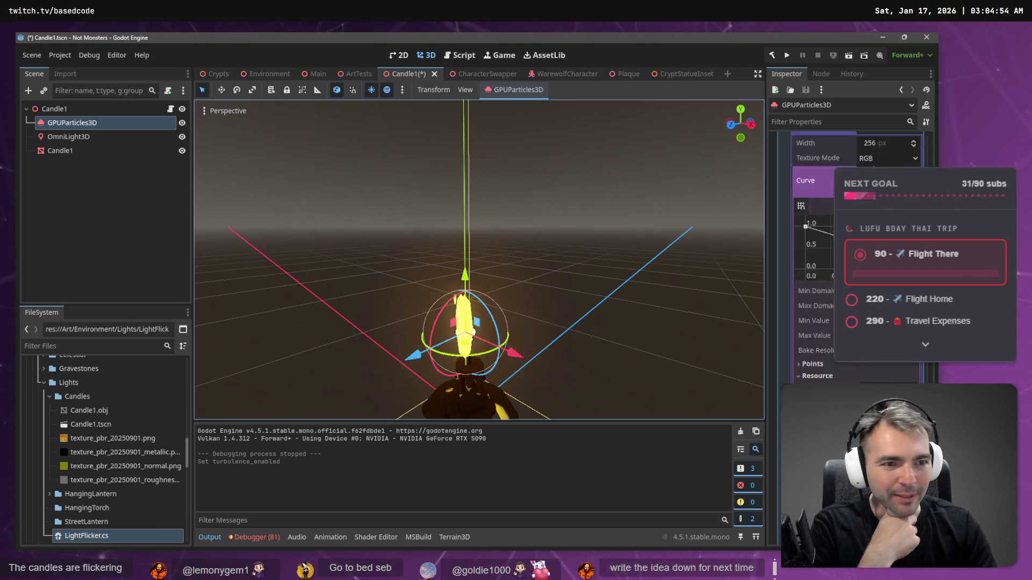
pyautogui.scroll(4, 806, 269)
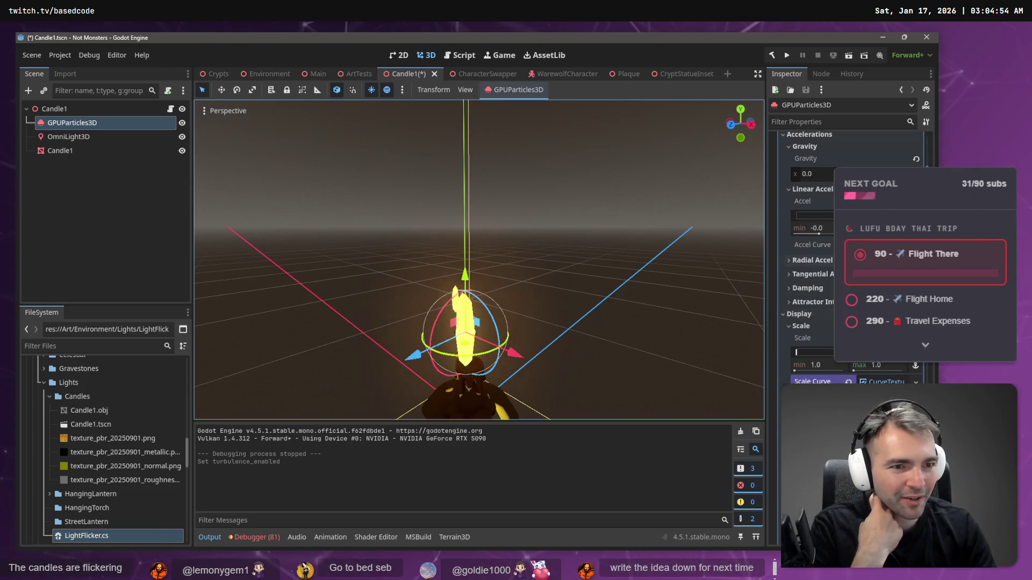
pyautogui.scroll(1, 820, 241)
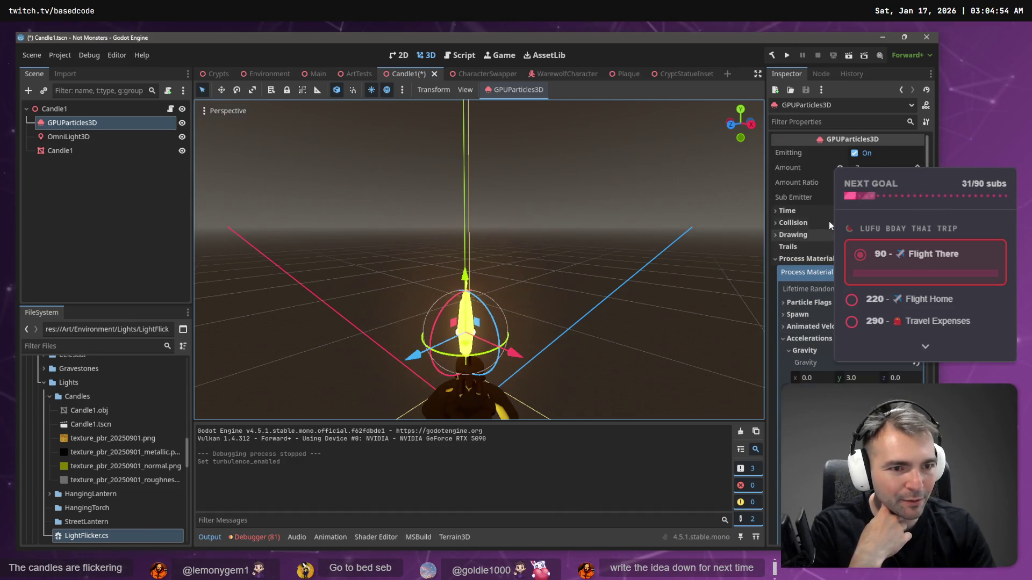
pyautogui.click(821, 240)
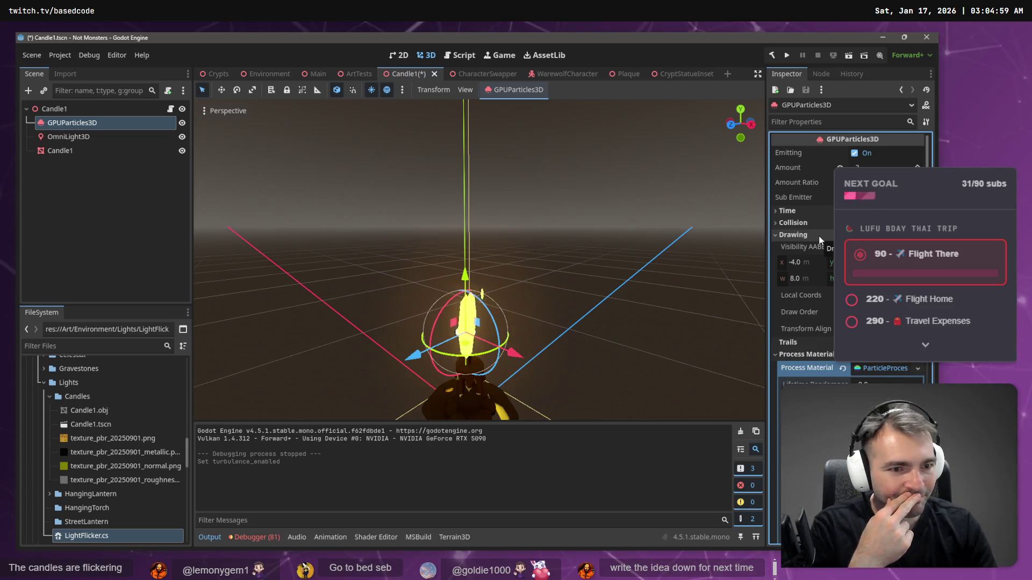
pyautogui.click(881, 328)
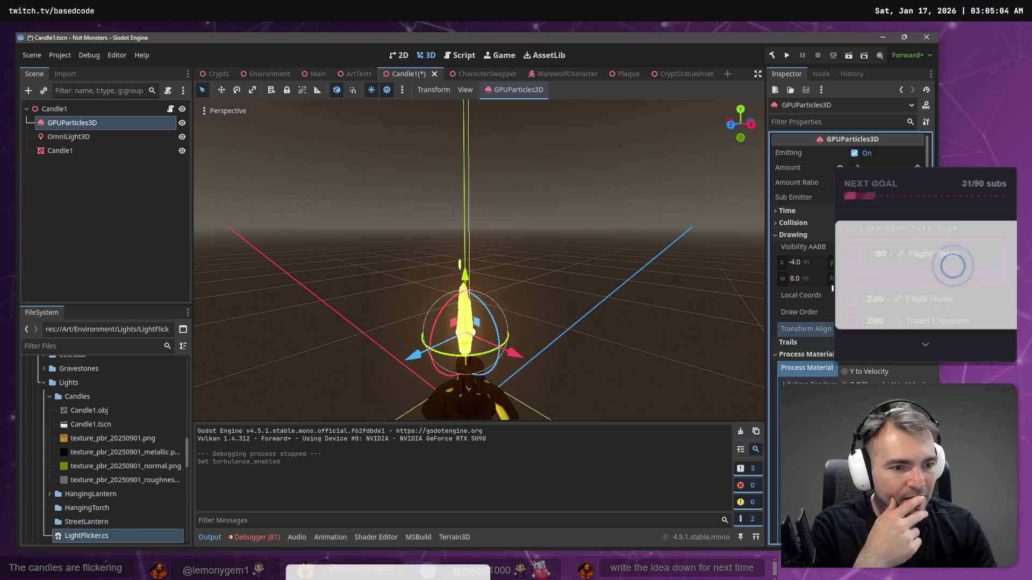
pyautogui.click(899, 372)
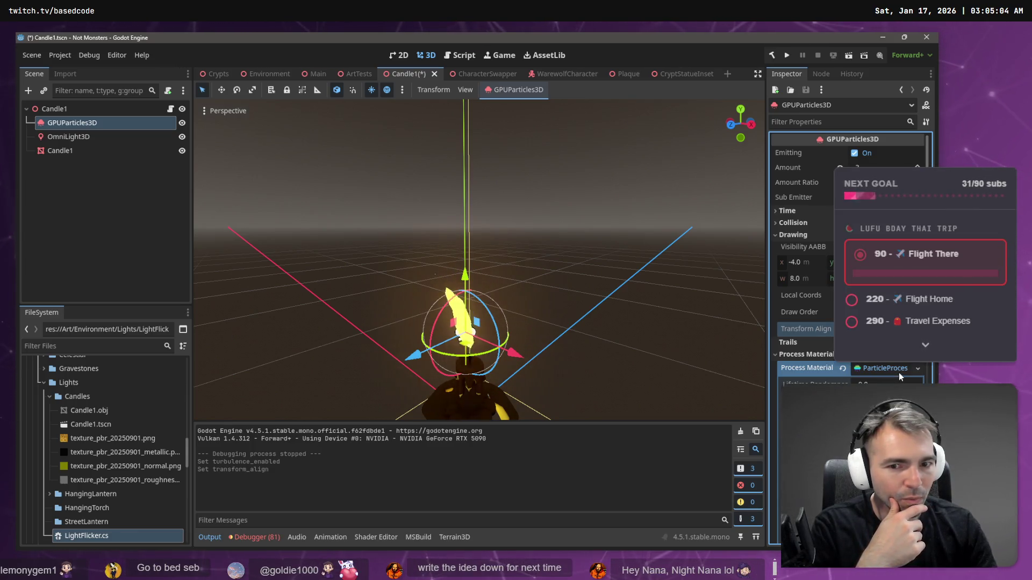
# Step: Orbit the view around the candle to check the wavering flame
pyautogui.click(607, 266)
pyautogui.moveTo(607, 265)
pyautogui.mouseDown()
pyautogui.moveTo(570, 252)
pyautogui.moveTo(618, 268)
pyautogui.mouseUp()
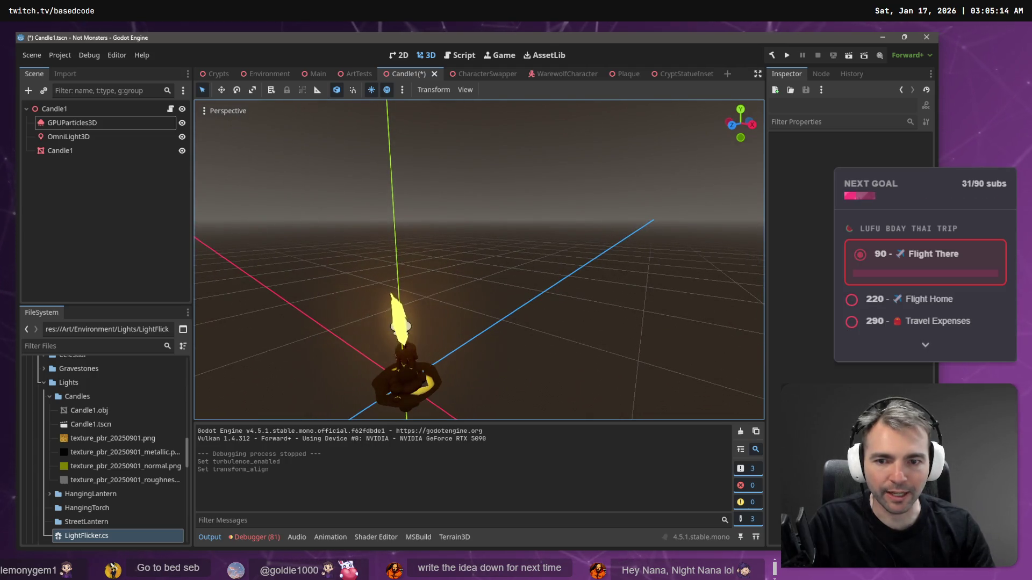
pyautogui.moveTo(618, 268); pyautogui.dragTo(596, 263)
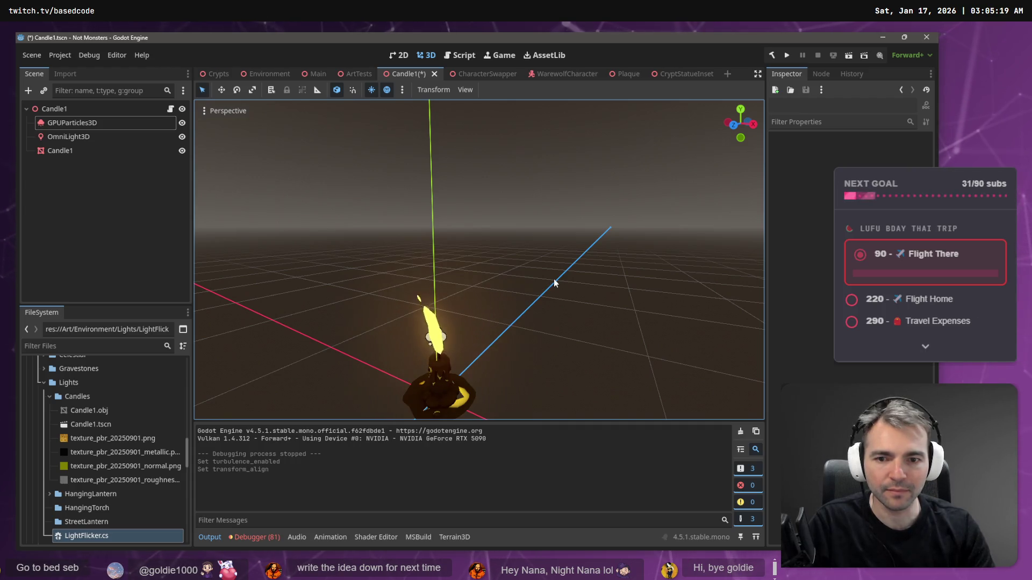
pyautogui.click(94, 137)
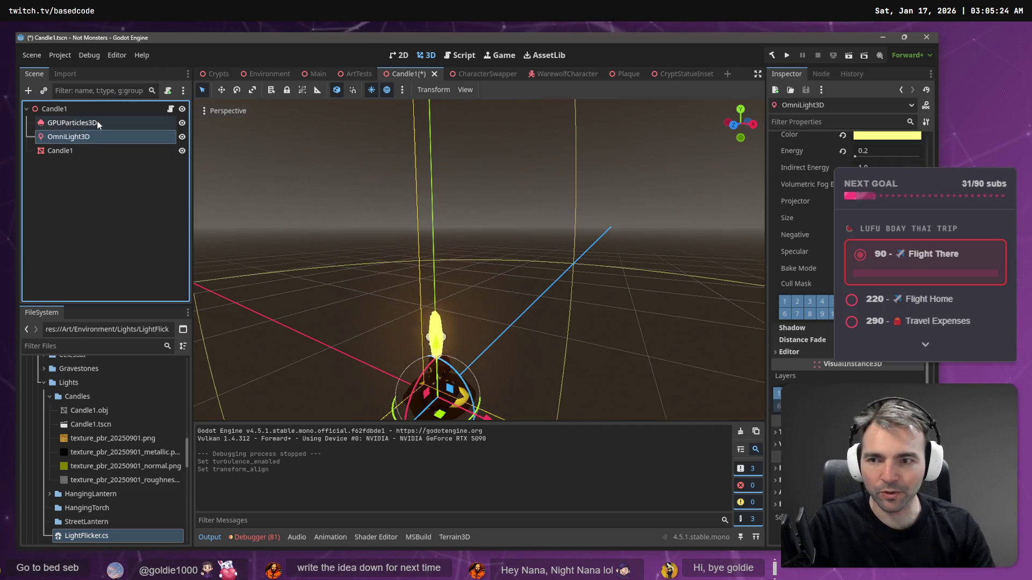
# Step: Reselect the GPUParticles3D emitter and reveal its colour curve settings
pyautogui.click(99, 125)
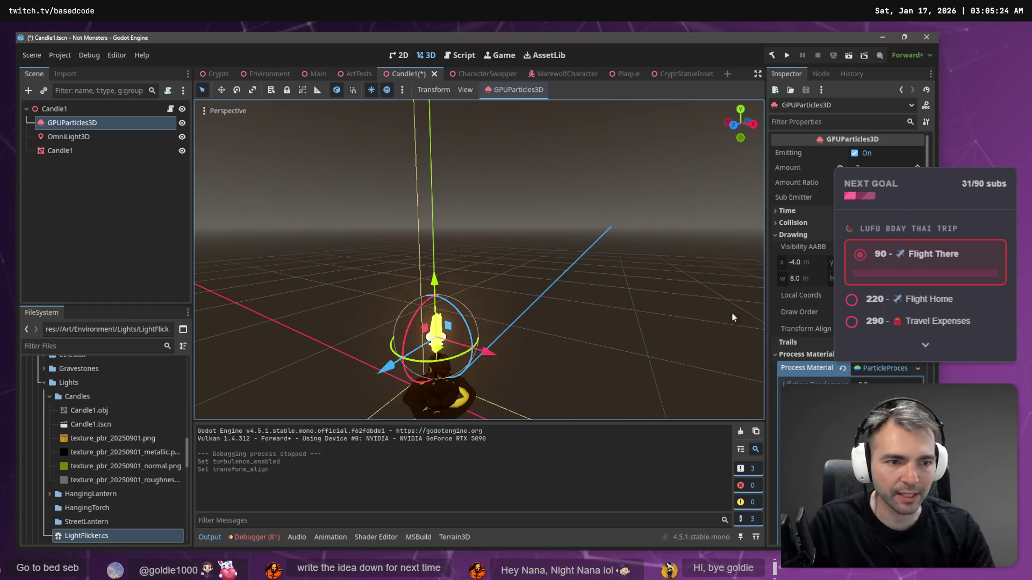
pyautogui.scroll(-10, 803, 279)
pyautogui.scroll(-5, 803, 322)
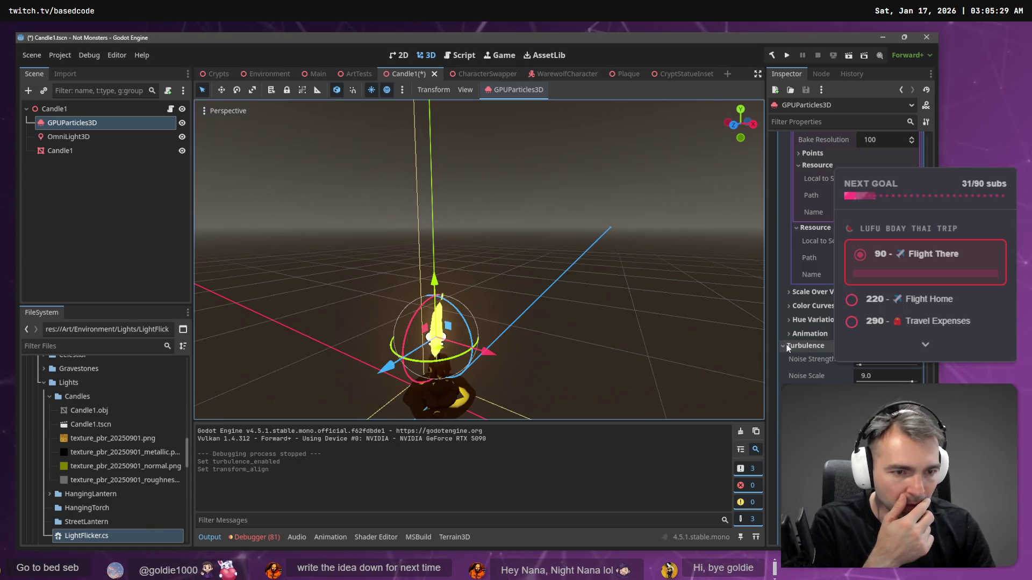
pyautogui.click(797, 306)
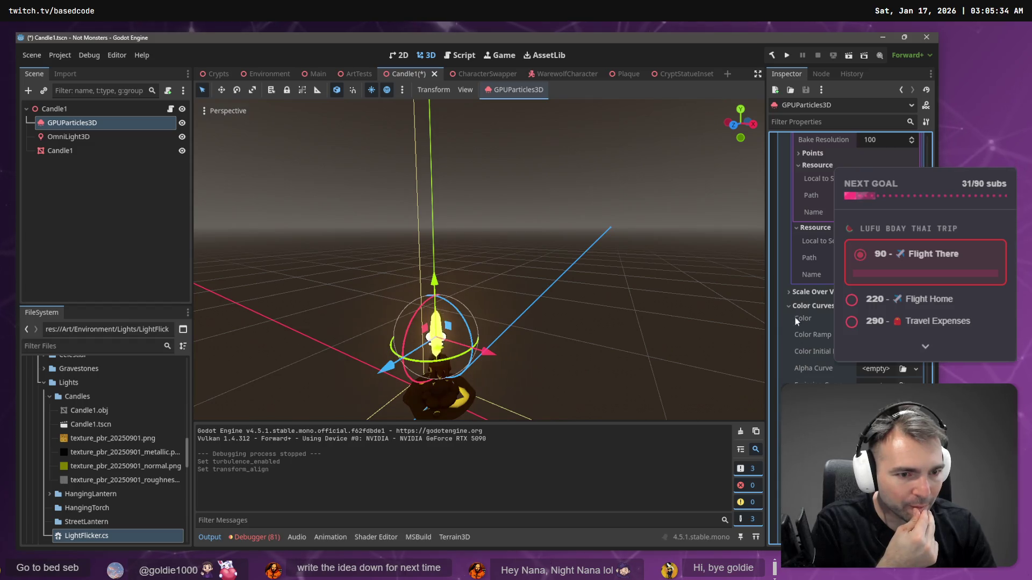
pyautogui.scroll(5, 825, 343)
pyautogui.scroll(4, 858, 363)
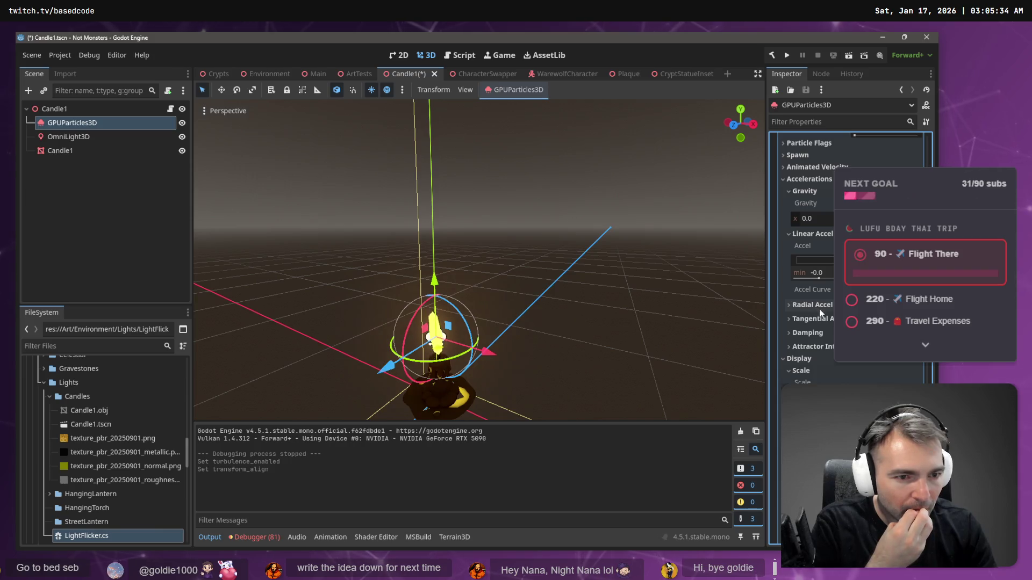
pyautogui.scroll(2, 802, 304)
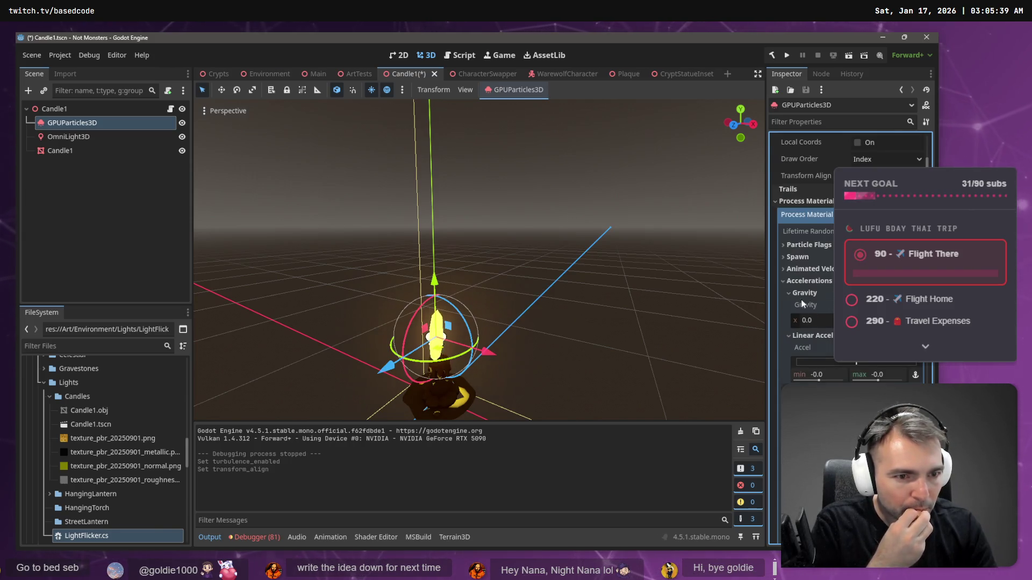
# Step: Collapse Gravity and Linear Accel, expand Color Curves, and show the Alpha Curve options
pyautogui.click(789, 293)
pyautogui.click(790, 305)
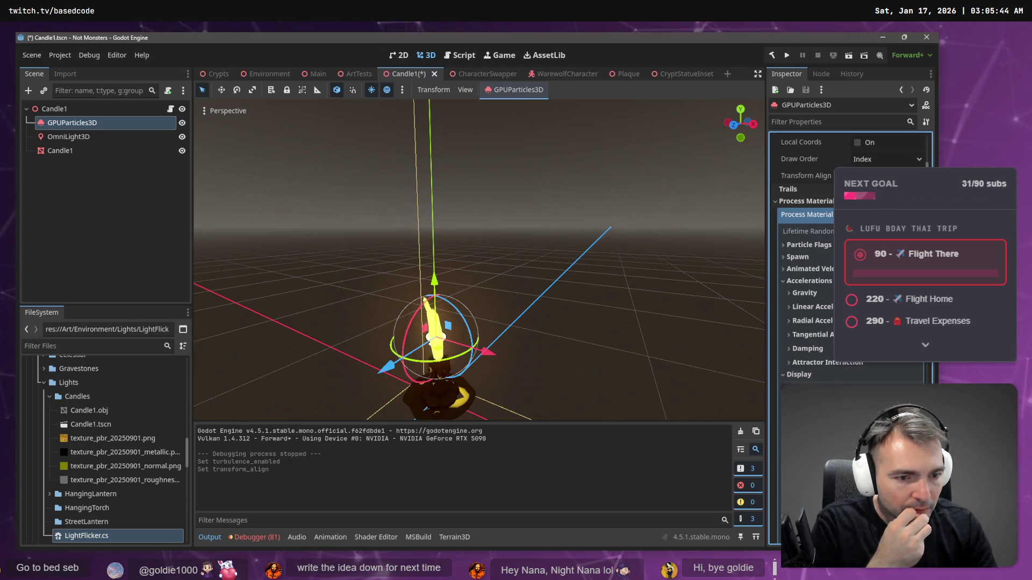
pyautogui.scroll(-1, 794, 362)
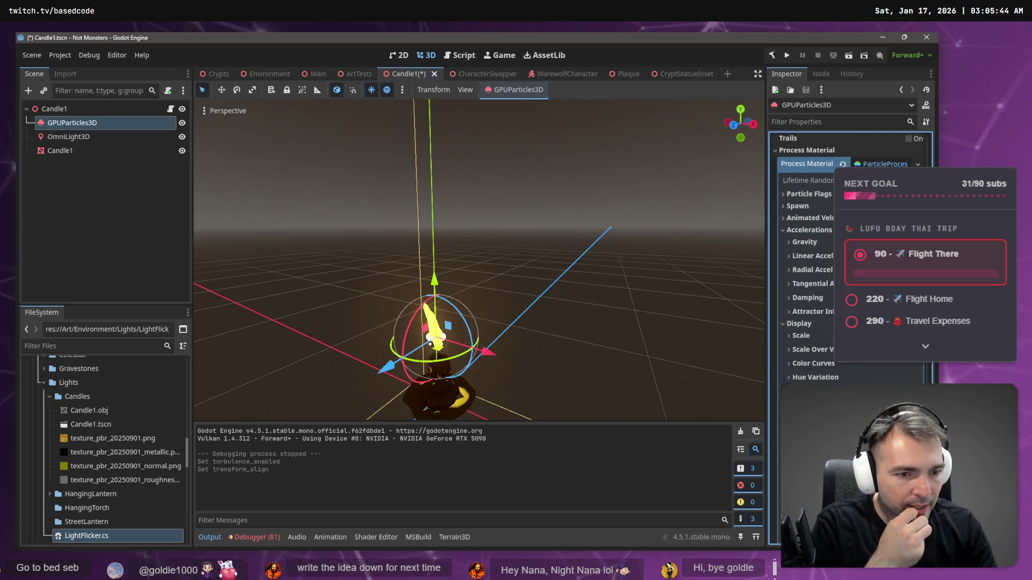
pyautogui.click(793, 362)
pyautogui.scroll(-1, 826, 369)
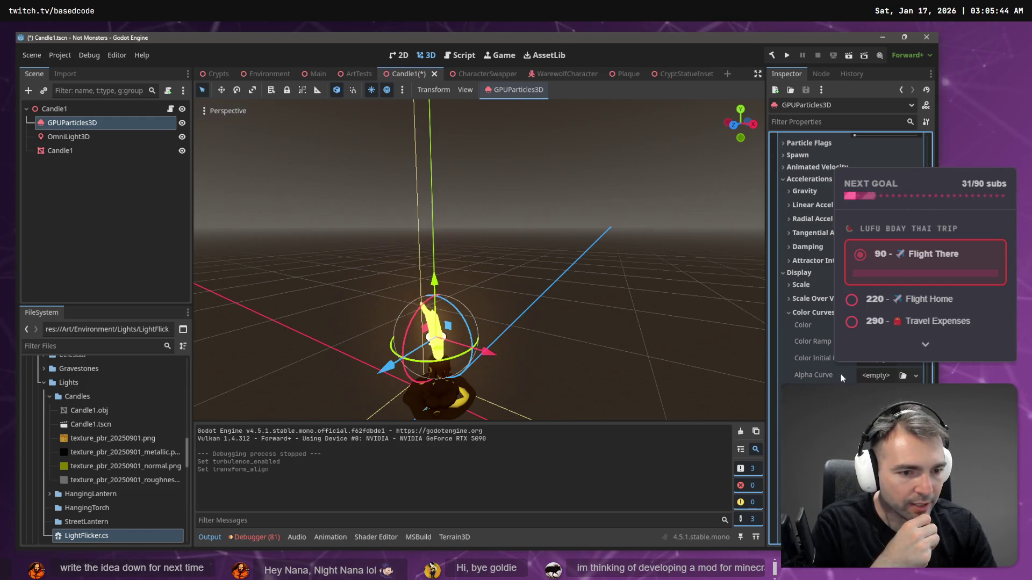
pyautogui.click(916, 377)
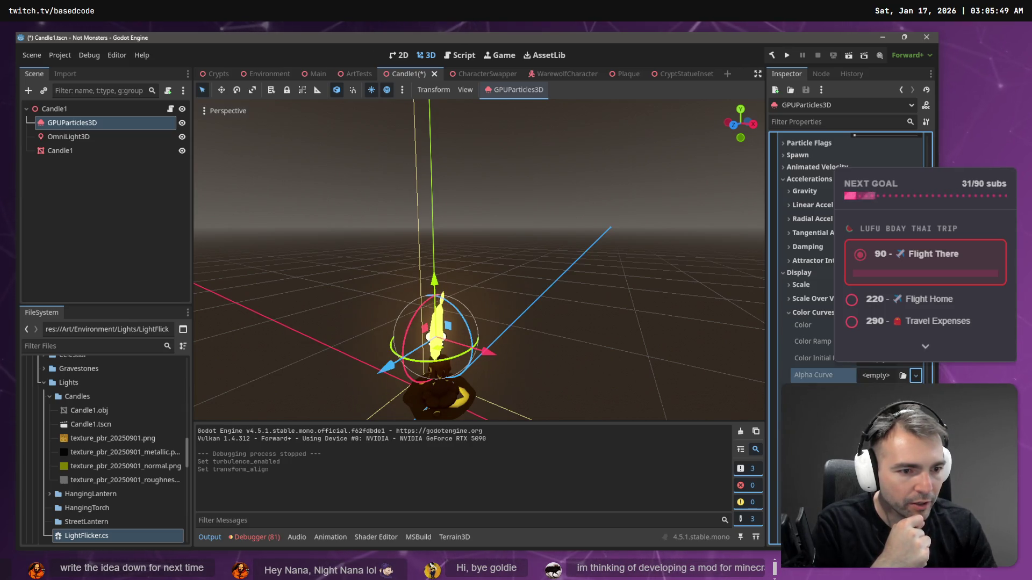
# Step: Assign a New CurveTexture to the Alpha Curve and add two points to it
pyautogui.click(902, 391)
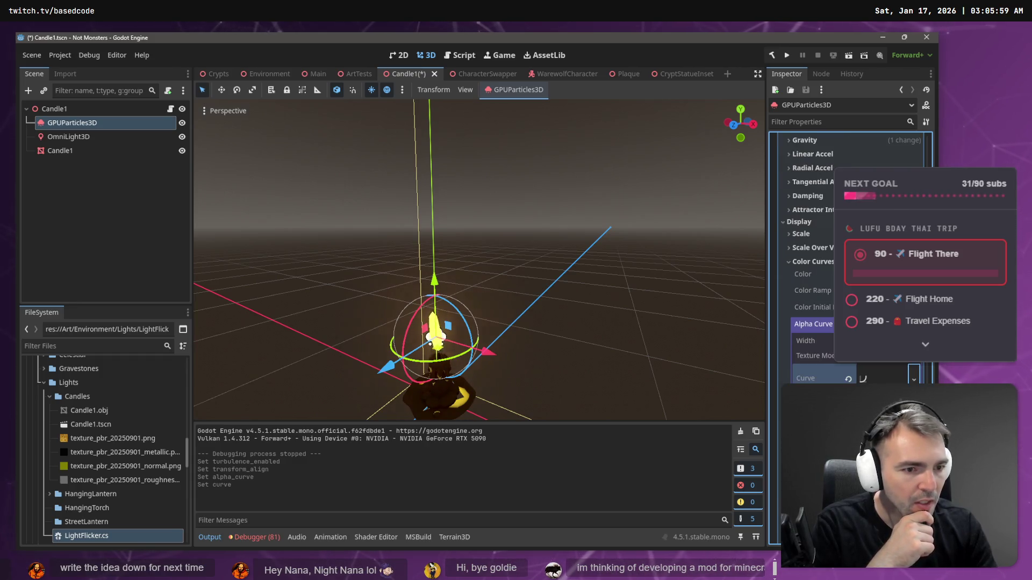
pyautogui.scroll(-3, 849, 258)
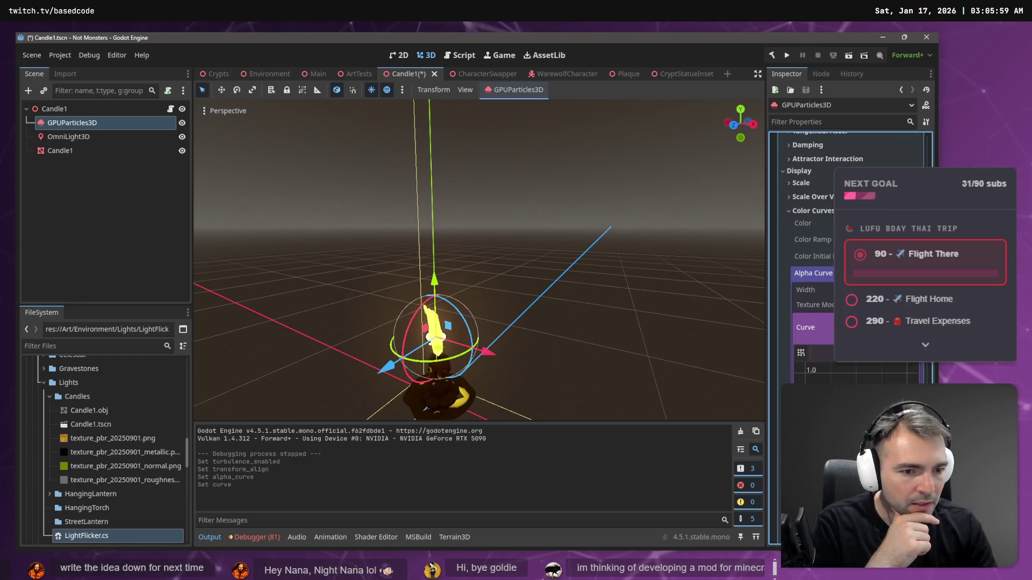
pyautogui.moveTo(804, 373)
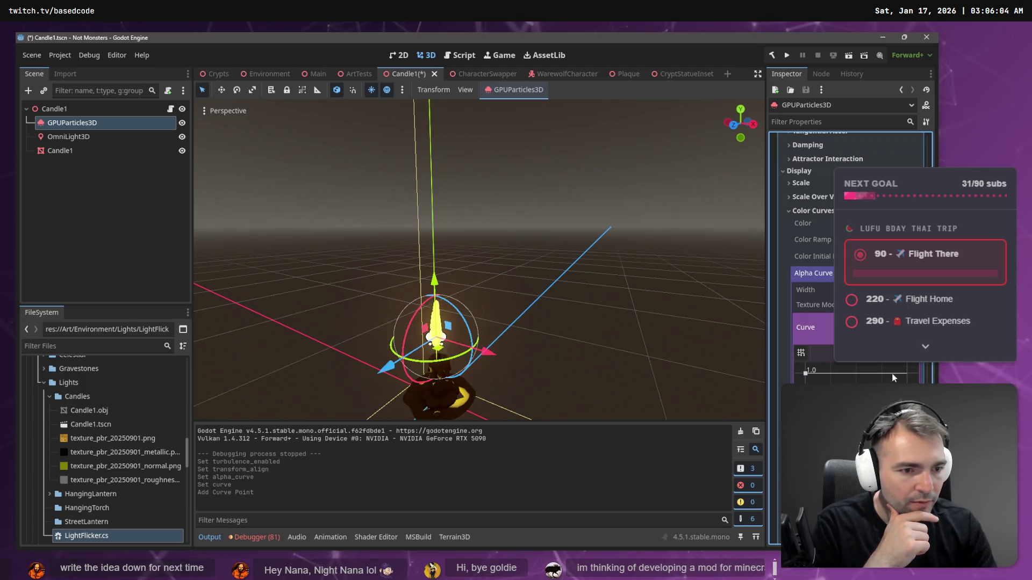
pyautogui.click(914, 446)
pyautogui.click(860, 456)
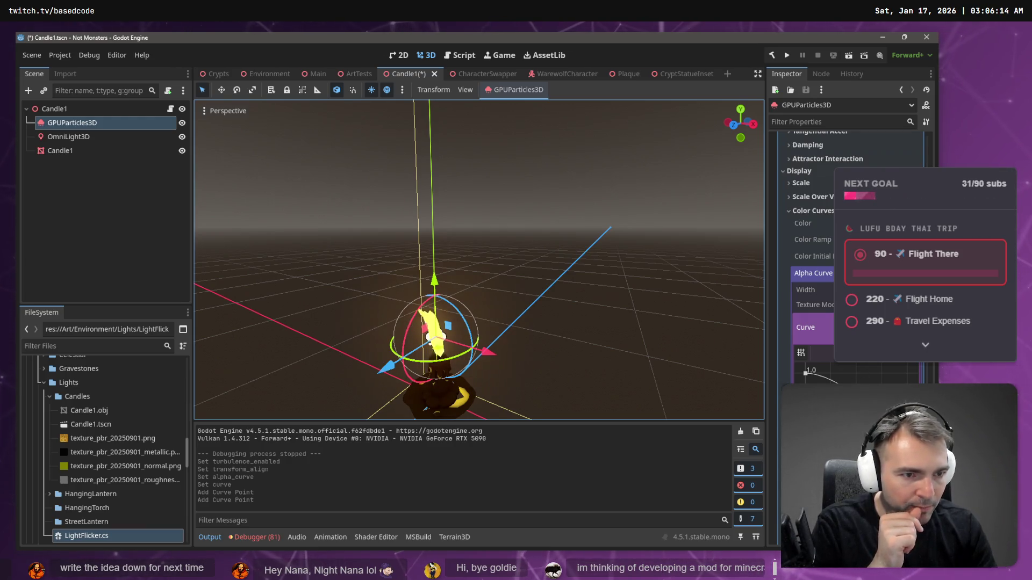
# Step: Collapse Accelerations and expand the Display and first draw pass mesh settings
pyautogui.scroll(6, 826, 333)
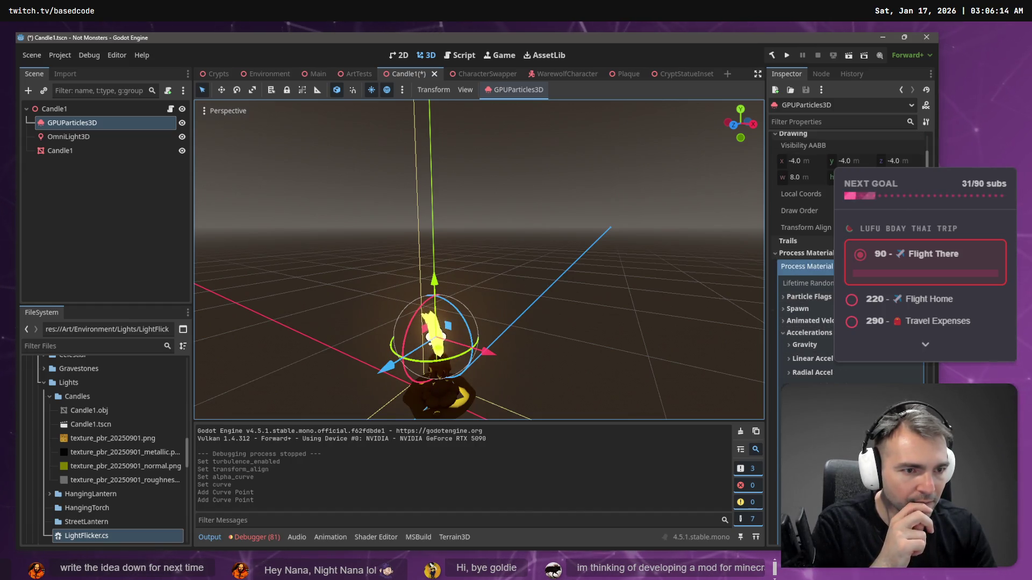
pyautogui.click(785, 333)
pyautogui.click(785, 346)
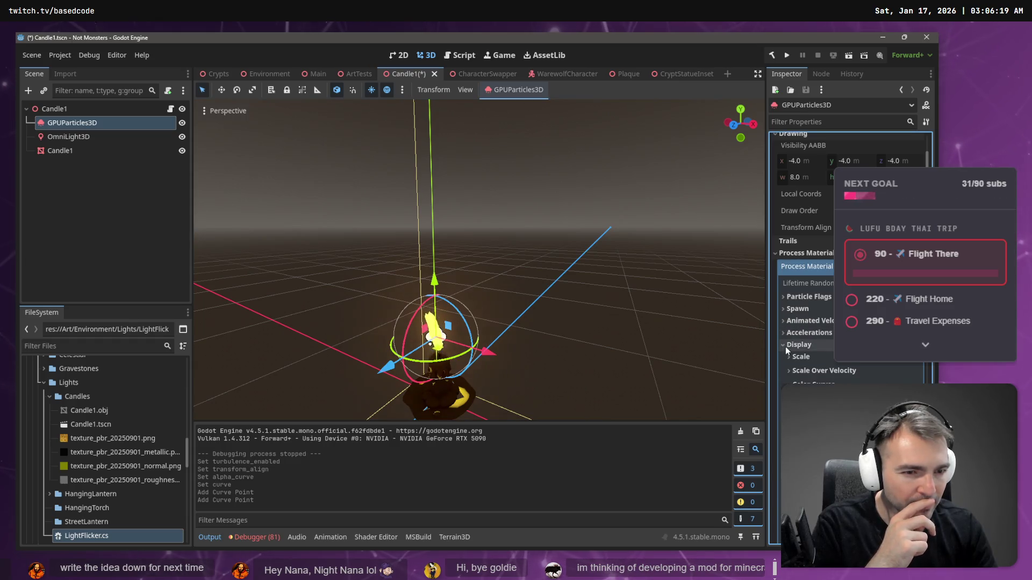
pyautogui.scroll(-5, 781, 308)
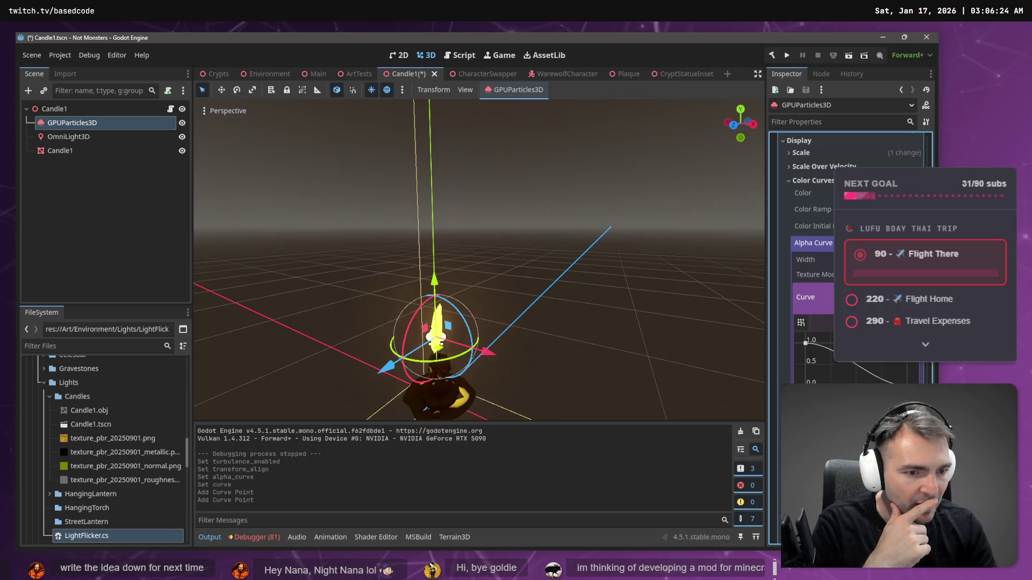
pyautogui.scroll(-5, 806, 258)
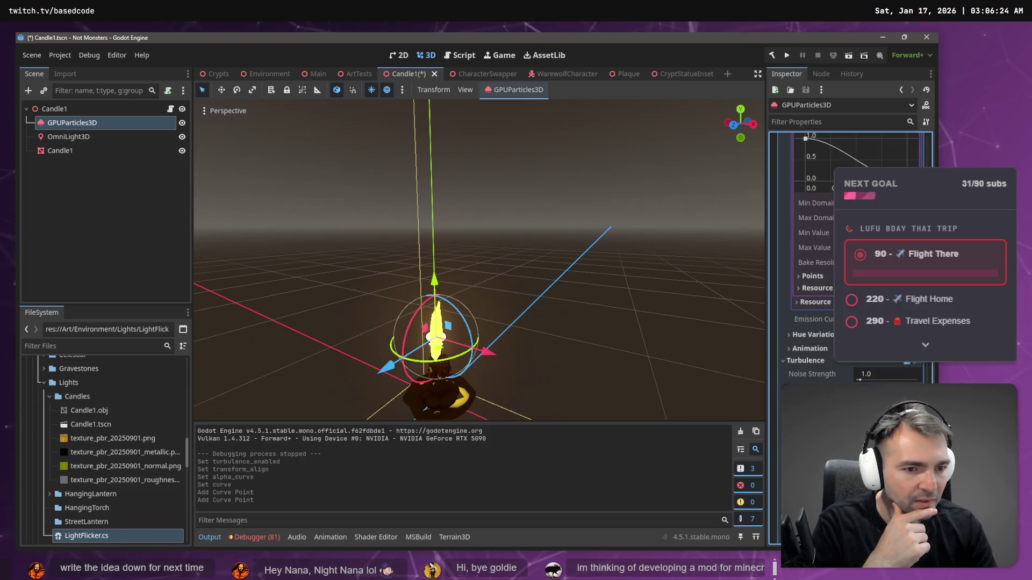
pyautogui.scroll(-10, 837, 370)
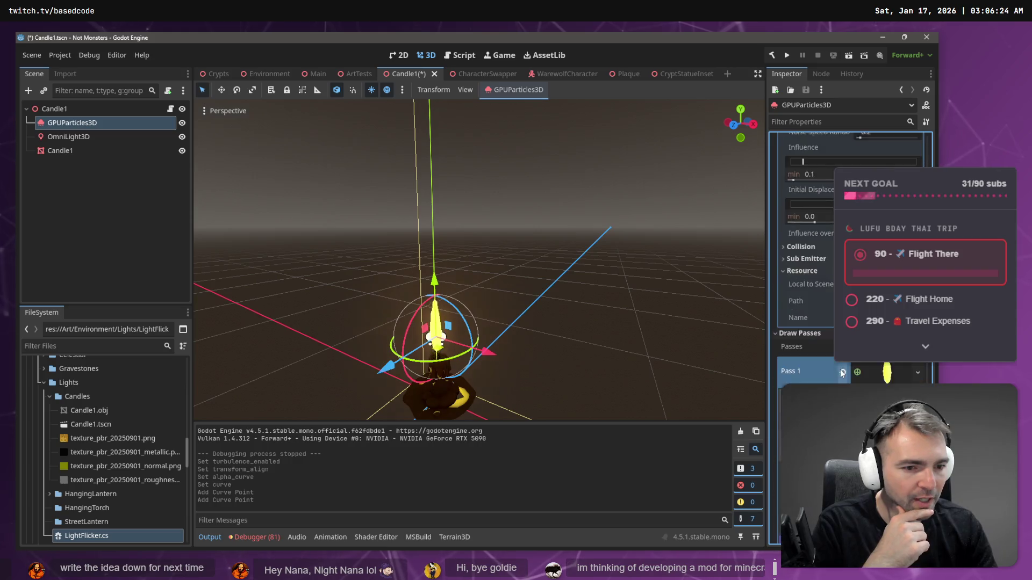
pyautogui.click(841, 370)
pyautogui.scroll(-5, 817, 350)
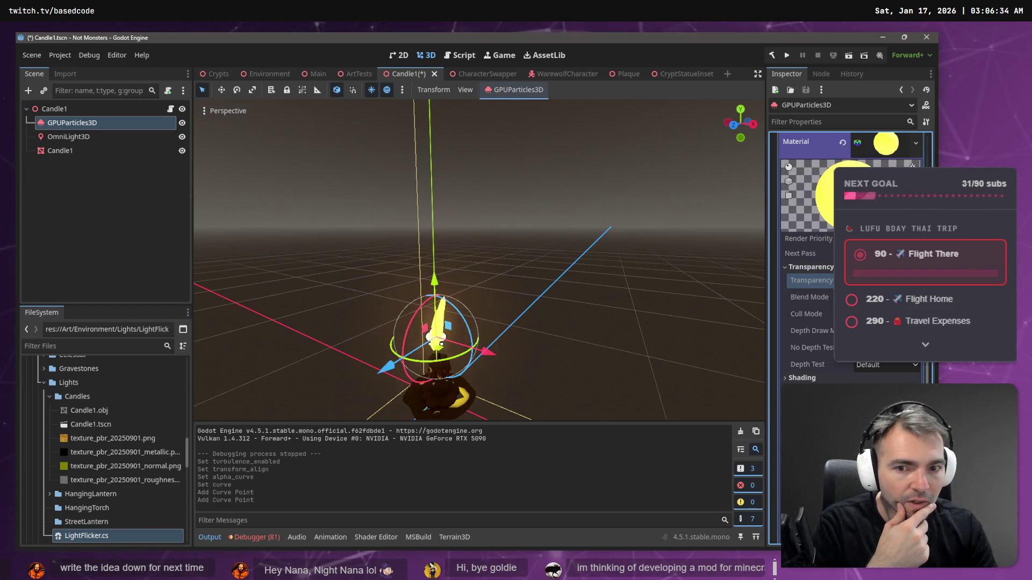
pyautogui.scroll(15, 812, 280)
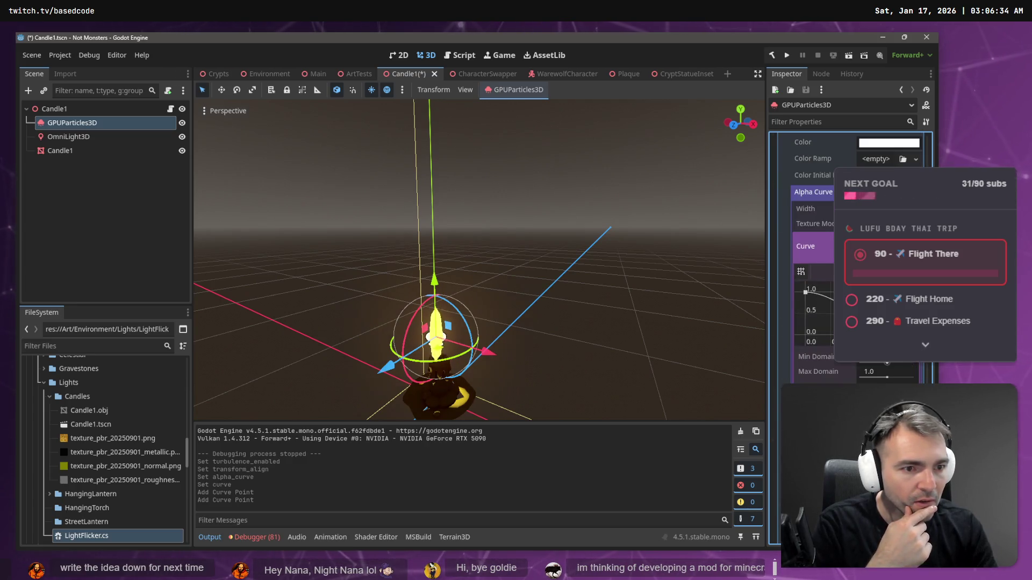
# Step: Drag the alpha curve's end point down to 0 and undo the extra point
pyautogui.moveTo(871, 322)
pyautogui.mouseDown()
pyautogui.moveTo(828, 357)
pyautogui.moveTo(827, 292)
pyautogui.mouseUp()
pyautogui.hotkey('ctrl', 'z')
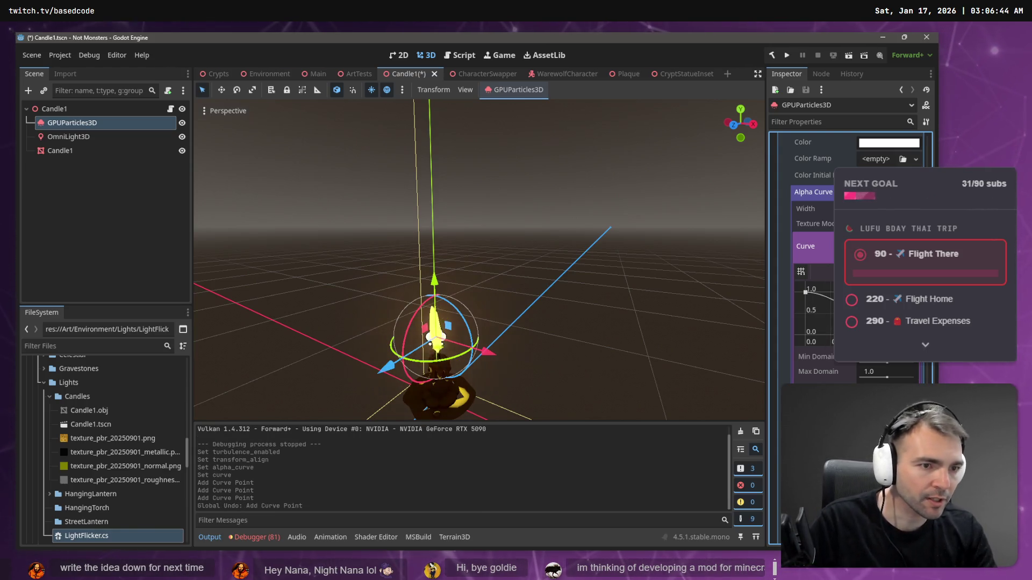
pyautogui.scroll(2, 849, 242)
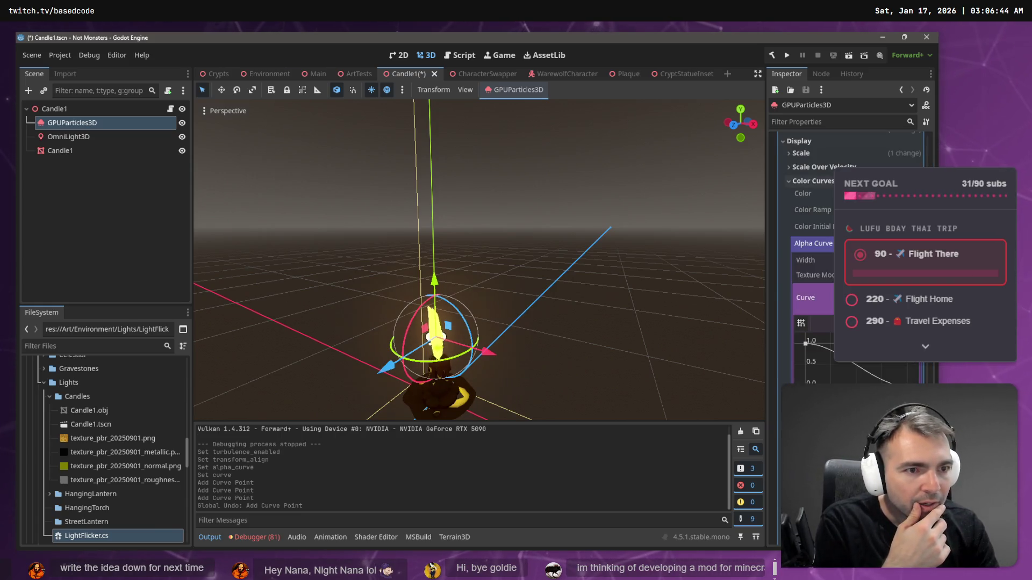
pyautogui.click(889, 193)
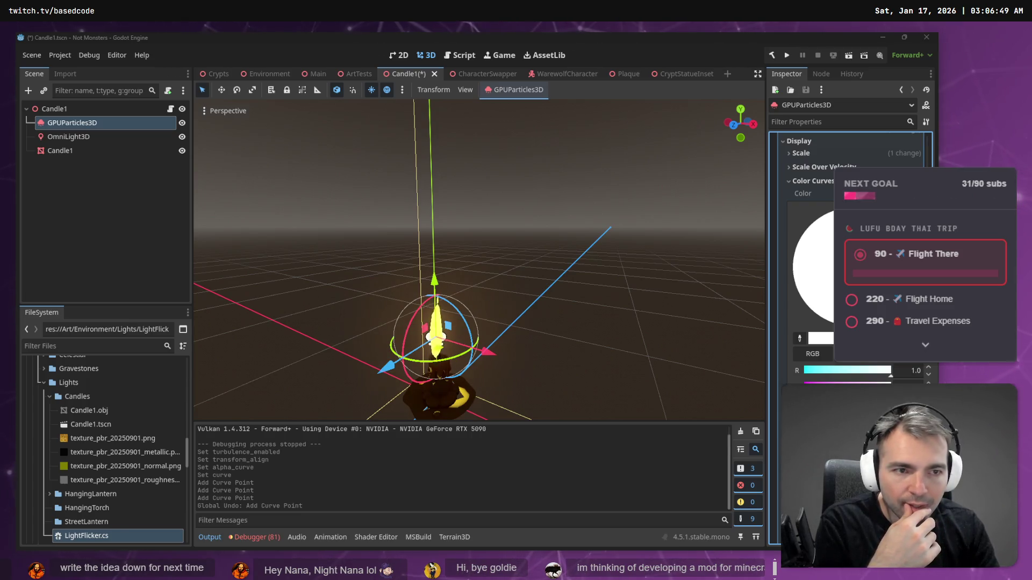
# Step: Close the particle colour picker unchanged and uncheck Emission on the Pass 1 flame material
pyautogui.click(865, 149)
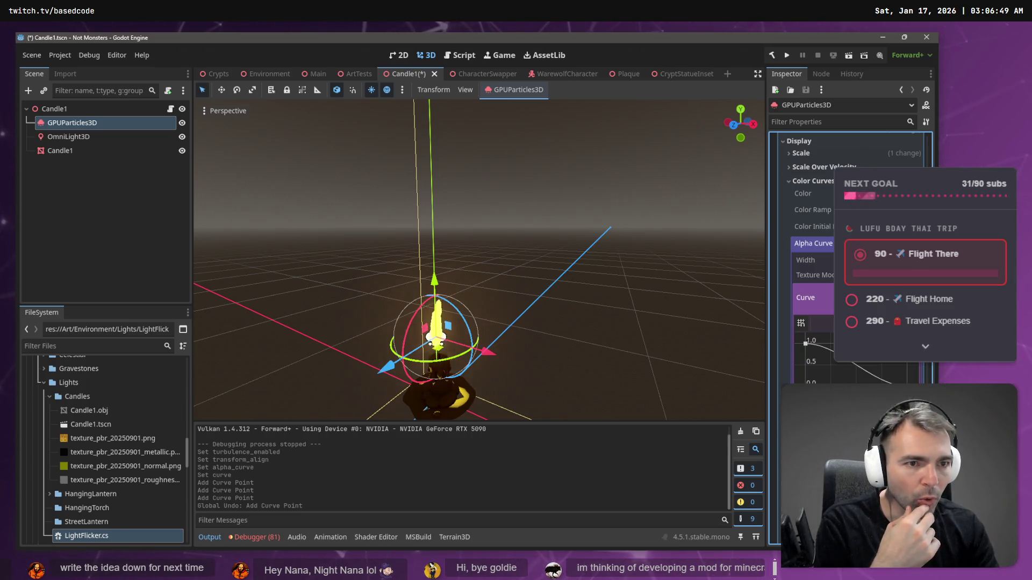
pyautogui.scroll(4, 849, 258)
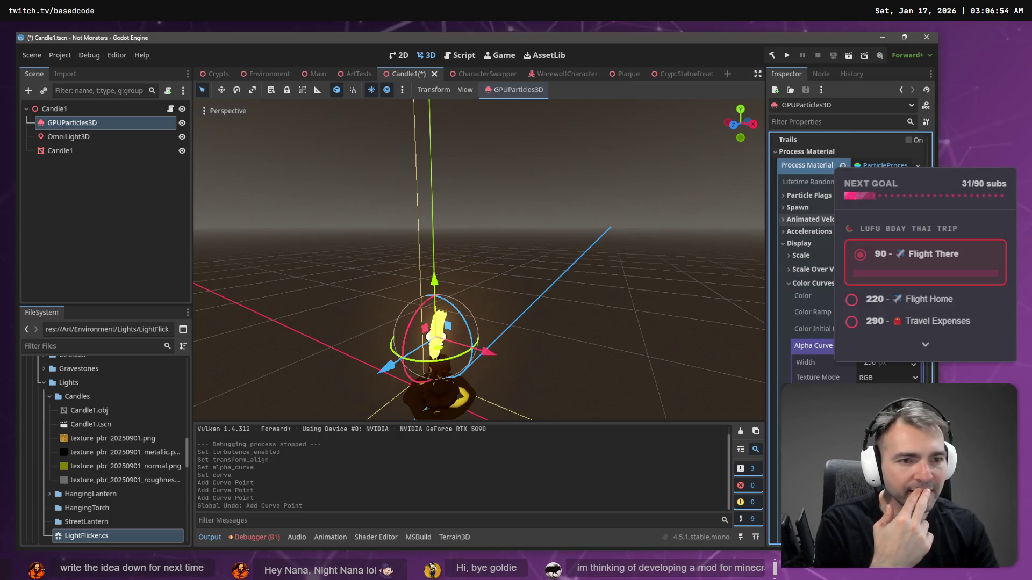
pyautogui.scroll(-2, 817, 242)
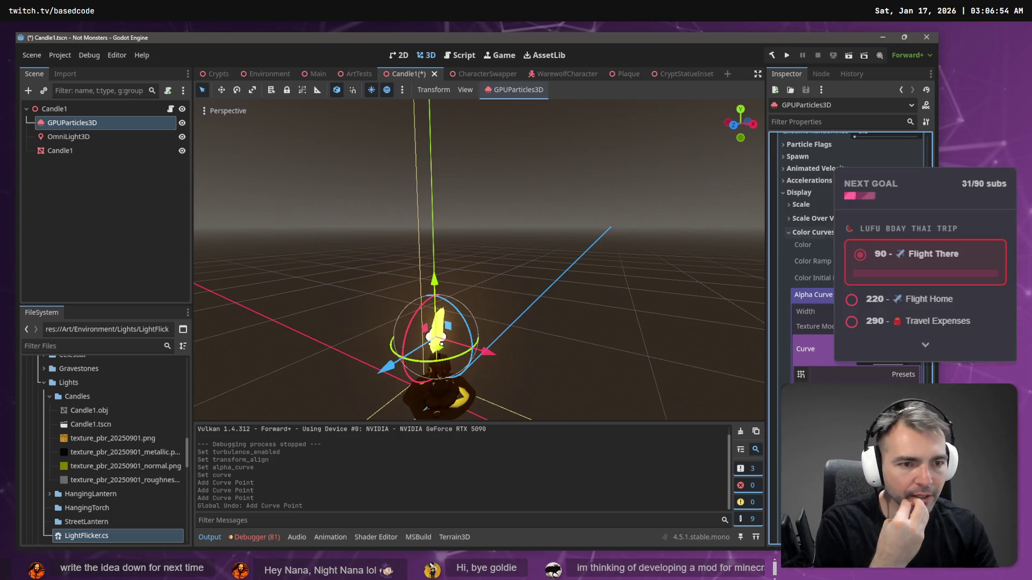
pyautogui.scroll(-8, 829, 231)
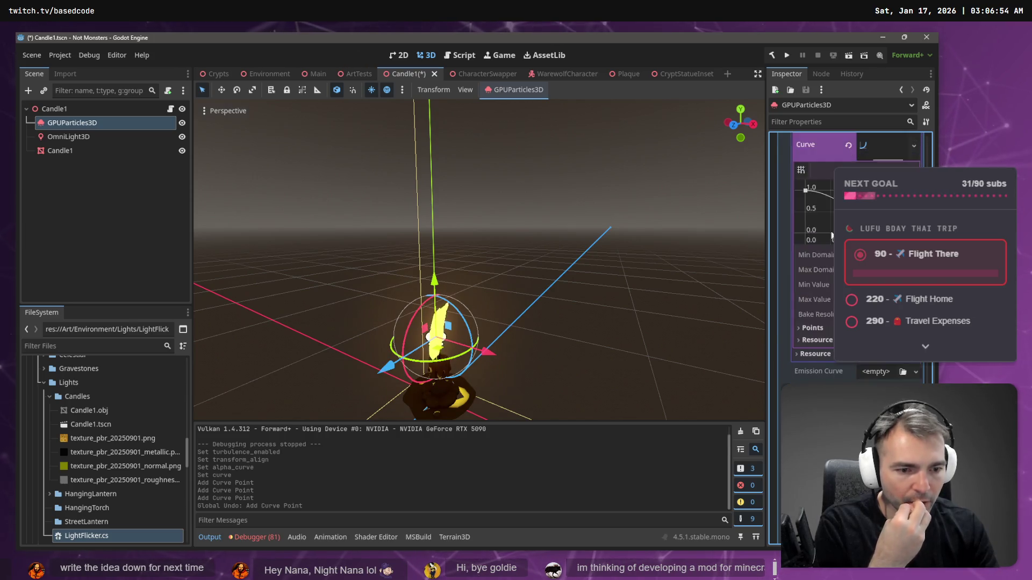
pyautogui.scroll(-5, 822, 301)
pyautogui.scroll(-5, 839, 333)
pyautogui.scroll(-5, 866, 375)
pyautogui.scroll(-8, 867, 371)
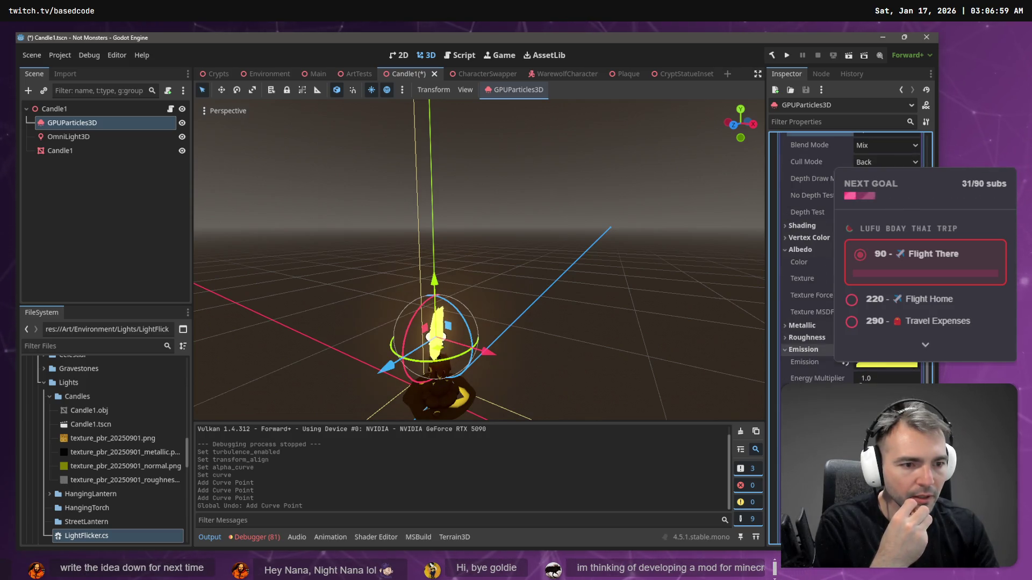
pyautogui.click(914, 350)
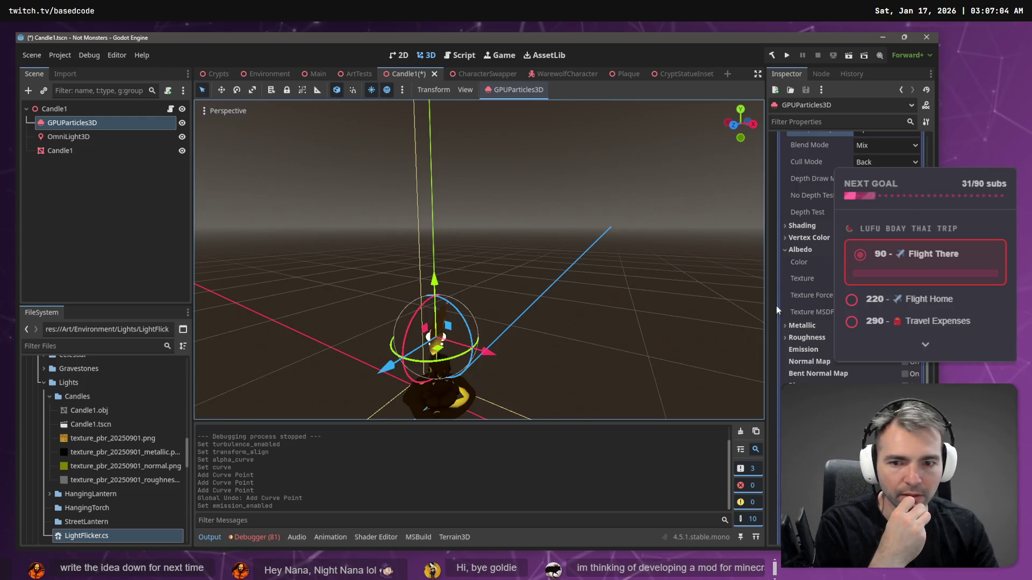
# Step: Pick a new Albedo Color for the flame material from the colour wheel
pyautogui.click(886, 262)
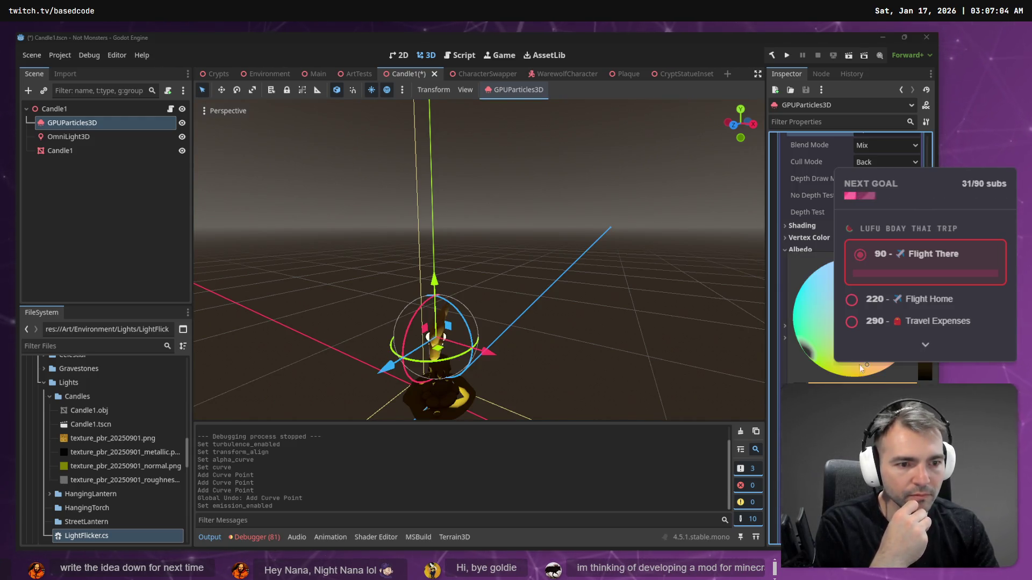
pyautogui.click(856, 363)
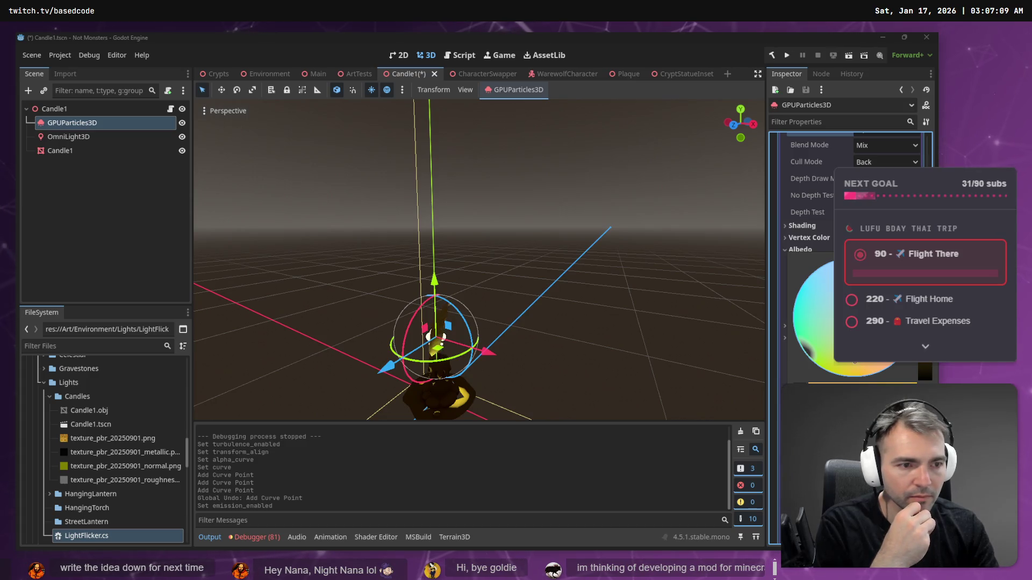
pyautogui.press('Escape')
pyautogui.click(886, 262)
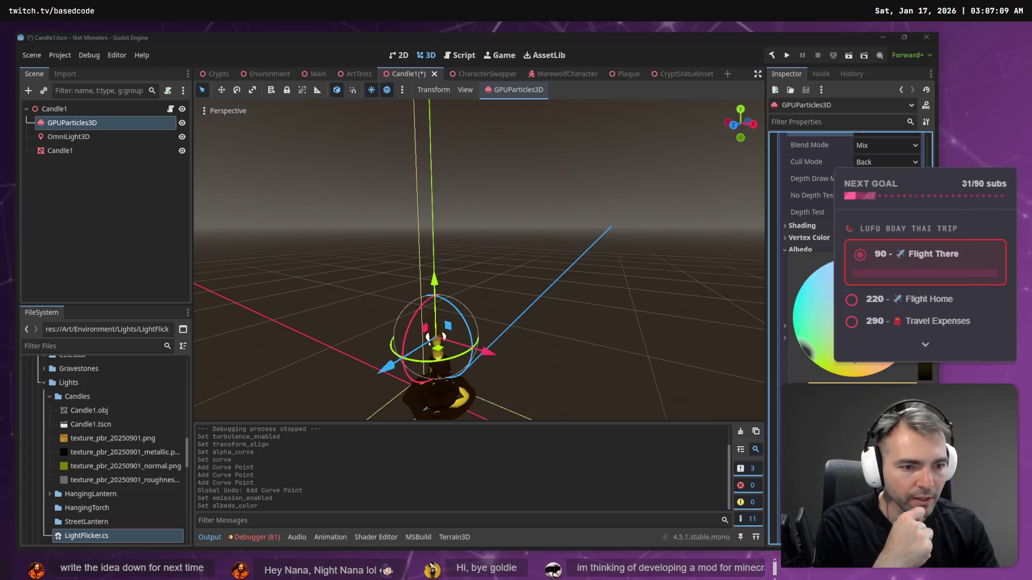
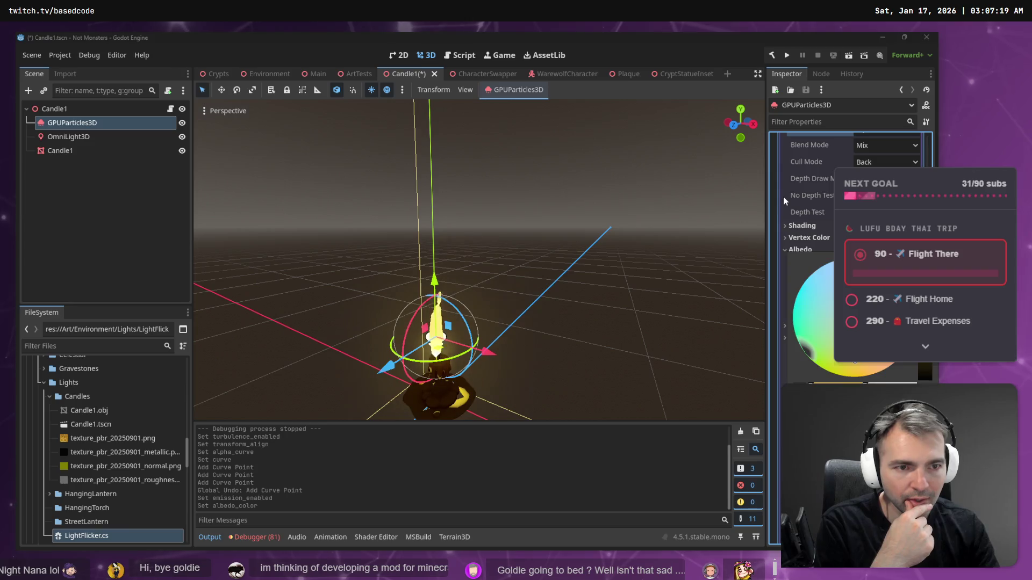
# Step: Zoom in and out to check the candle flame, then save Candle1.tscn
pyautogui.scroll(5, 784, 200)
pyautogui.scroll(-10, 806, 258)
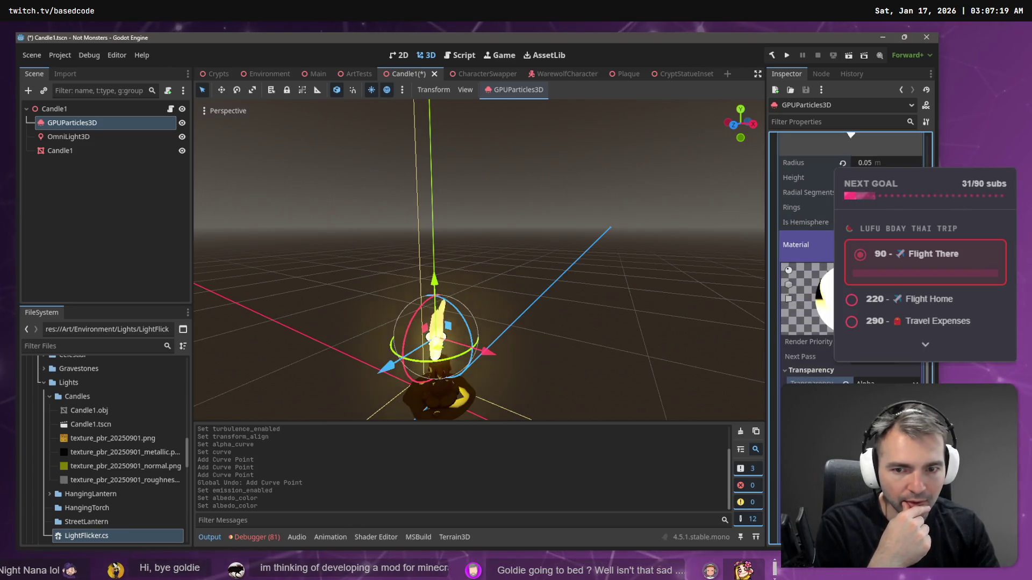
pyautogui.scroll(6, 806, 258)
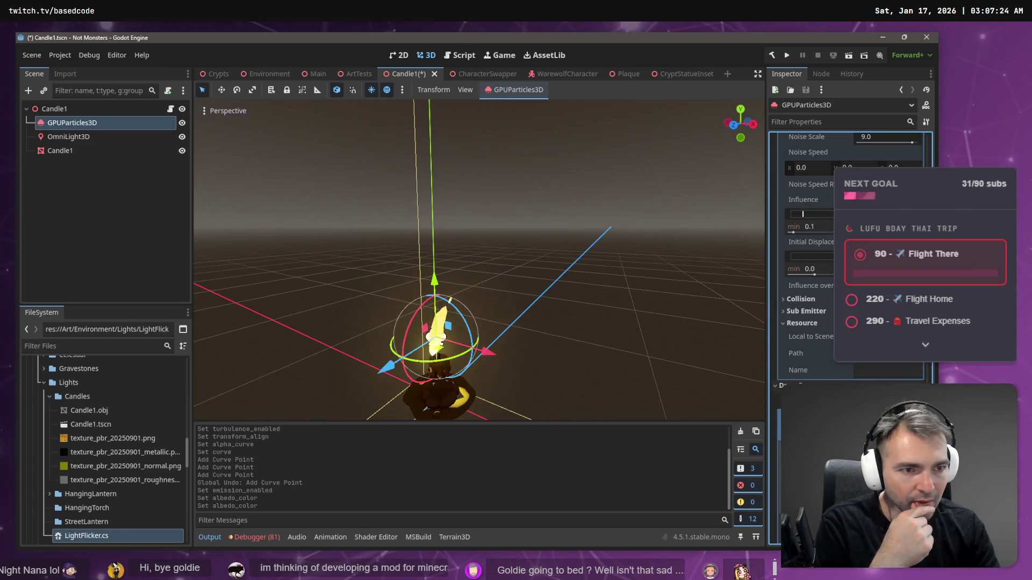
pyautogui.scroll(5, 848, 259)
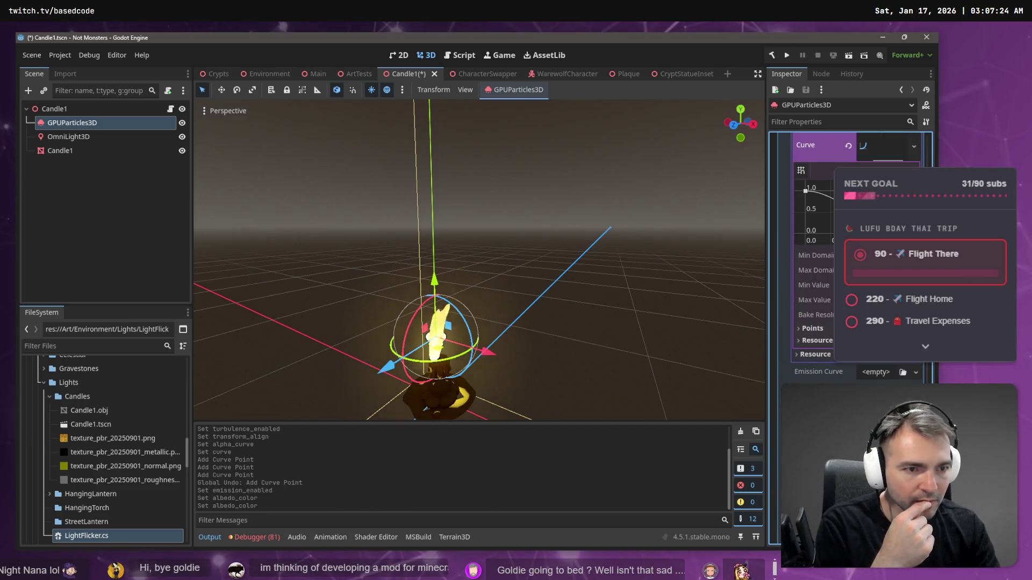
pyautogui.scroll(1, 854, 259)
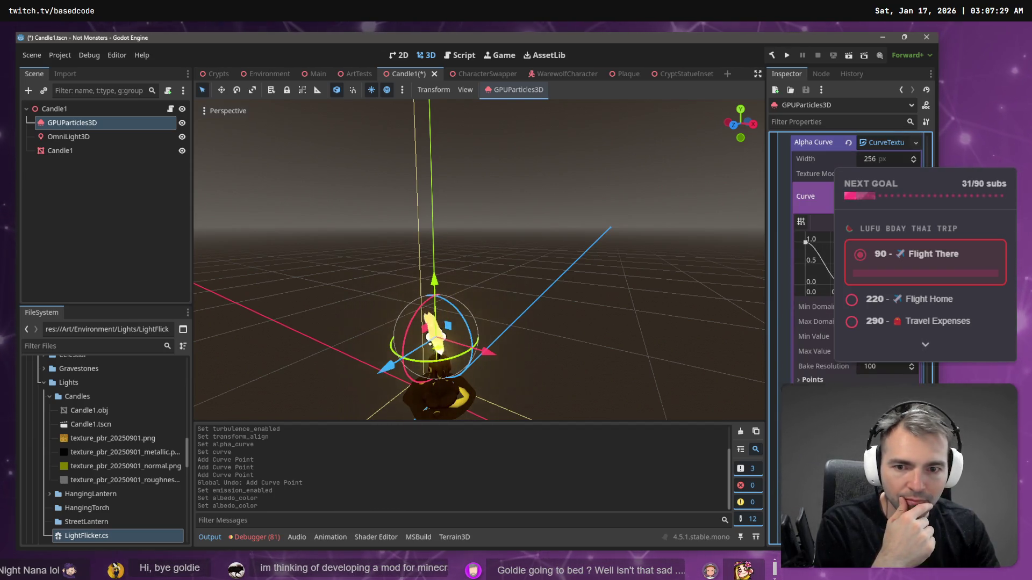
pyautogui.scroll(-5, 849, 258)
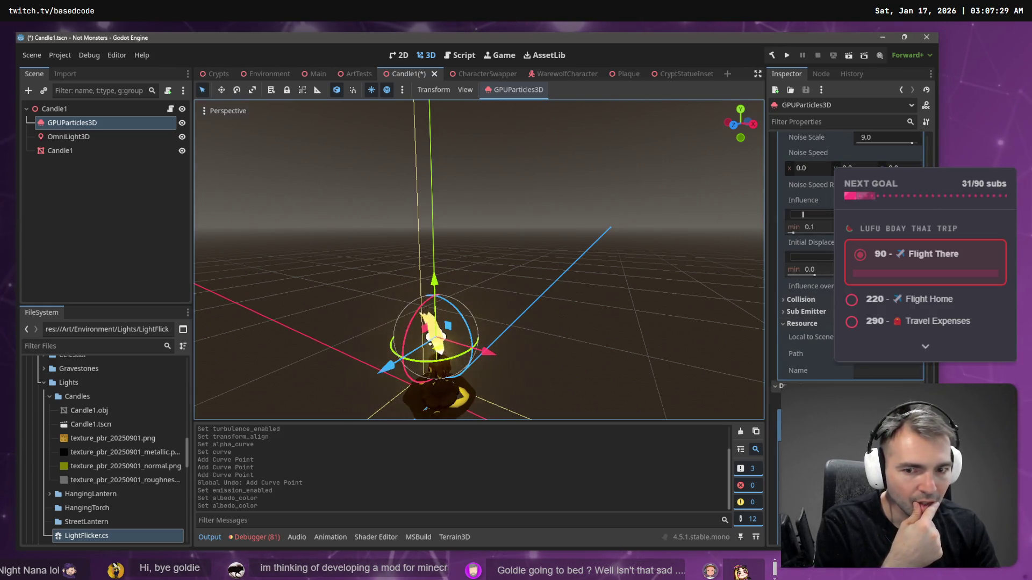
pyautogui.scroll(-5, 849, 258)
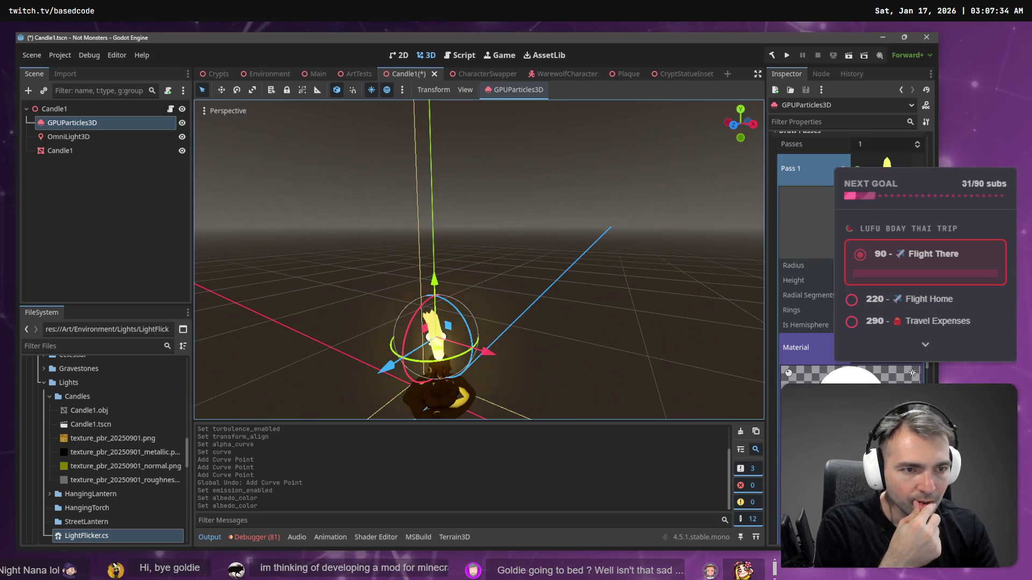
pyautogui.scroll(-3, 849, 258)
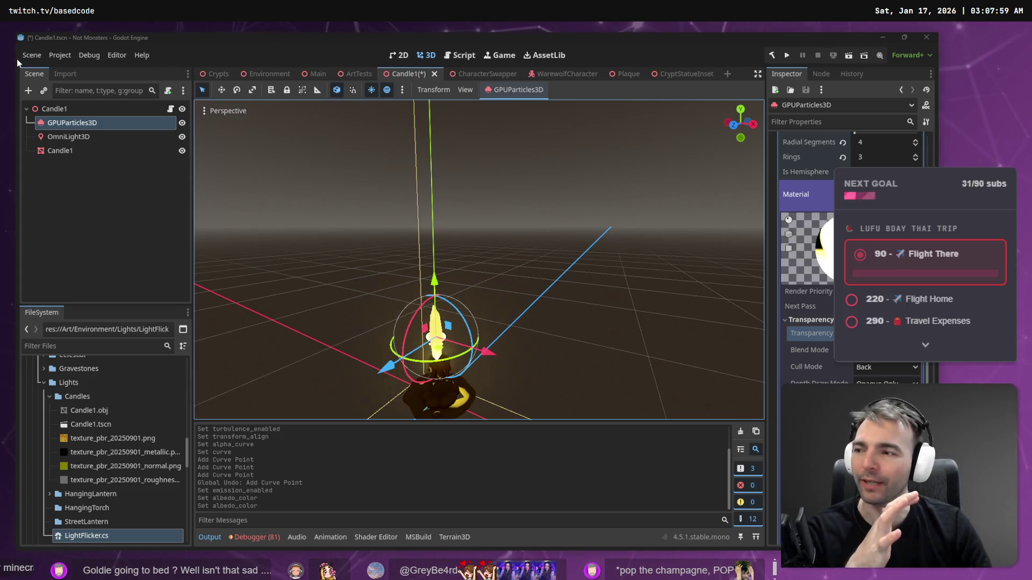
pyautogui.hotkey('ctrl', 's')
# Step: Deselect the emitter, level the view on the candle, and open the Crypts scene
pyautogui.click(472, 248)
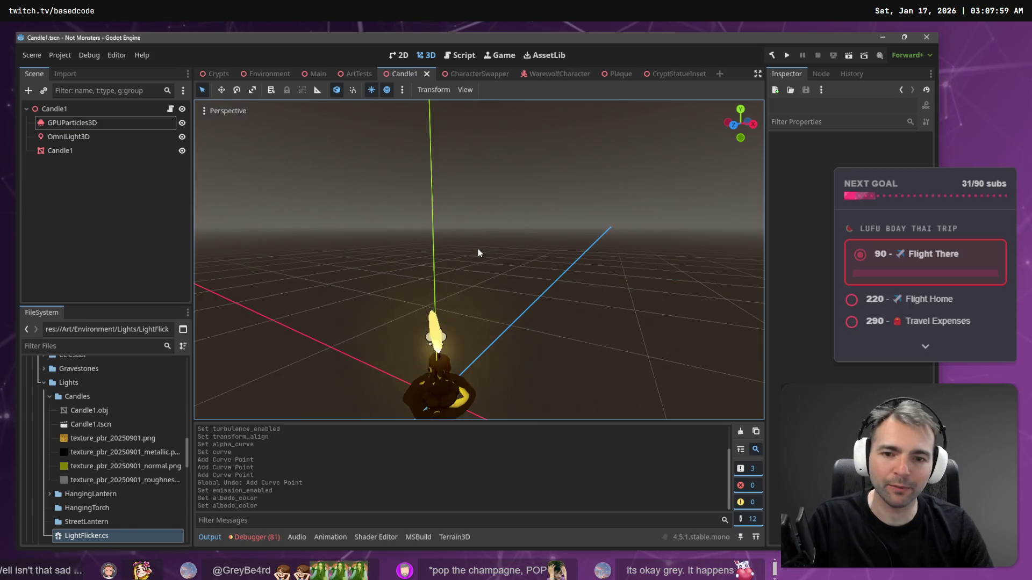
pyautogui.moveTo(471, 250); pyautogui.dragTo(474, 269)
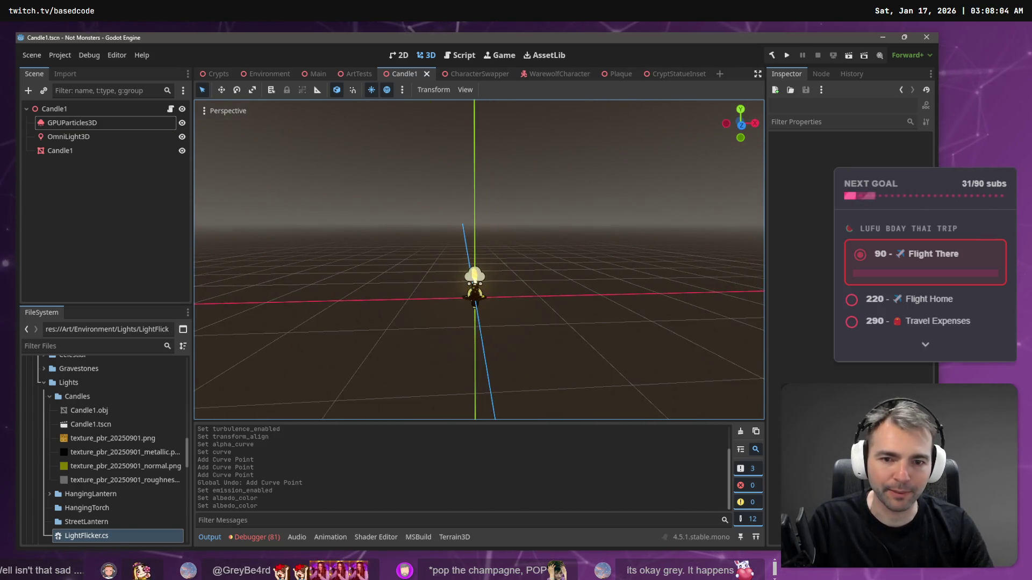
pyautogui.scroll(3, 475, 276)
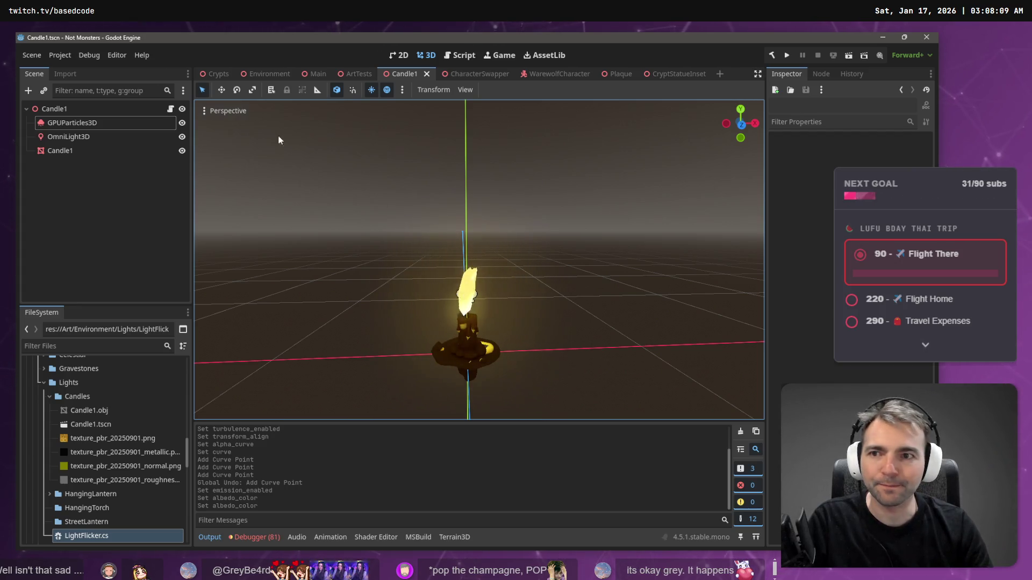
pyautogui.click(221, 75)
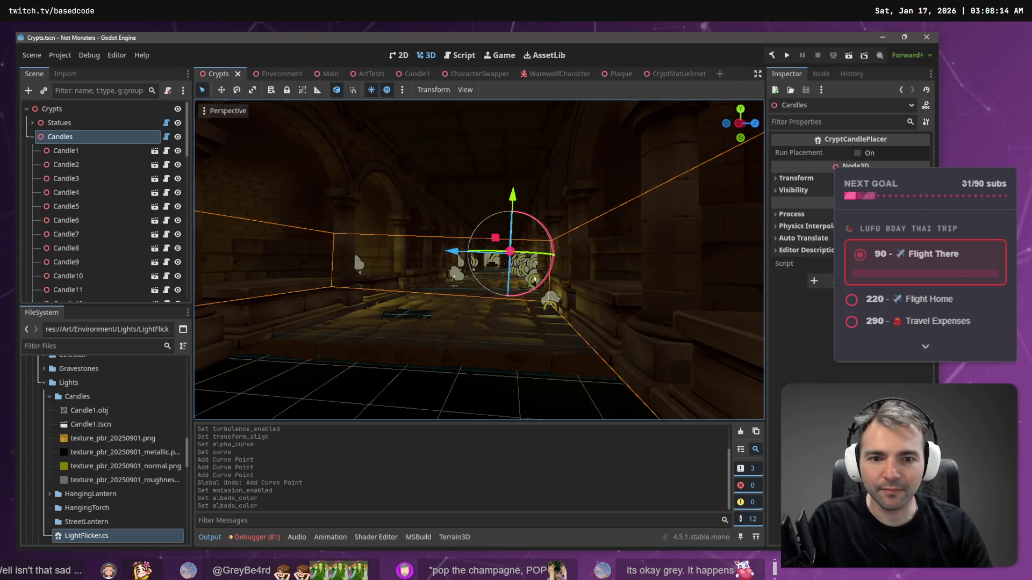
# Step: Fly the camera through the crypt and into the side corridor to inspect the candle flames
pyautogui.scroll(1, 478, 258)
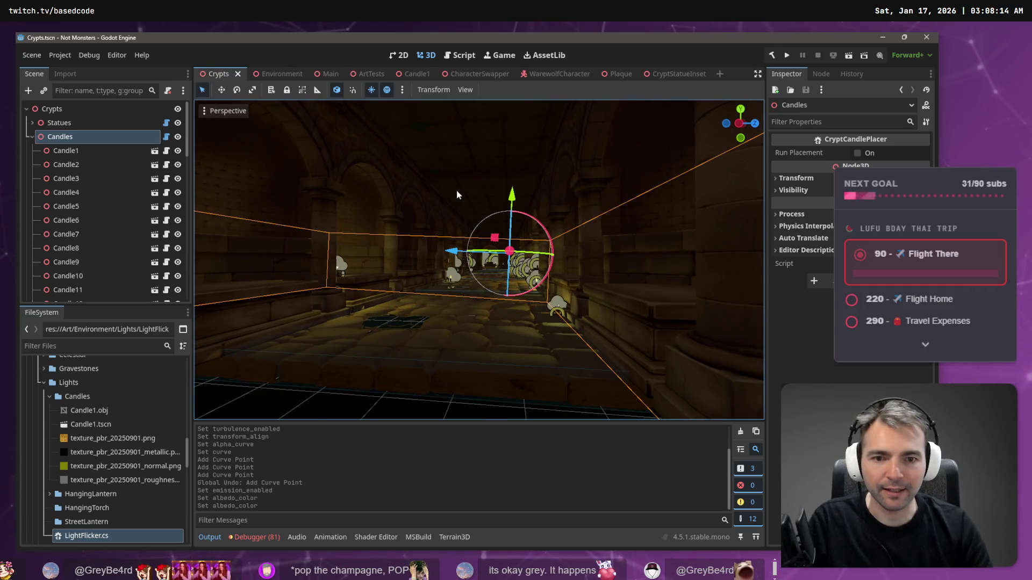
pyautogui.scroll(4, 478, 258)
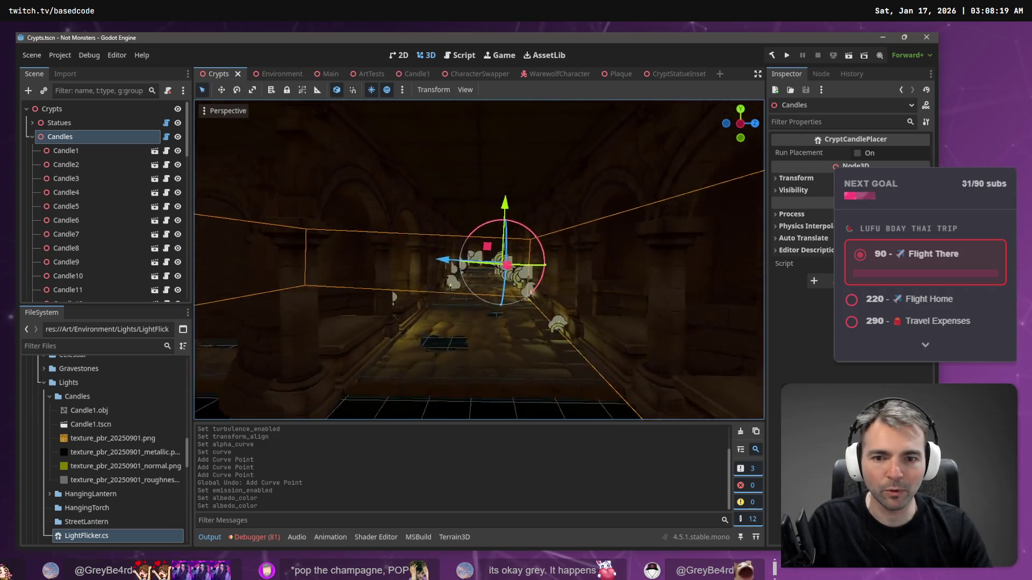
pyautogui.scroll(8, 477, 258)
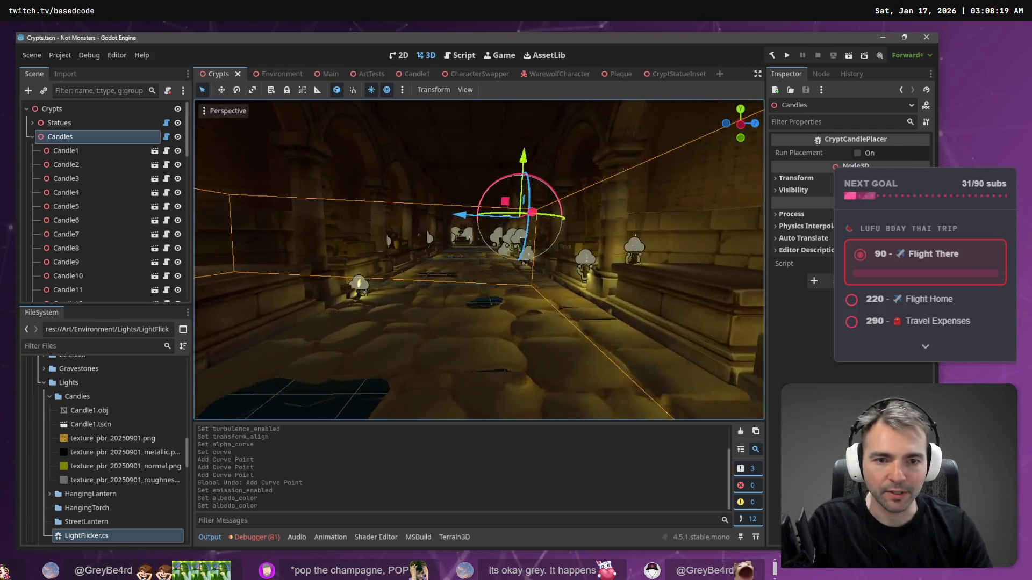
pyautogui.scroll(8, 478, 259)
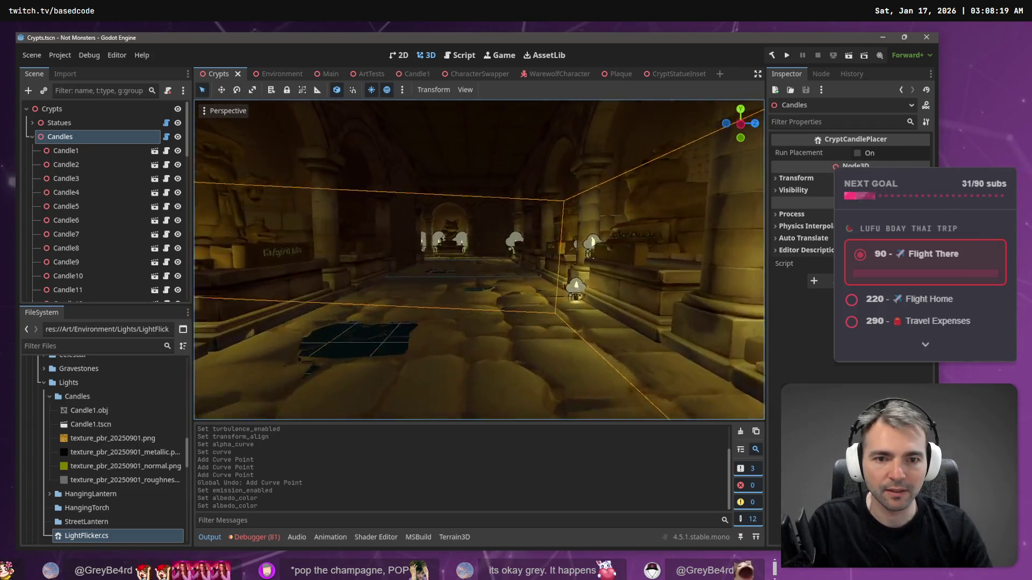
pyautogui.scroll(6, 478, 258)
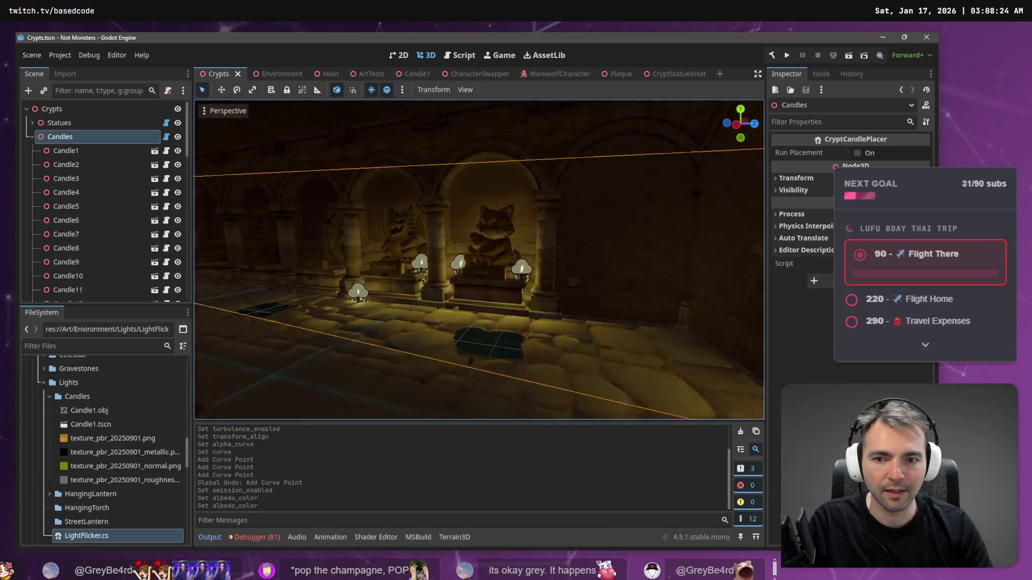
pyautogui.moveTo(478, 258); pyautogui.dragTo(376, 259)
pyautogui.scroll(6, 479, 259)
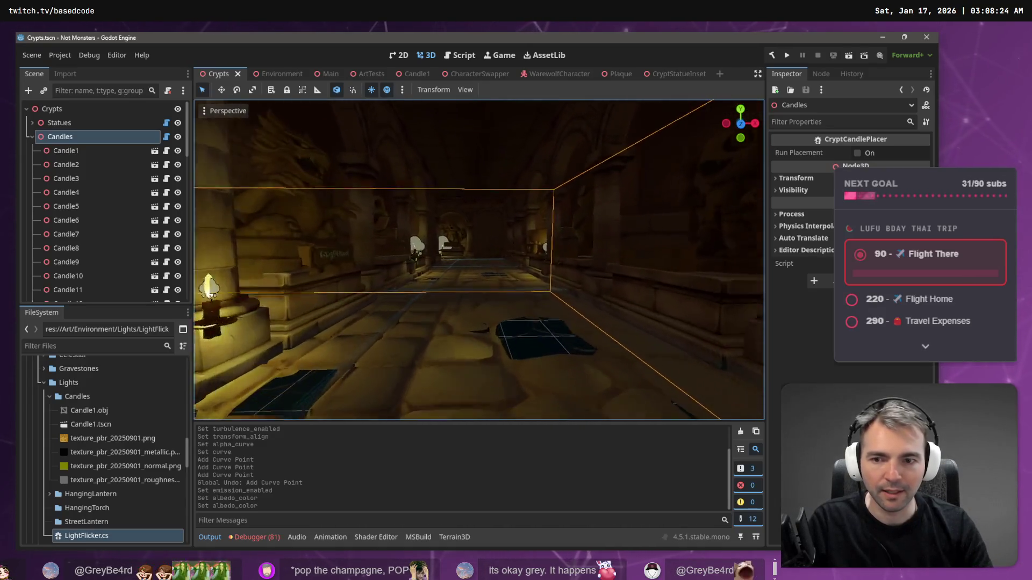
pyautogui.scroll(6, 478, 259)
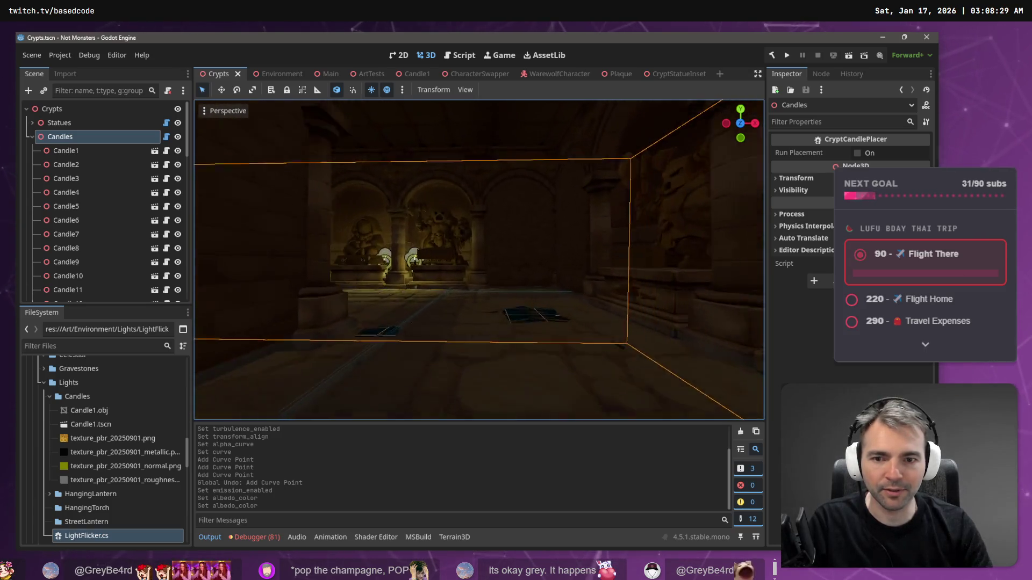
pyautogui.scroll(4, 456, 190)
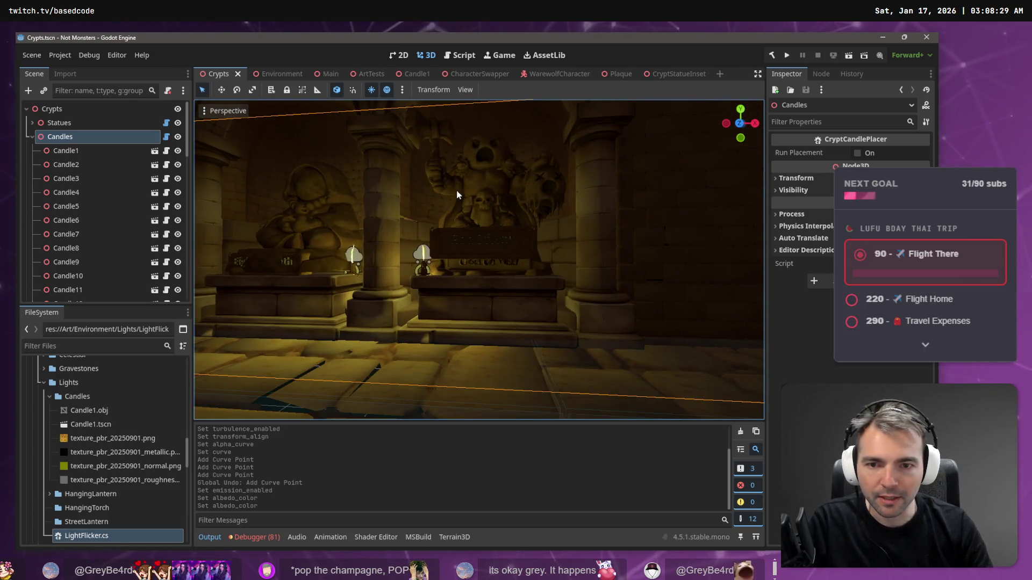
# Step: Orbit the statue pedestal's candles, frame the Candles group, and return to the Candle1 scene
pyautogui.moveTo(456, 190); pyautogui.dragTo(401, 193)
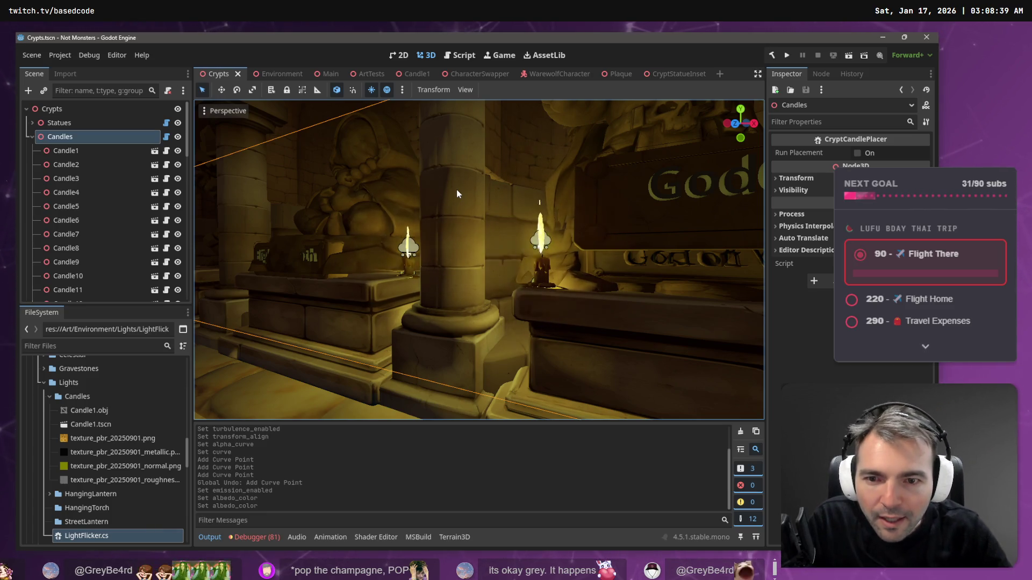
pyautogui.press('f')
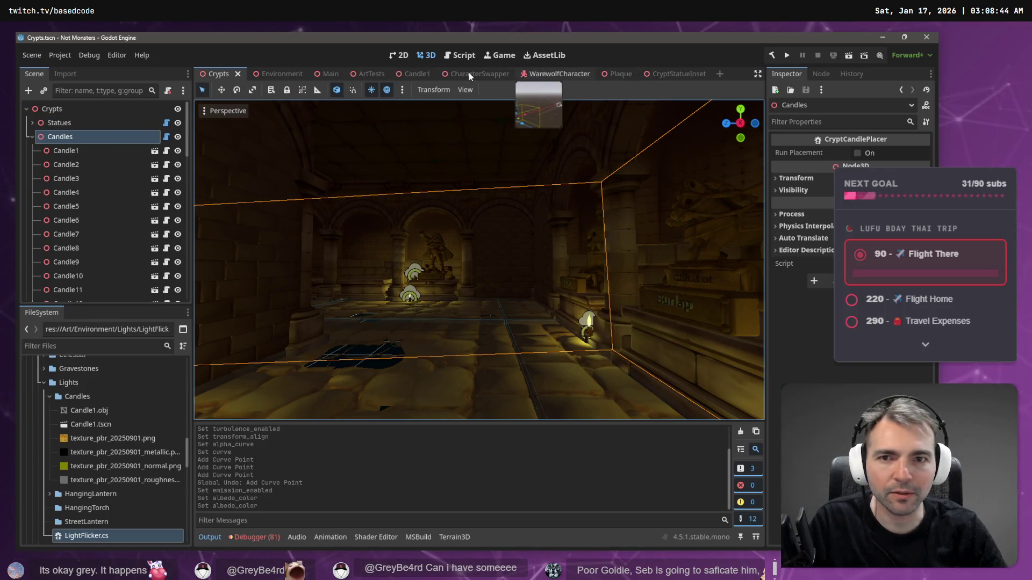
pyautogui.click(402, 74)
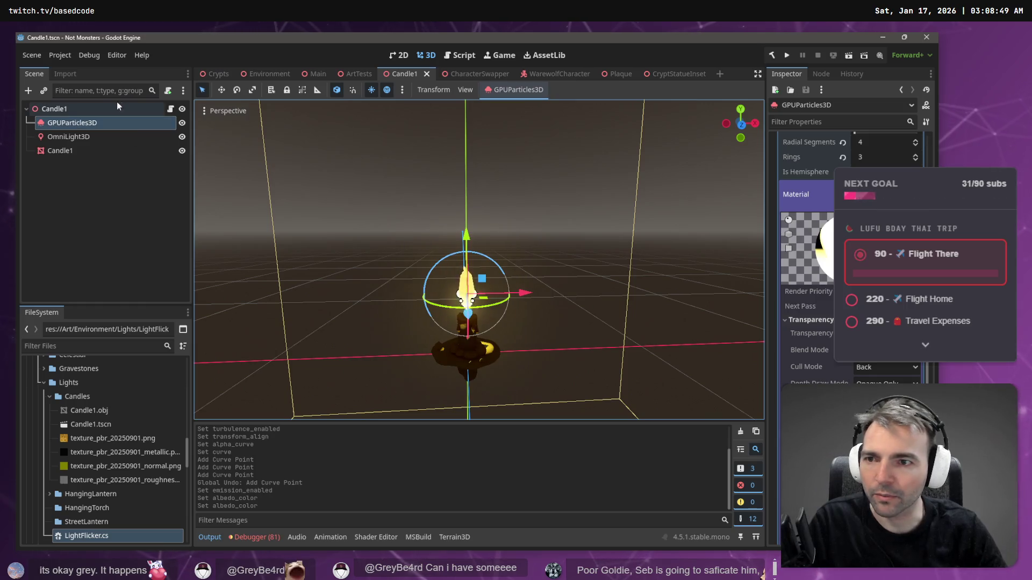
# Step: Run the project with F5 and wait for the Not Monsters splash screen
pyautogui.press('F5')
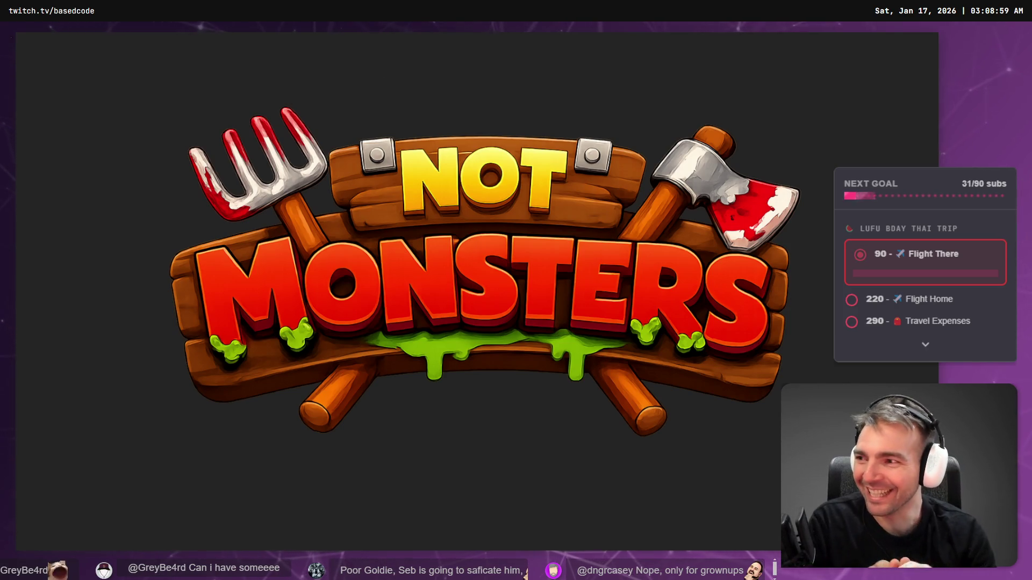
# Step: Walk the werewolf down the stairs and statue corridor, shifting Day/Night toward night at 0.44
pyautogui.press('w')
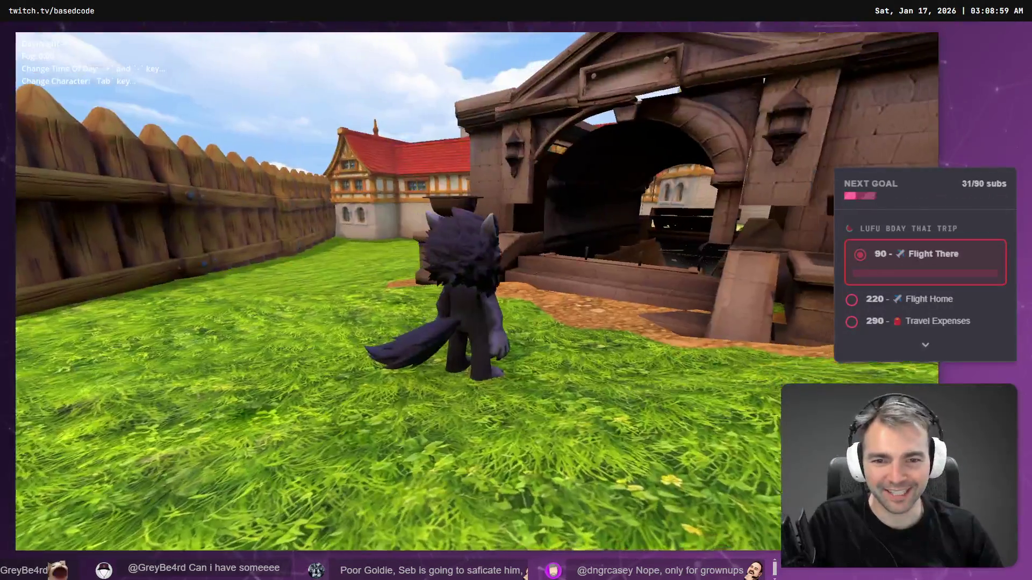
pyautogui.press('w')
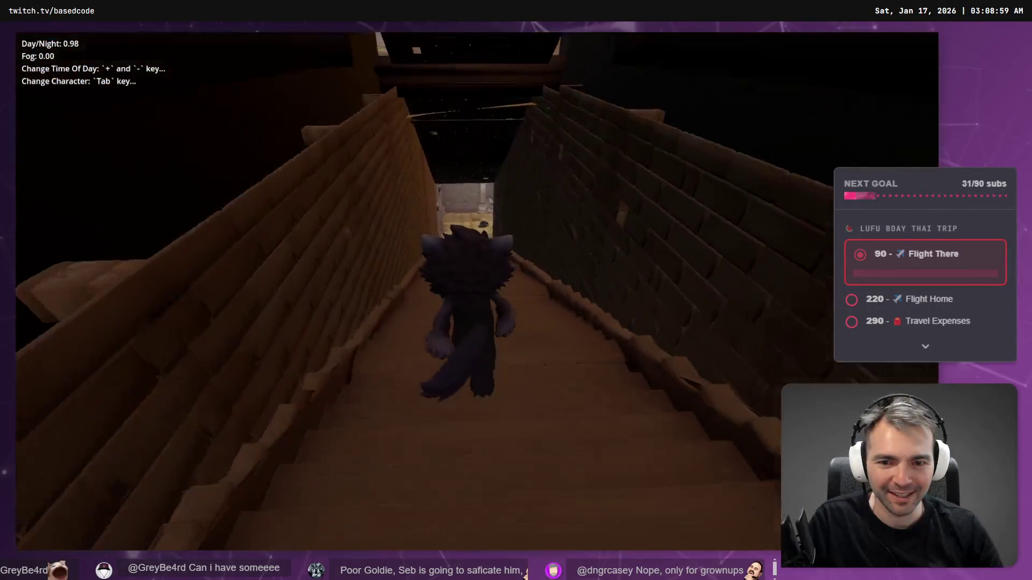
pyautogui.press('w')
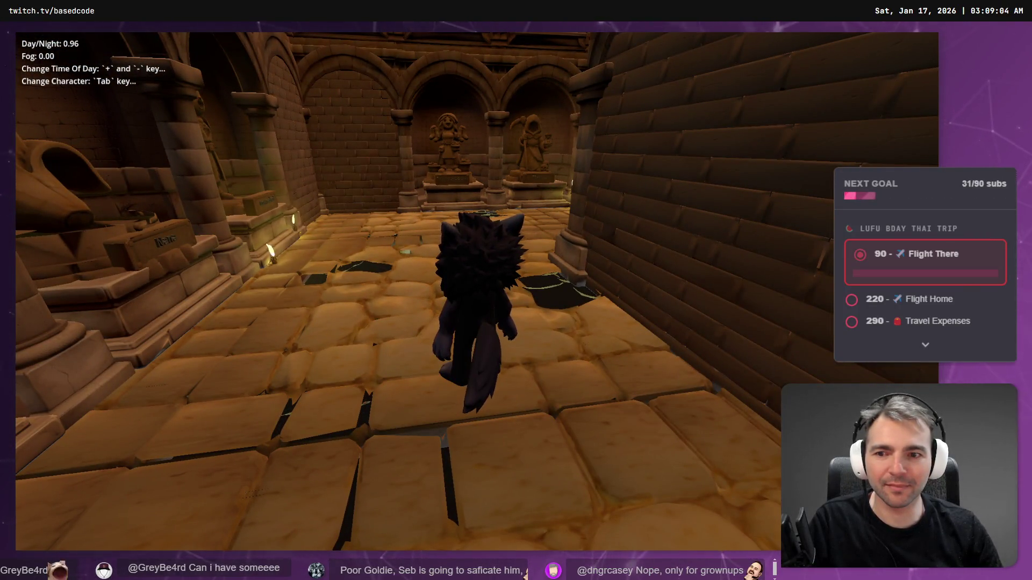
pyautogui.press('w')
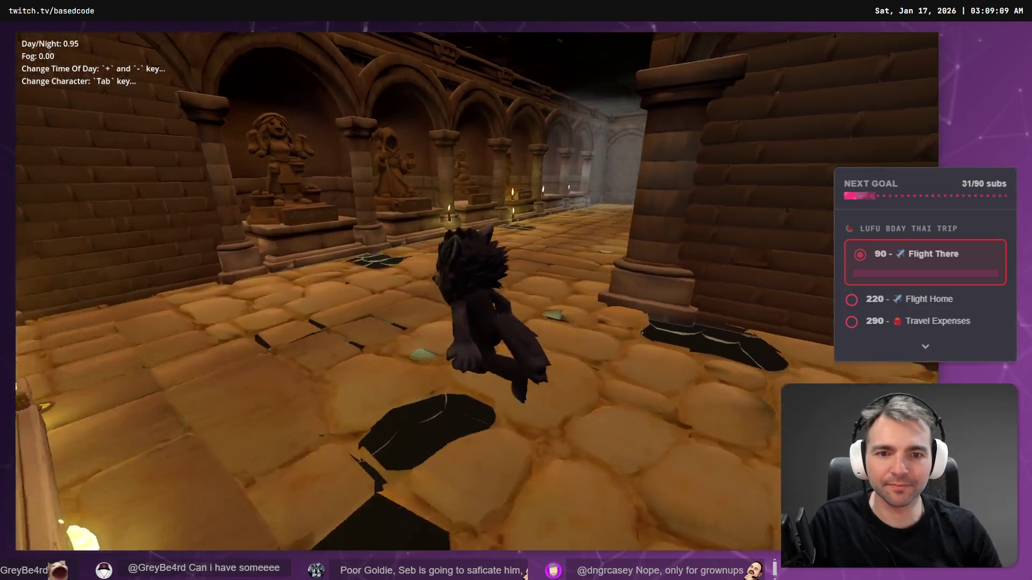
pyautogui.press('w')
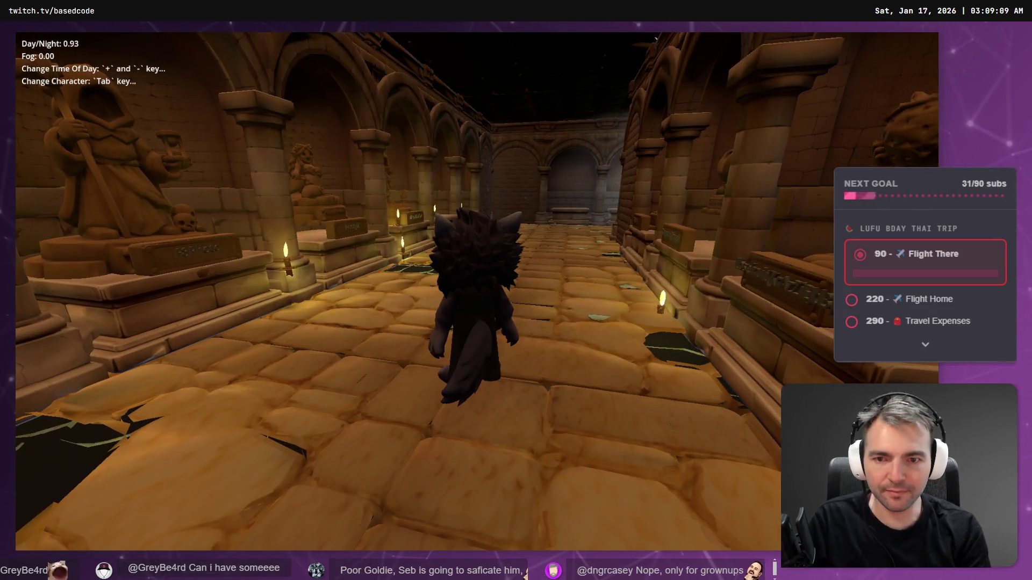
pyautogui.press('-')
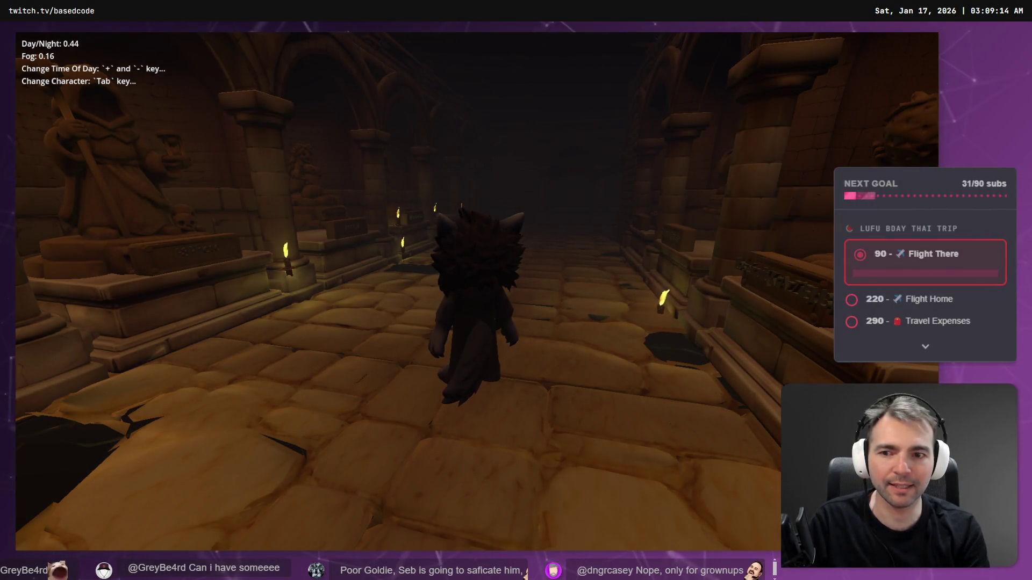
pyautogui.press('w')
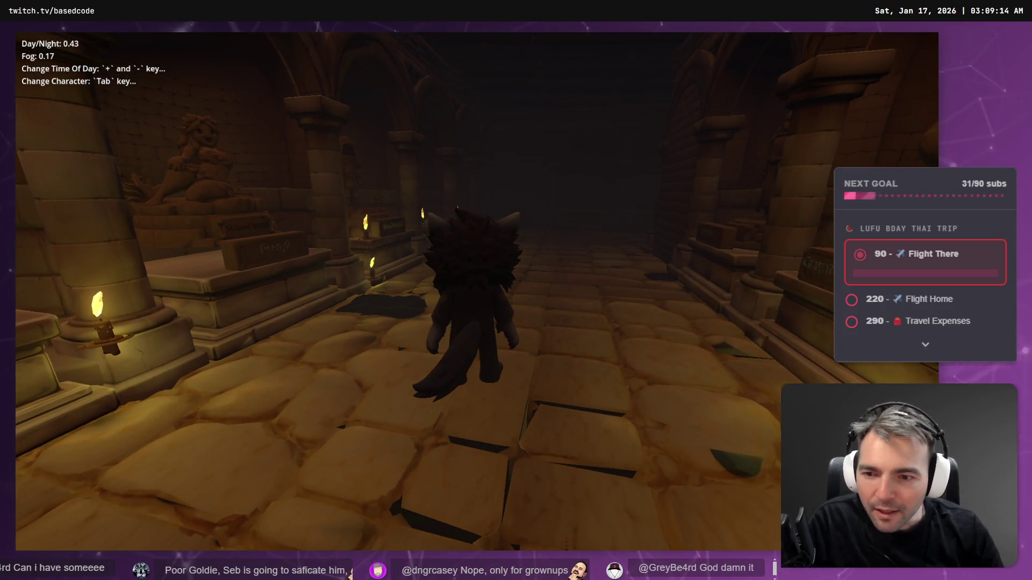